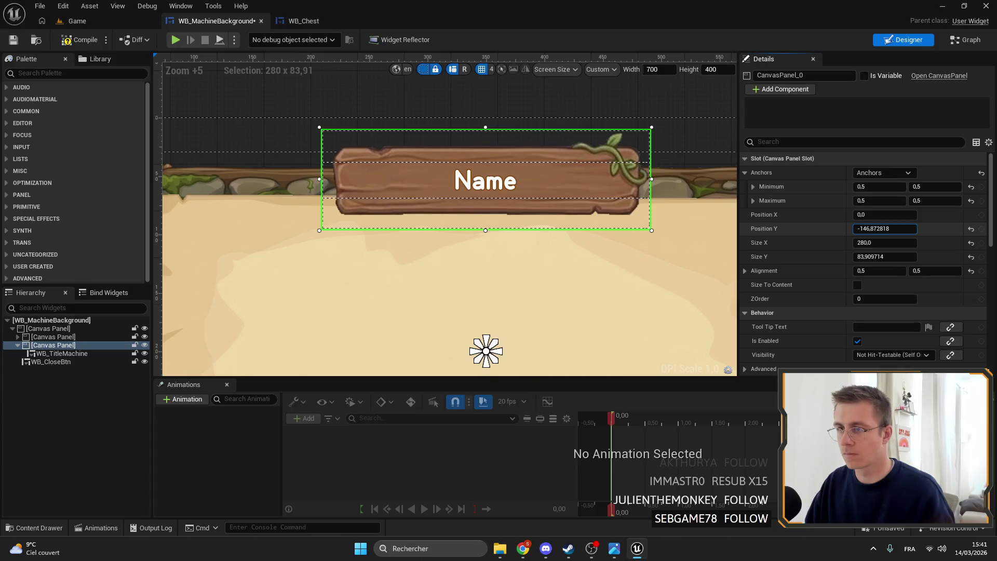
- Split the title panel anchors to Min 0.3/0.023 and Max 0.7/0.236, then compile
mouse_move(494, 342)
left_mouse_down()
mouse_move(654, 114)
mouse_move(660, 123)
left_mouse_up()
mouse_move(478, 356)
left_mouse_down()
mouse_move(298, 247)
mouse_move(316, 234)
left_mouse_up()
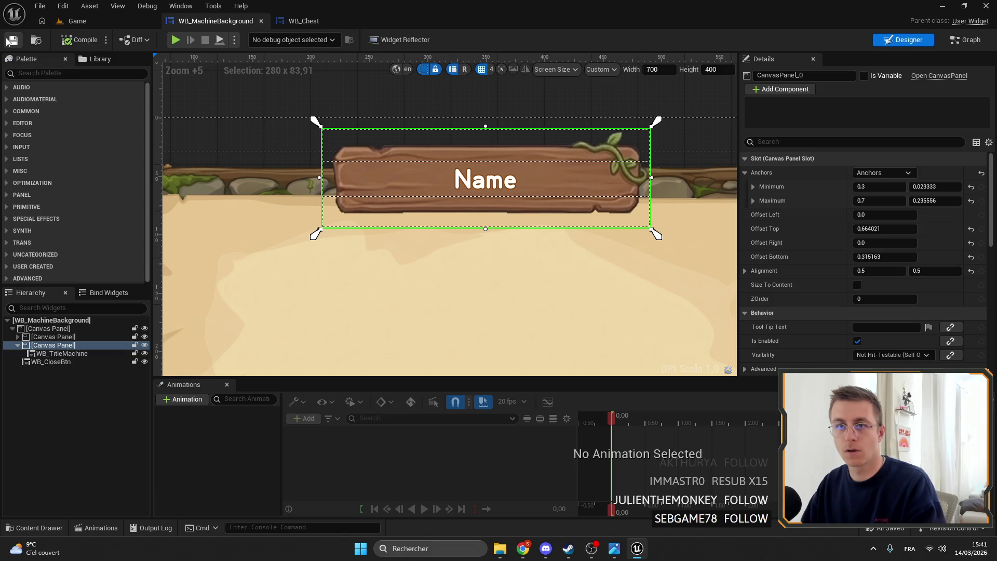
left_click(79, 40)
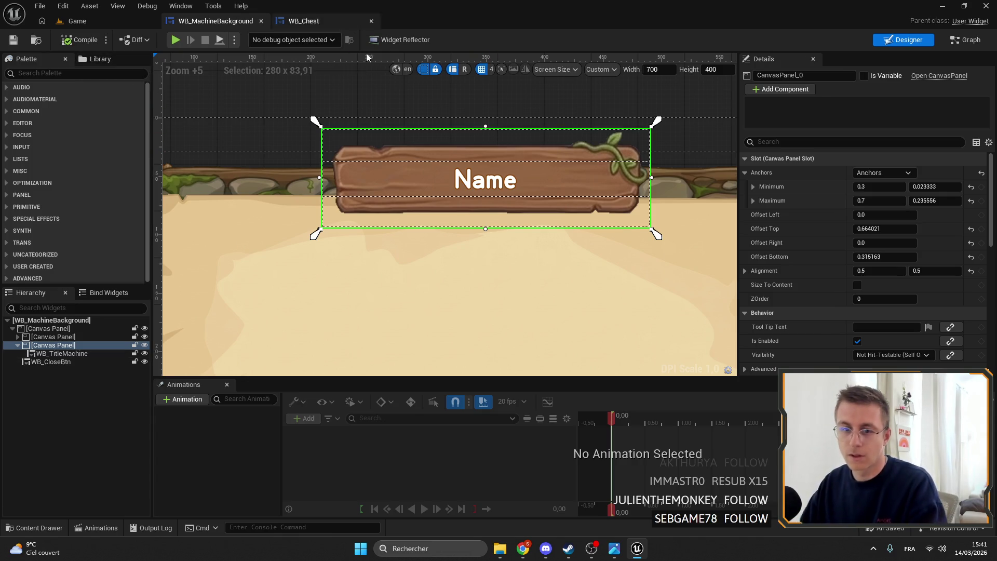
- Save the WB_Chest widget and return to the Game level
left_click(132, 21)
left_click(224, 21)
left_click(297, 23)
left_click(13, 40)
left_click(77, 21)
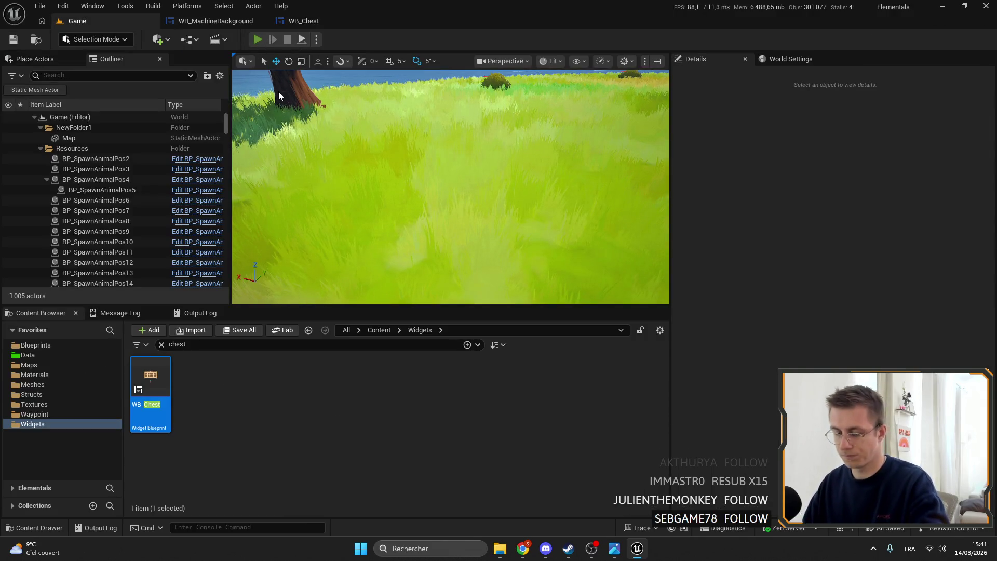
- Start play-testing in fullscreen and open and close the copper chest's window twice
key("alt+p")
key("F11")
key("f")
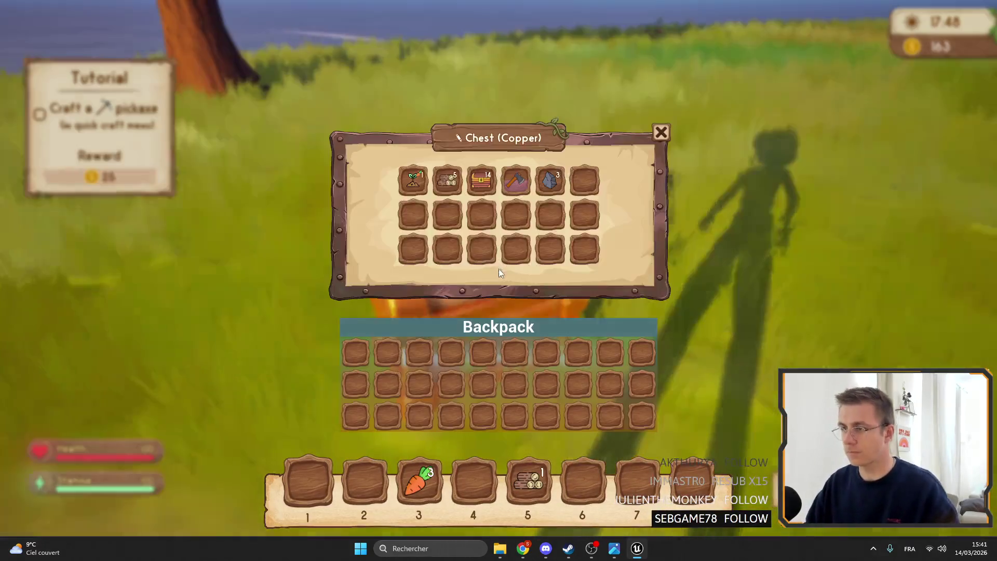
key("Escape")
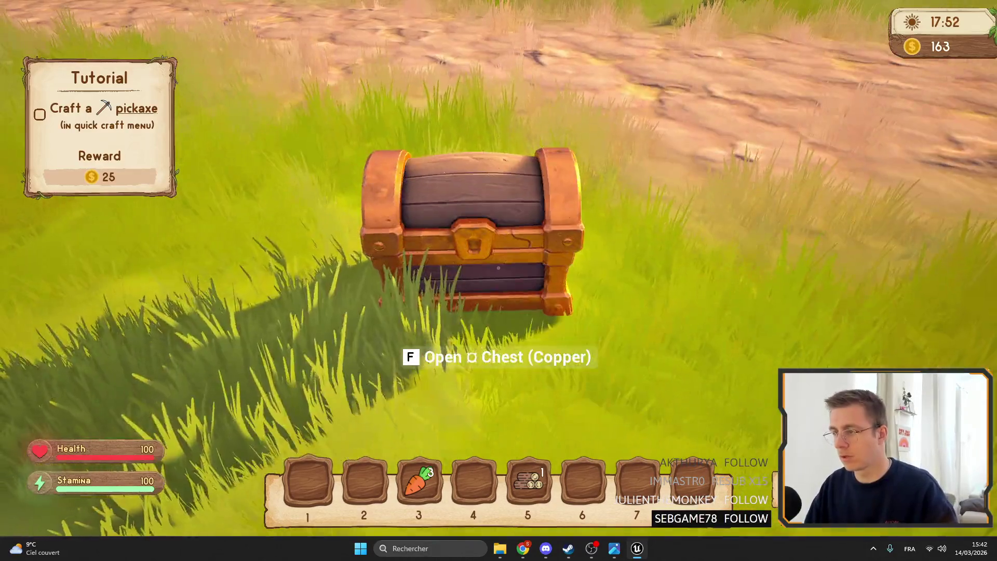
key("f")
key("Escape")
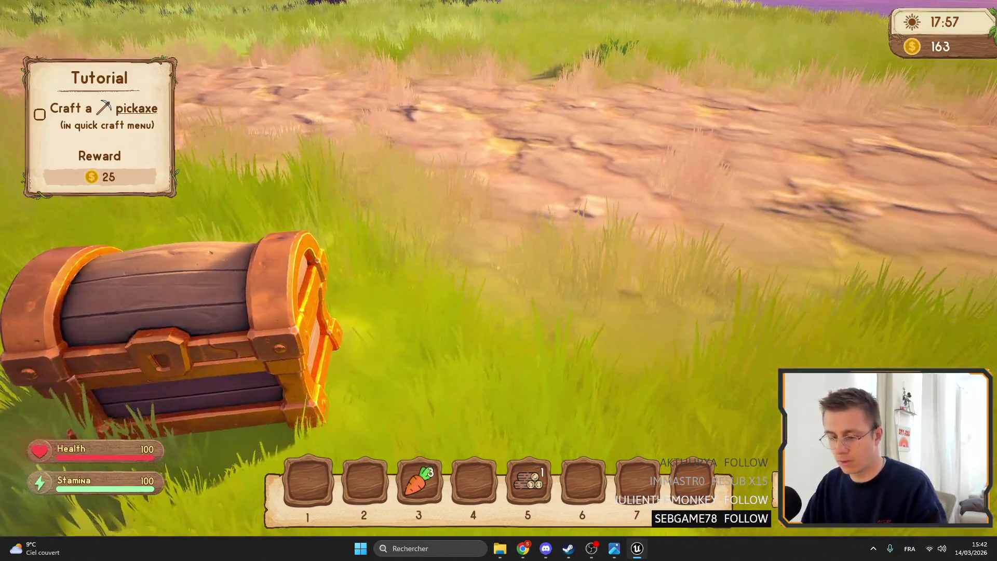
- Craft chests from the quick-craft list
key("Tab")
mouse_move(127, 57)
left_mouse_down()
mouse_move(135, 364)
mouse_move(167, 154)
left_mouse_up()
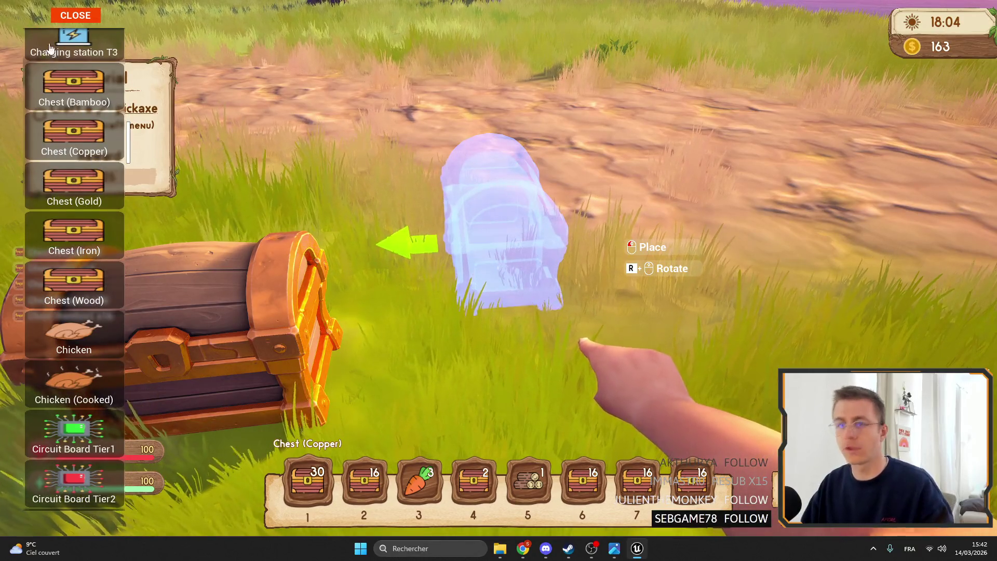
key("Tab")
- Place the copper, gold, iron and wood chests on the grass from the hotbar
key("2")
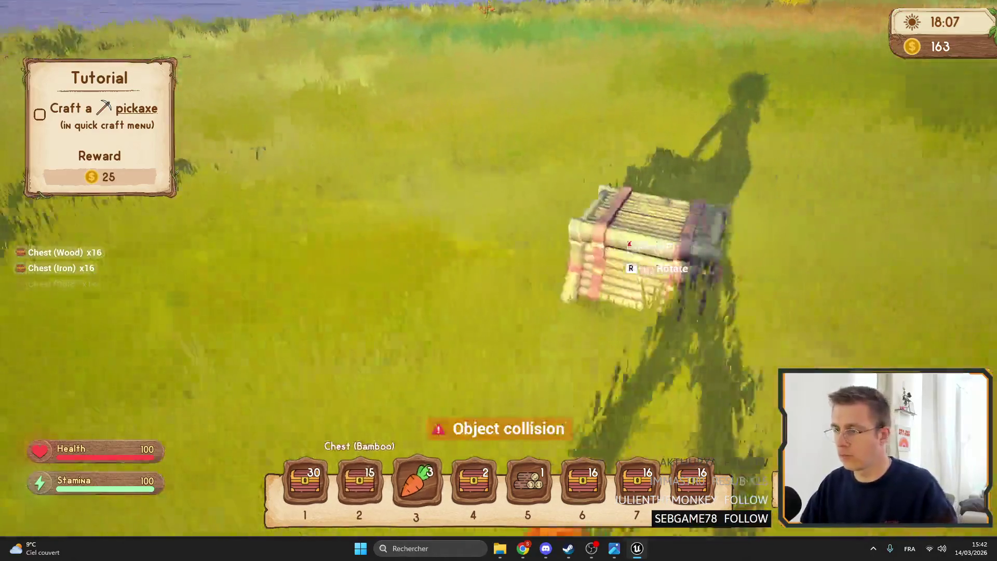
key("4")
left_click(498, 280)
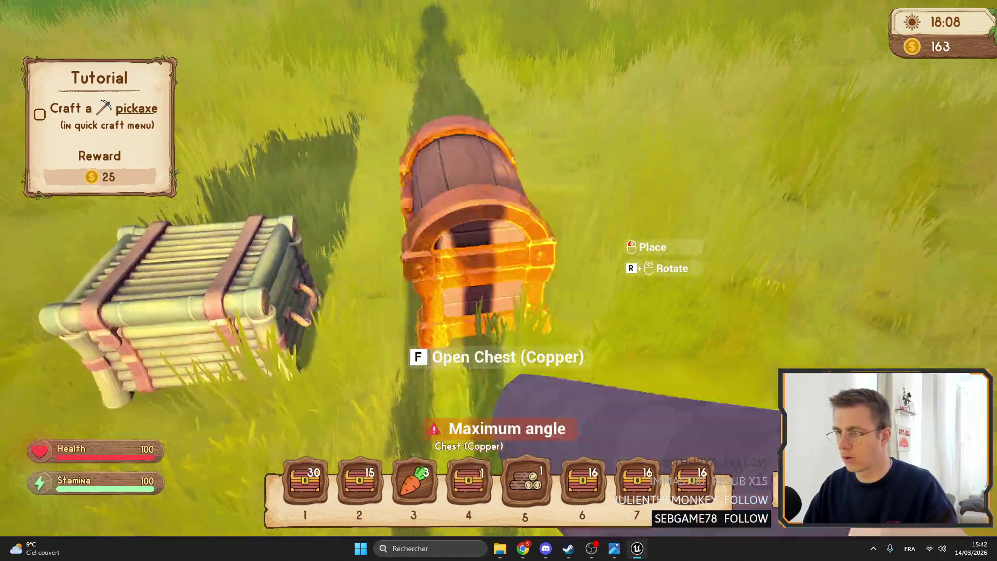
key("5")
key("6")
left_click(499, 280)
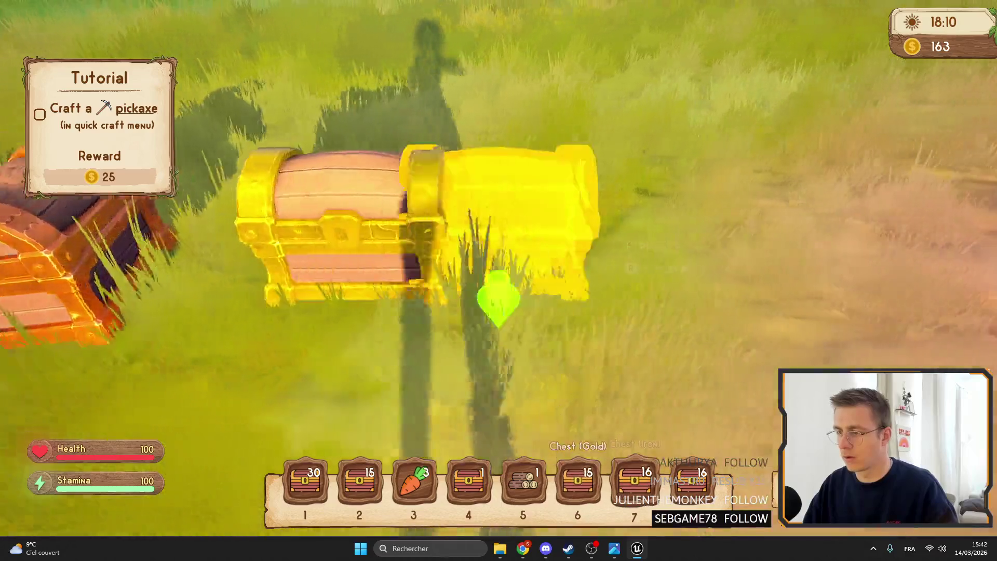
key("7")
left_click(499, 280)
key("8")
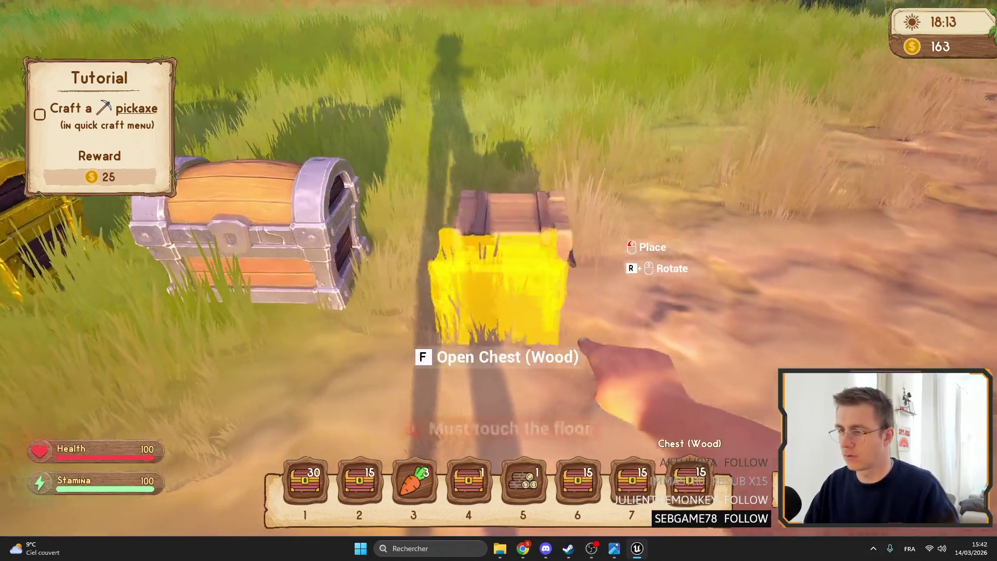
left_click(499, 281)
- Cycle through the hotbar items and open the wood chest's inventory
key("5")
key("4")
key("6")
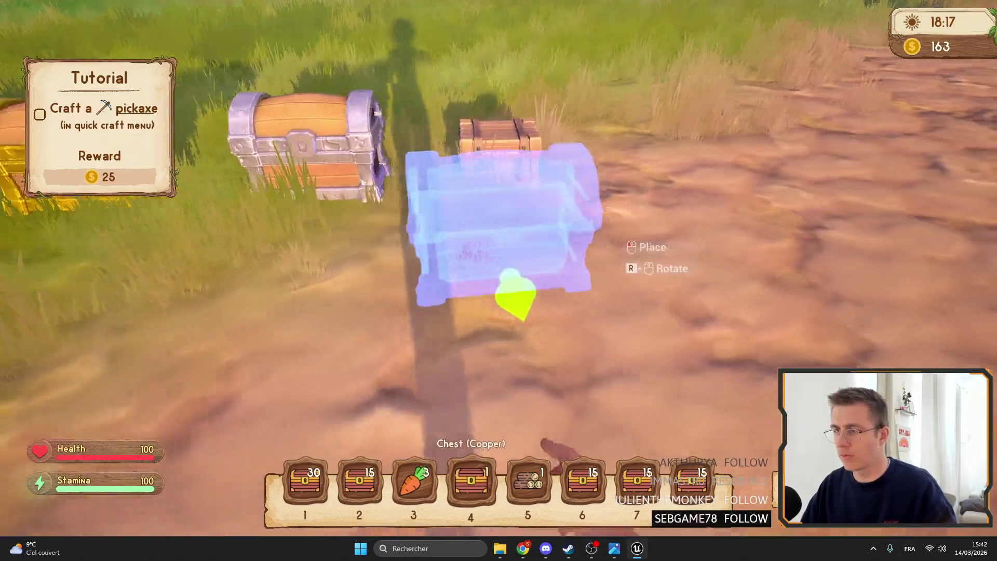
scroll(499, 280, "up", 3)
key("f")
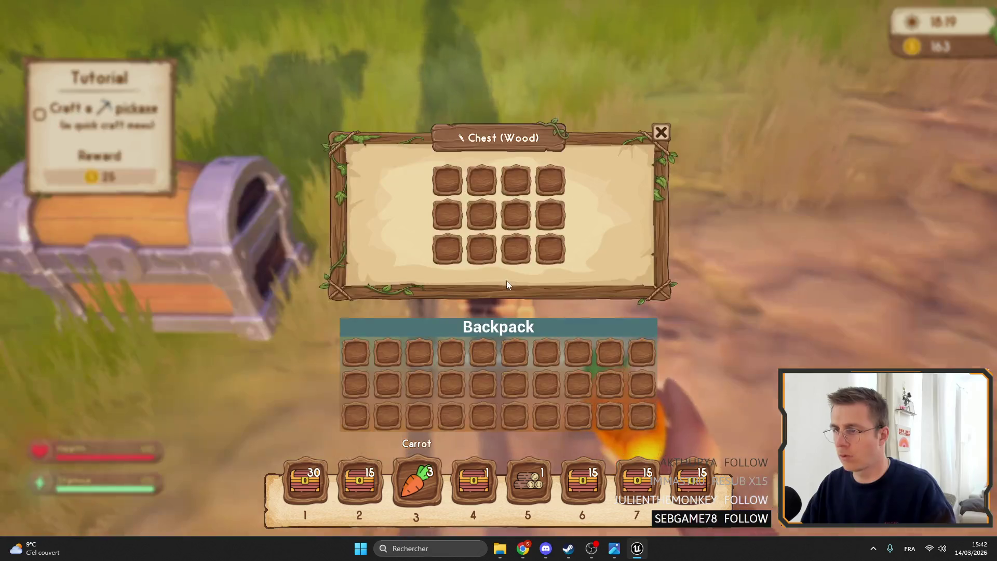
- Close the wood chest, then check the iron, gold and copper chest windows in turn
left_click(660, 133)
key("f")
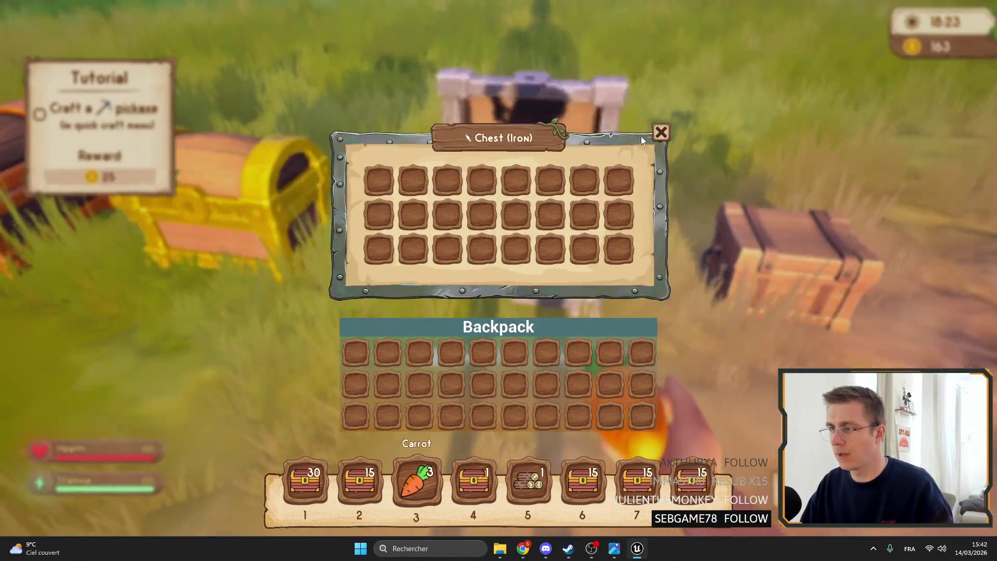
left_click(661, 133)
key("f")
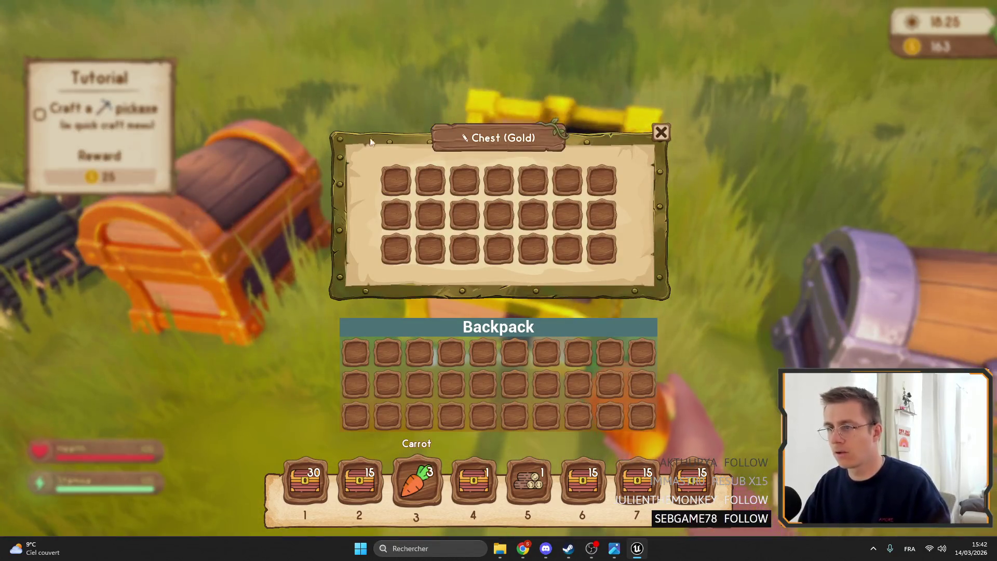
left_click(661, 133)
key("f")
key("Escape")
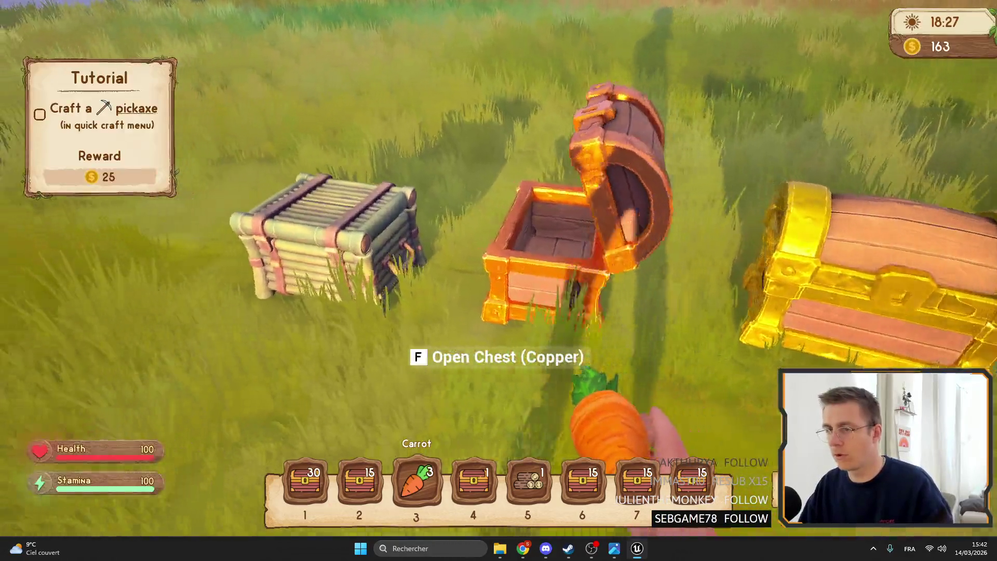
- Open and close the bamboo chest's inventory three times
key("f")
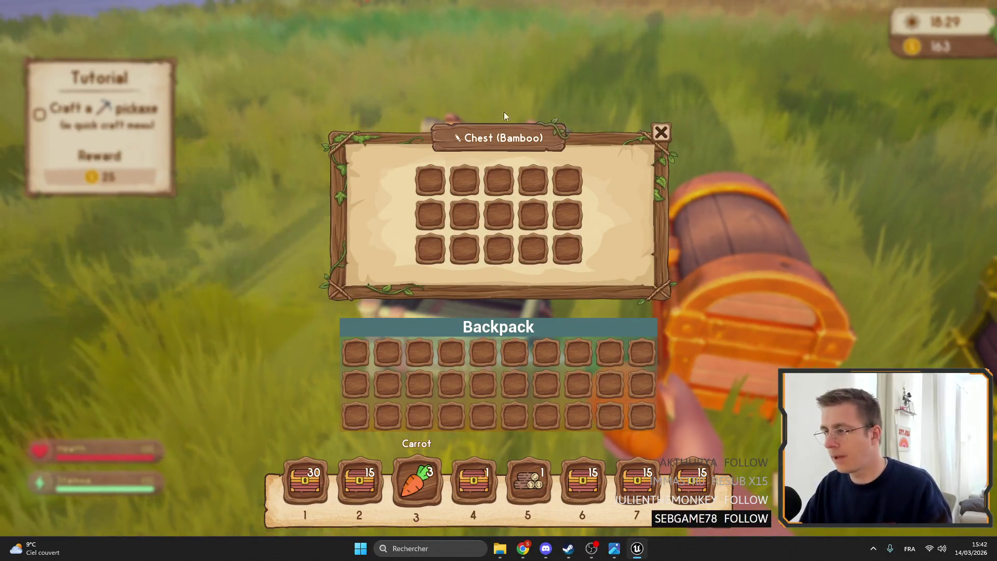
key("Escape")
key("f")
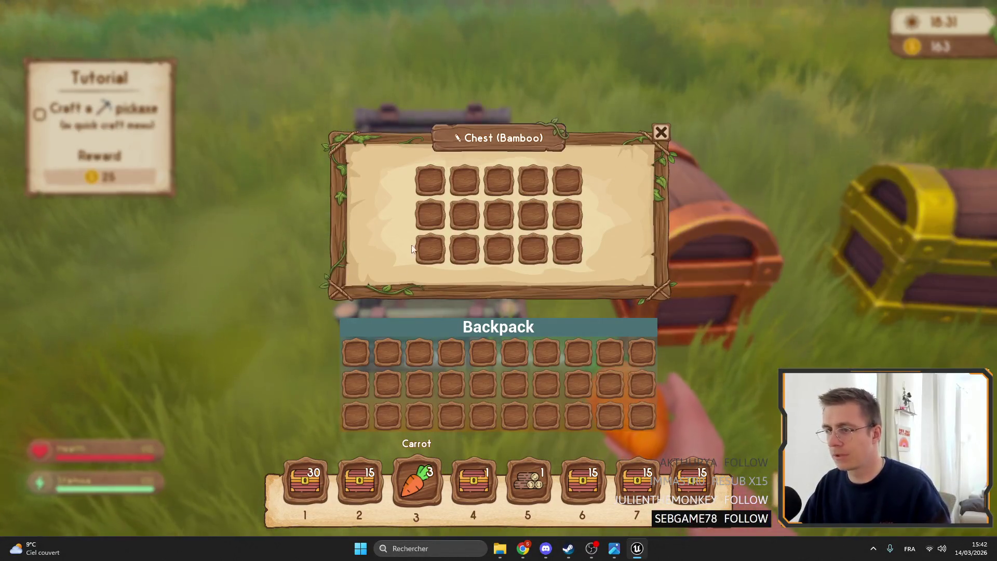
key("Escape")
key("f")
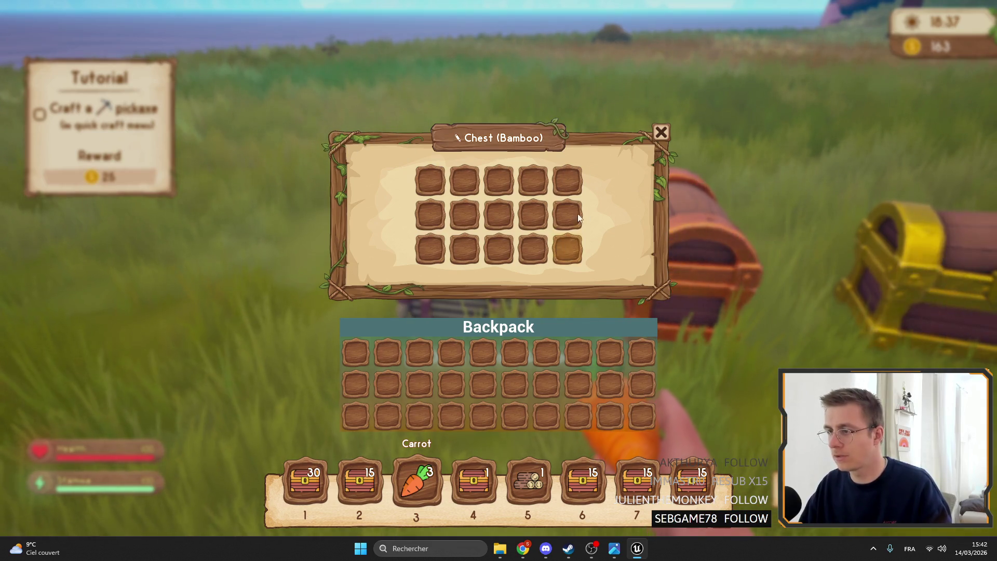
key("Escape")
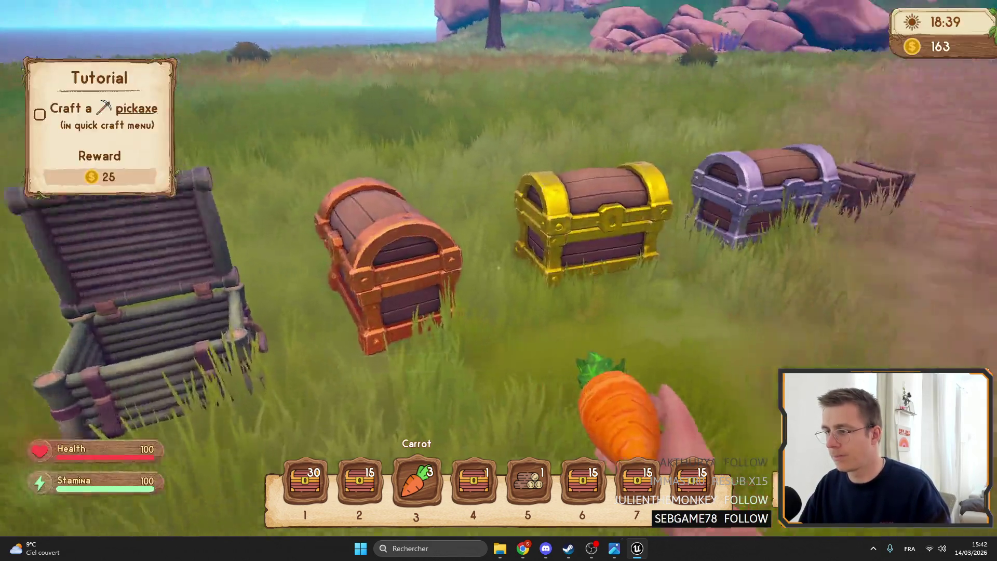
- Move logs, small chest, carrot and 15-chest stack into the wood chest and back
key("f")
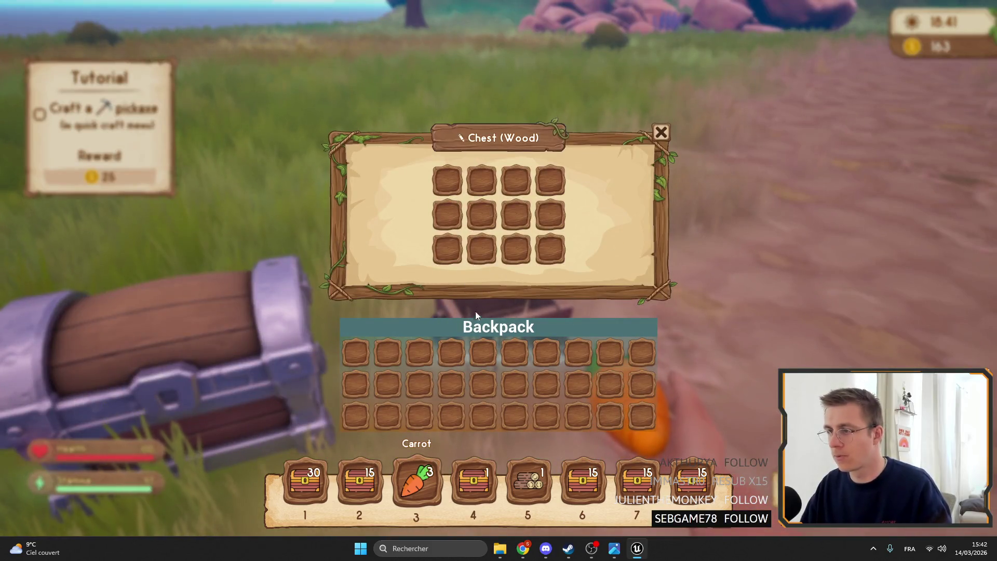
left_click(528, 481, "shift")
left_click(473, 481, "shift")
left_click(416, 481, "shift")
left_click(576, 484, "shift")
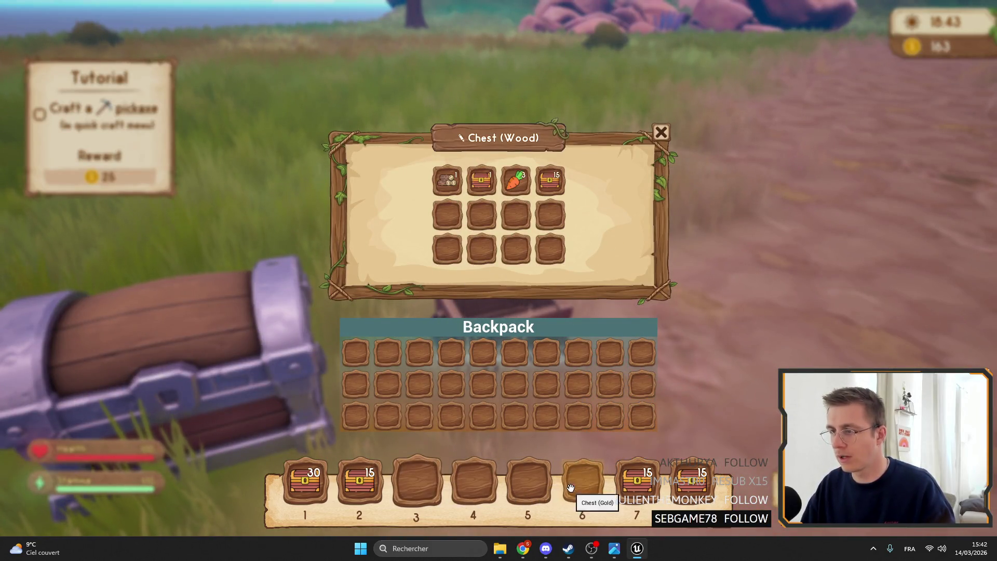
left_click(447, 180, "shift")
left_click(481, 180, "shift")
left_click(550, 180, "shift")
left_click(516, 180, "shift")
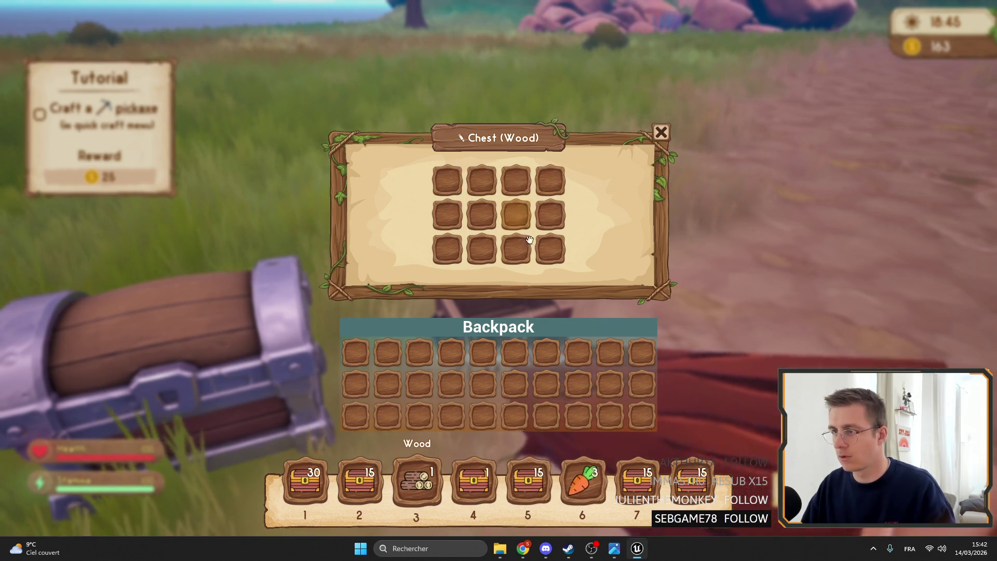
key("Escape")
- Check the iron and gold chest windows, leave fullscreen, and stop the play session
key("f")
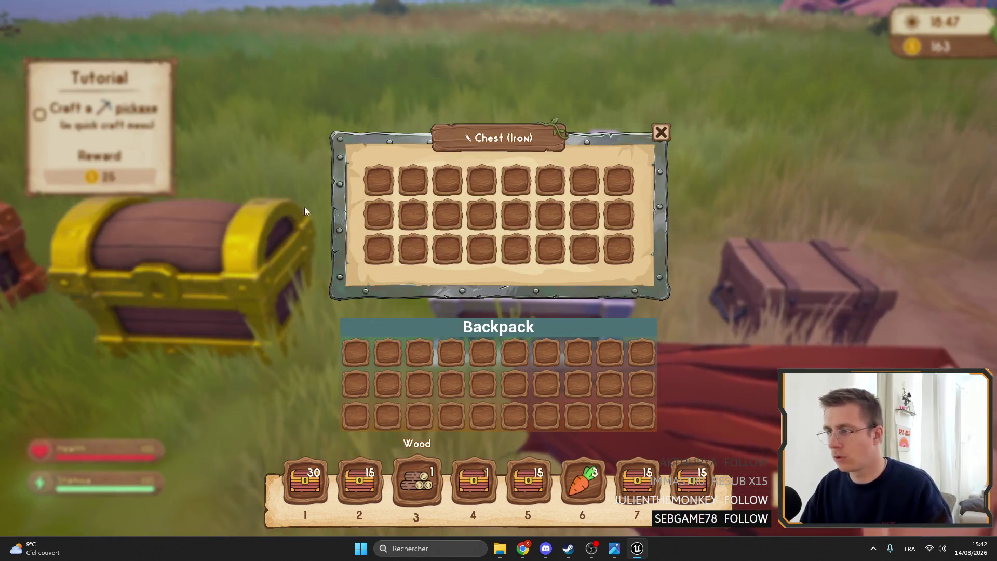
key("Escape")
key("f")
key("Escape")
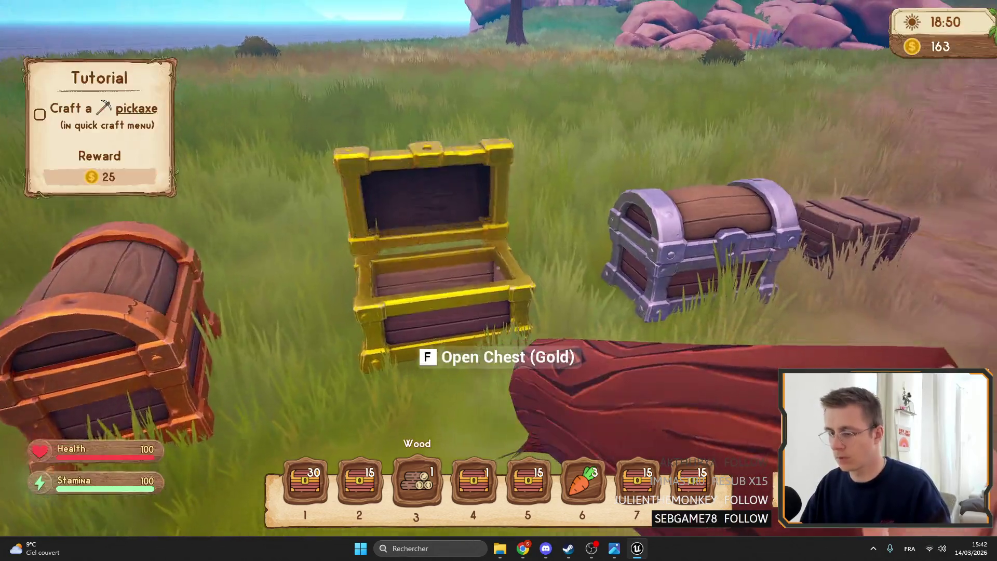
key("F11")
key("Escape")
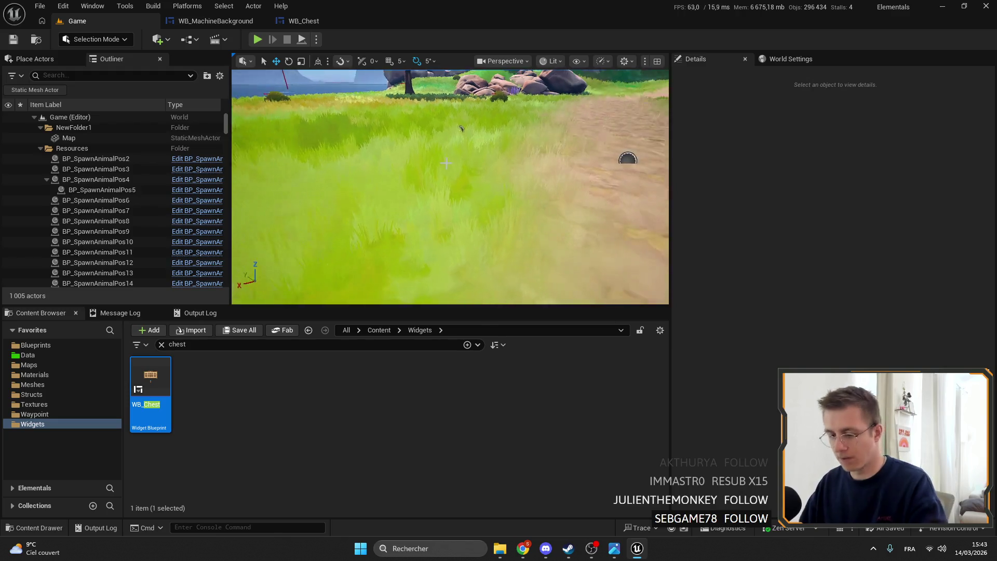
- Toggle the fullscreen viewport, then select the backpack widget below WB_Chest's chest grid
key("F11")
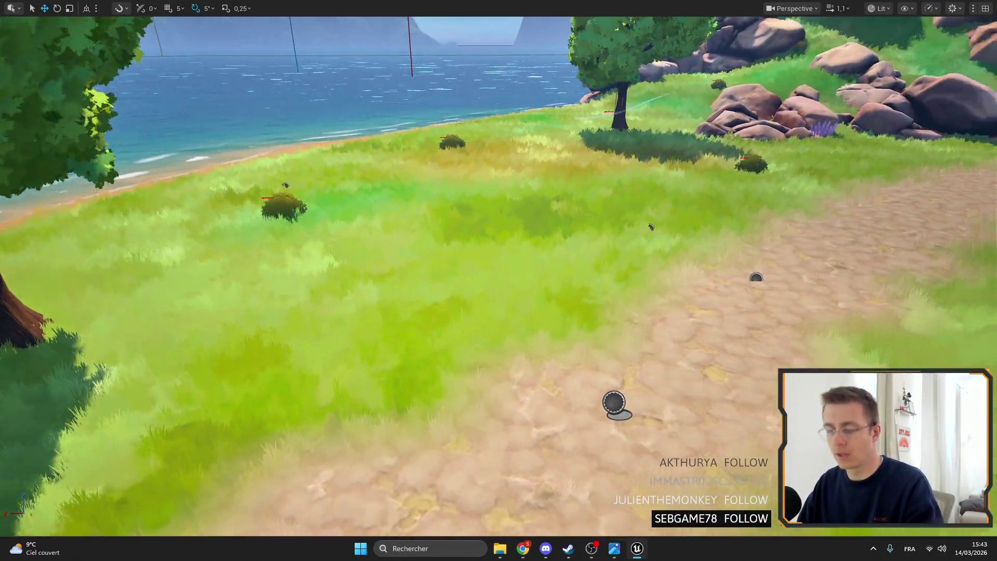
key("F11")
left_click(303, 21)
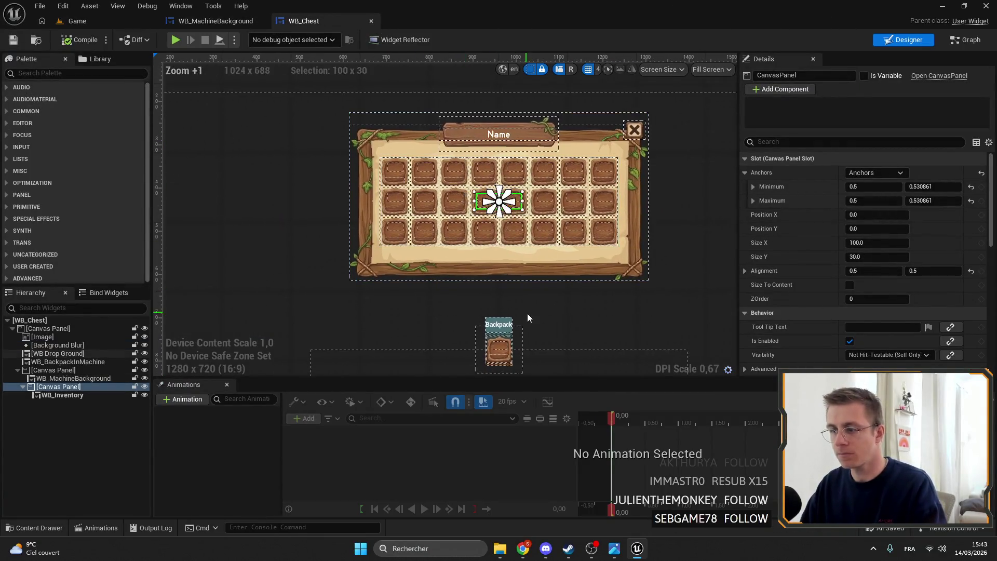
left_click_drag(527, 313, 454, 272)
left_click(454, 272)
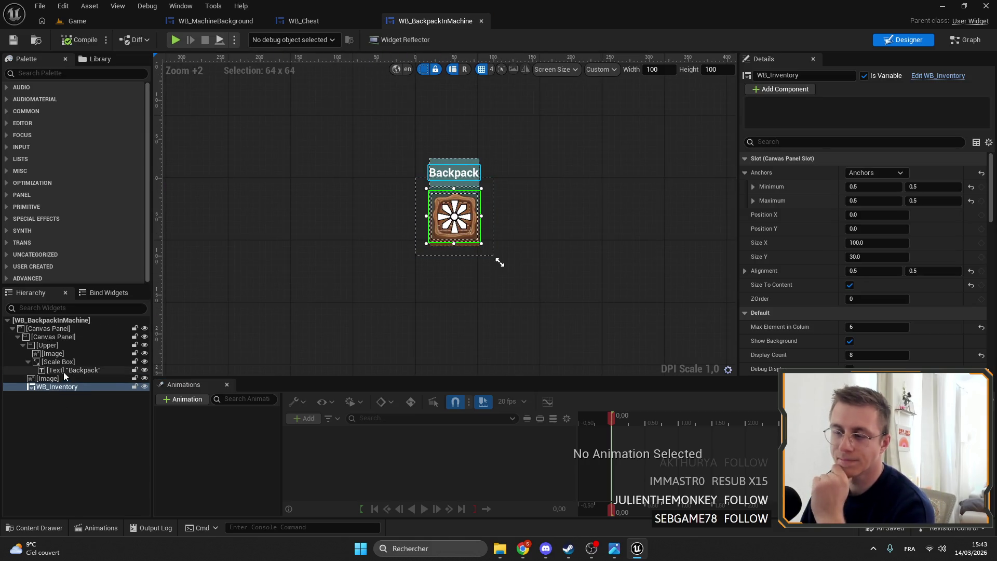
- Enlarge the preview area to 709 x 438 and turn on debug display for the slot grid
scroll(482, 249, "down", 5)
left_click_drag(436, 135, 648, 252)
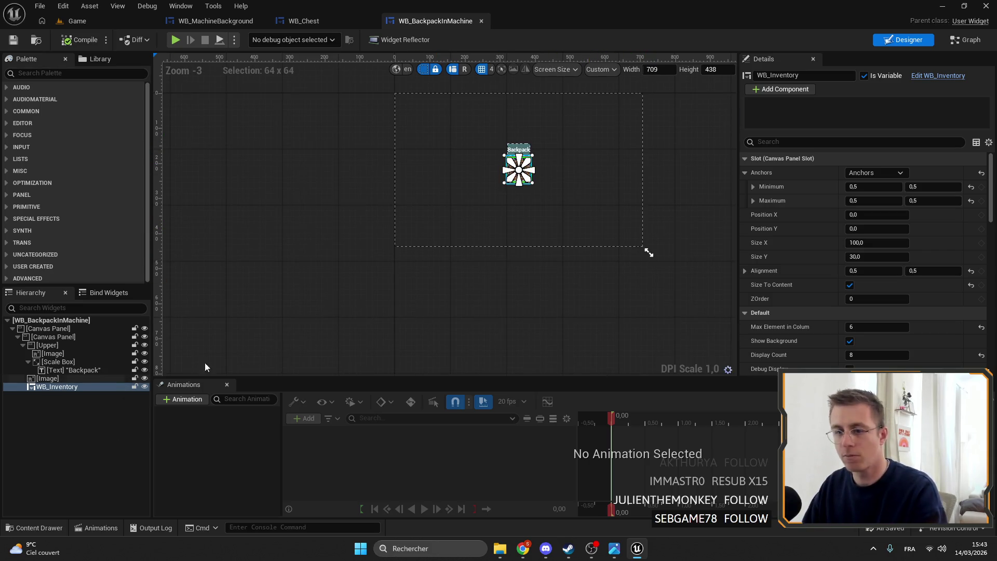
scroll(841, 315, "down", 3)
left_click(849, 253)
- Set WB_Inventory Display Count to 12 and Max Element in Colum to 4
left_click(873, 240)
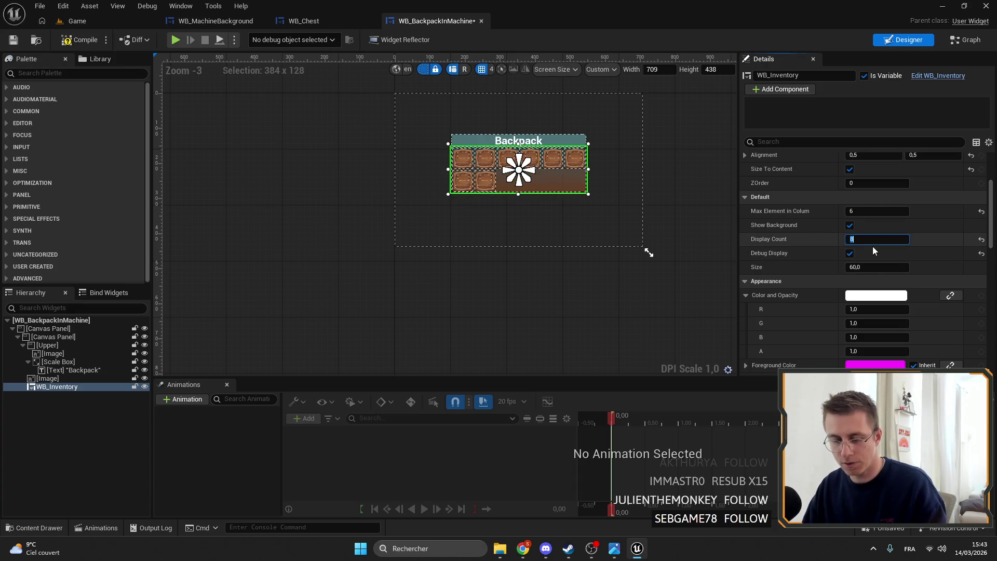
type("12")
key("Return")
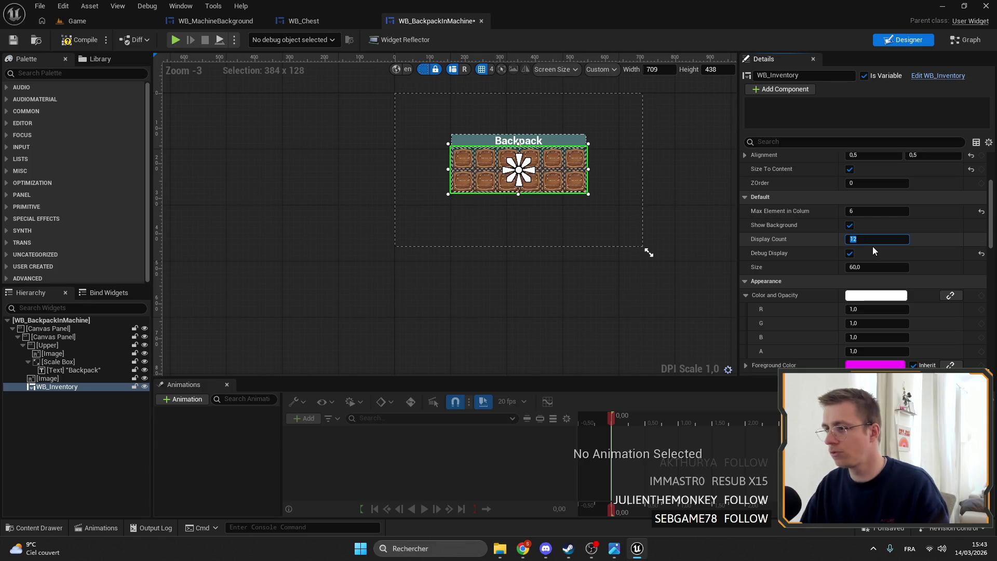
left_click(870, 213)
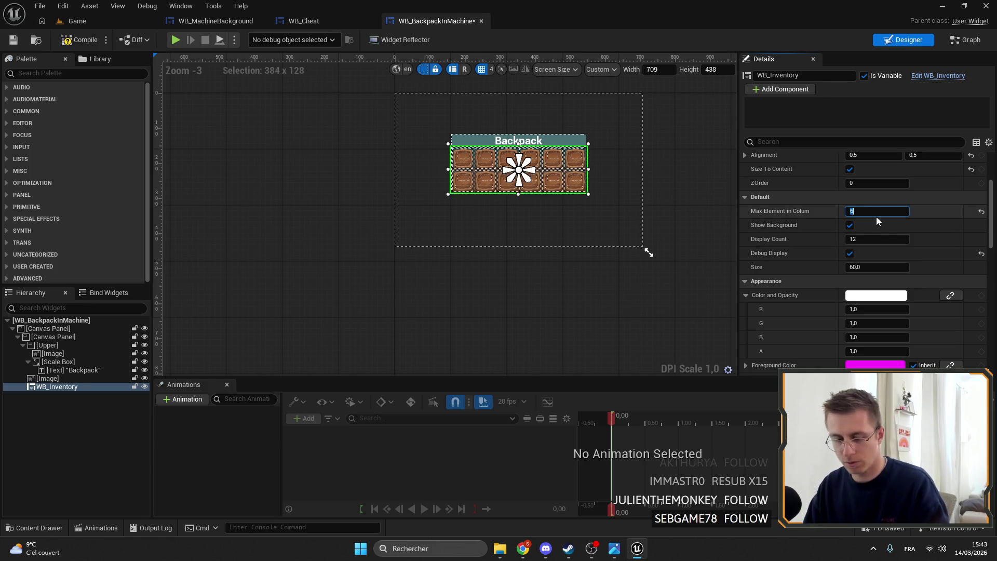
type("4")
key("Return")
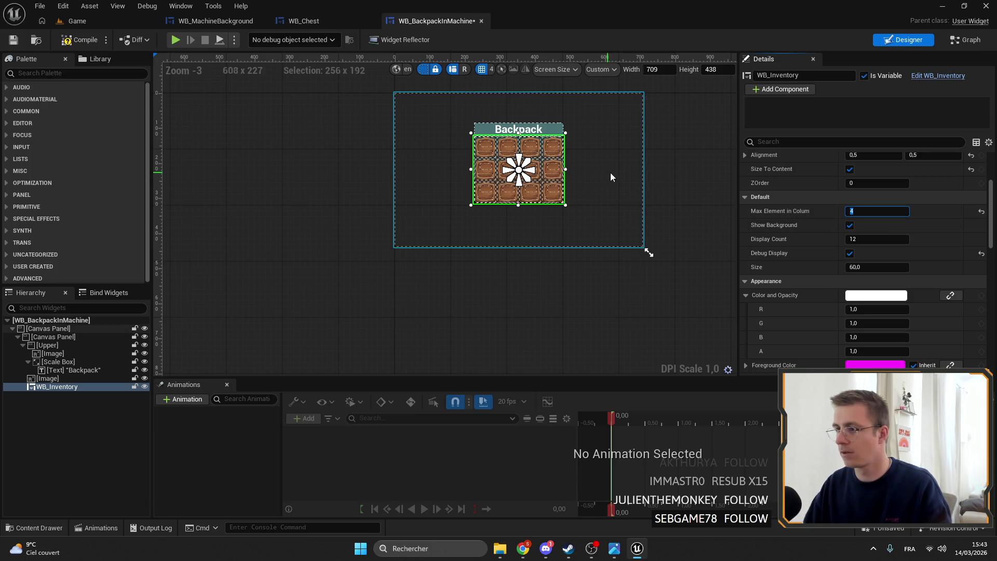
- Recentre the backpack preview on the canvas and return to the Game level editor
left_click_drag(644, 168, 597, 196)
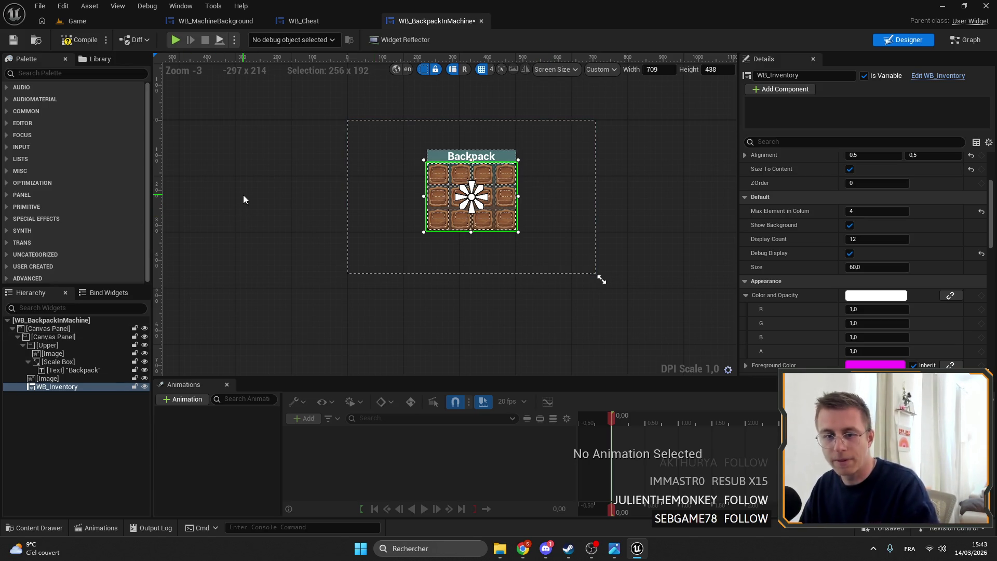
scroll(546, 194, "up", 5)
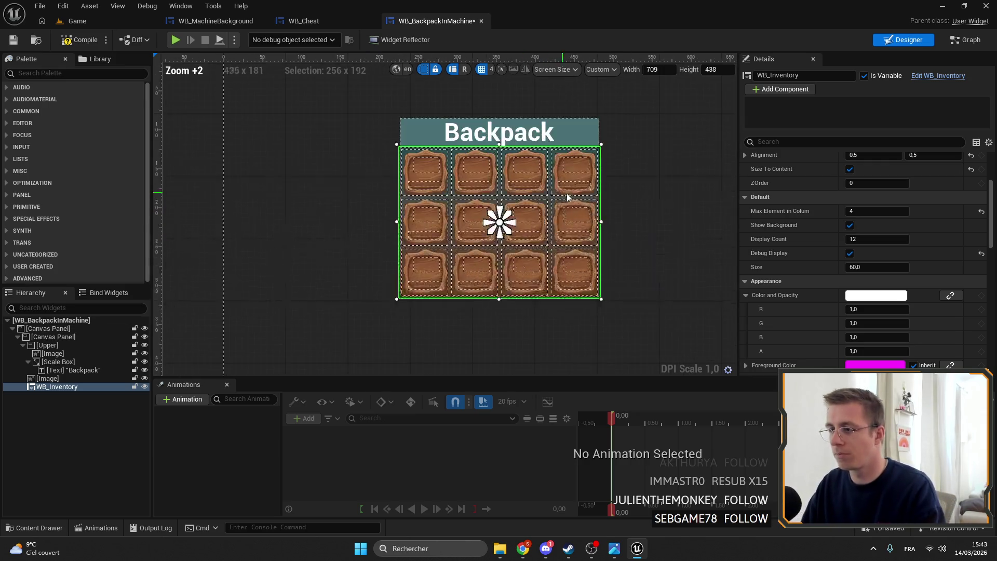
scroll(437, 174, "down", 3)
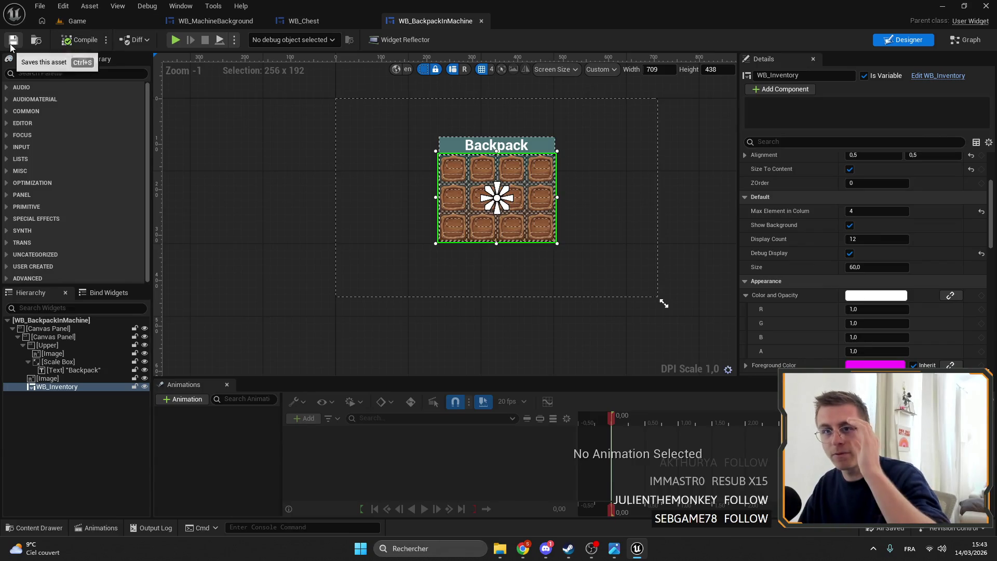
left_click(72, 21)
- Inspect the WB_Chest layout, then go back to the WB_BackpackInMachine widget
left_click_drag(444, 157, 439, 156)
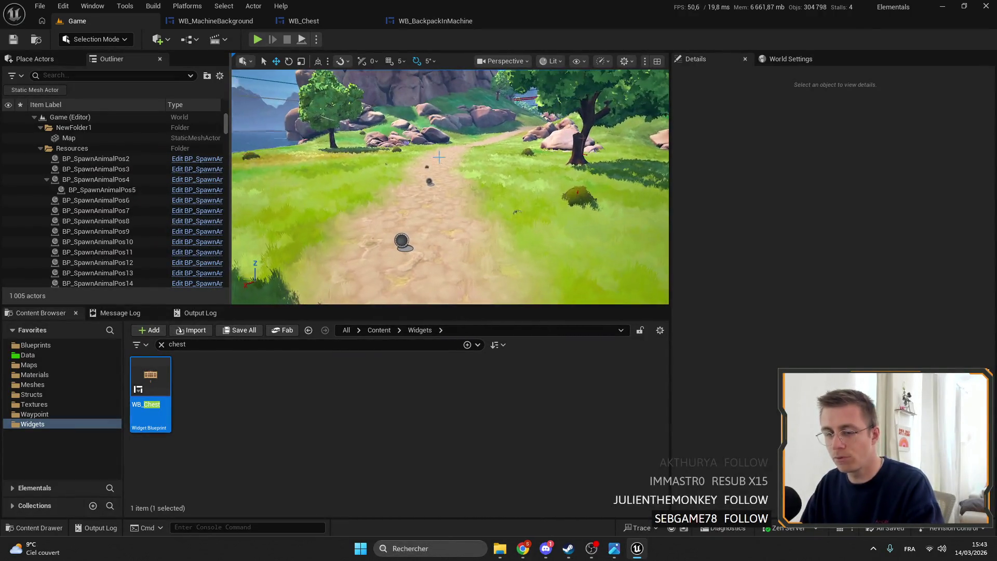
left_click(303, 21)
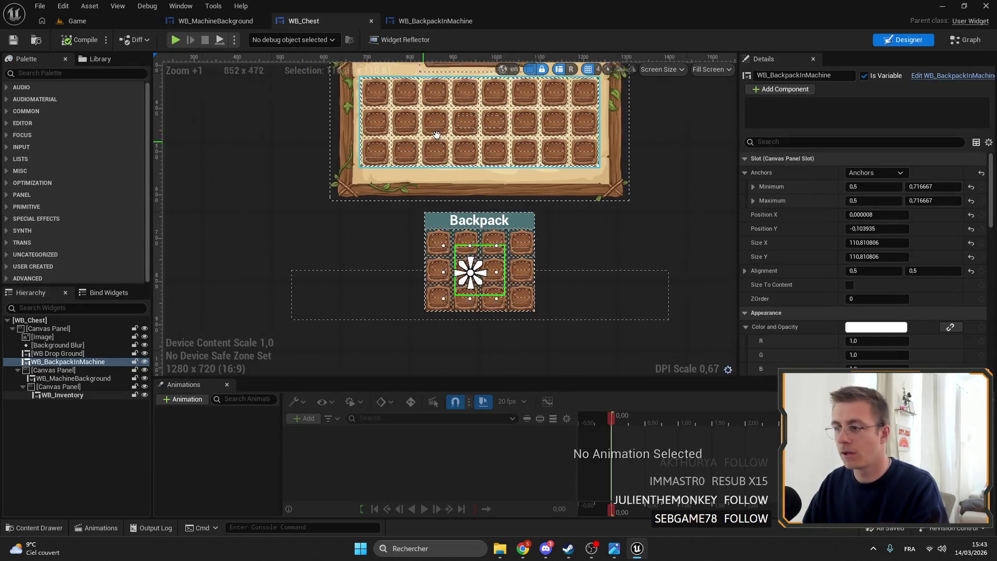
left_click(444, 22)
left_click(343, 21)
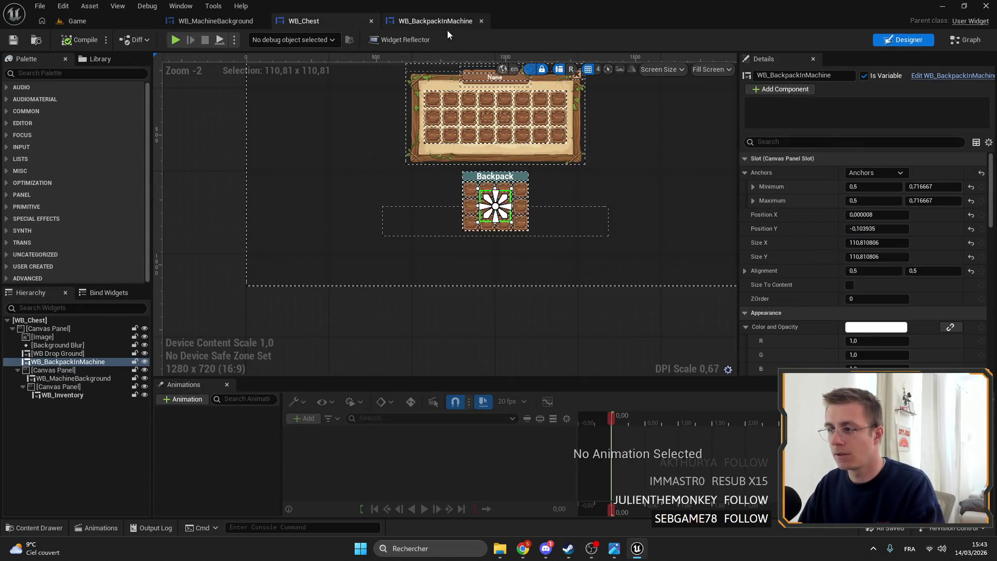
left_click(445, 22)
- Look up the chest grid's slot Size in WB_Chest's WB_Inventory details
left_click(864, 268)
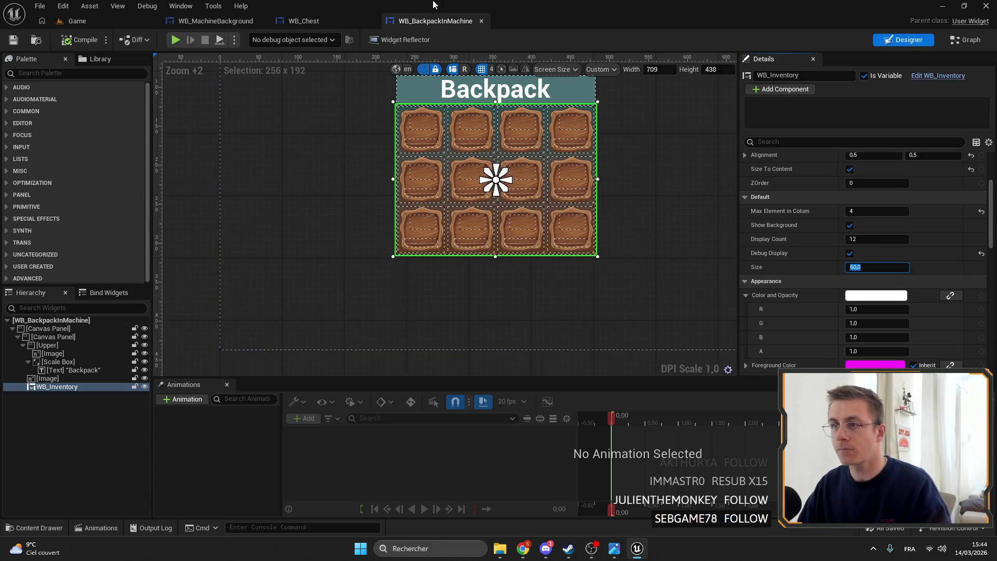
left_click(304, 20)
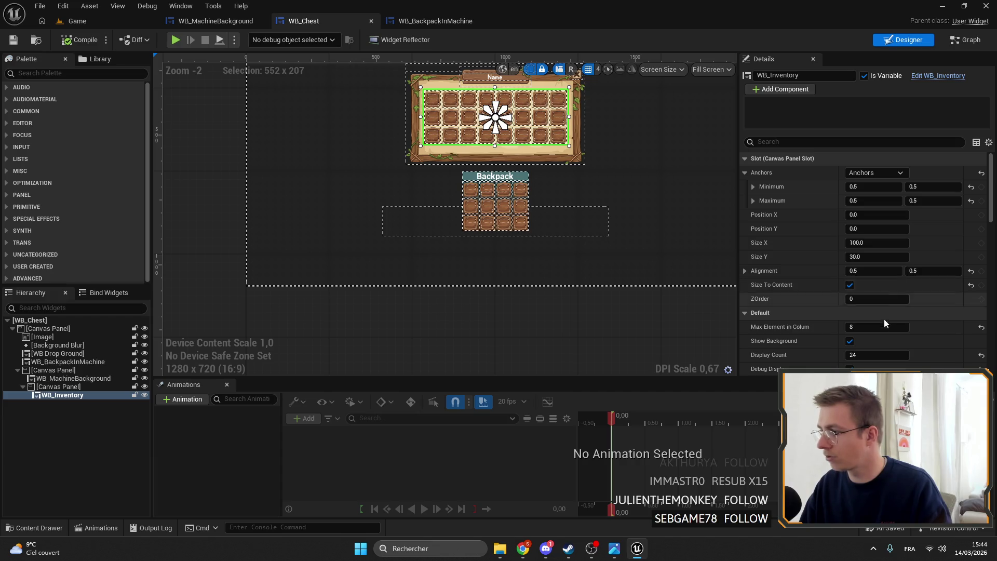
scroll(841, 291, "down", 3)
left_click(872, 332)
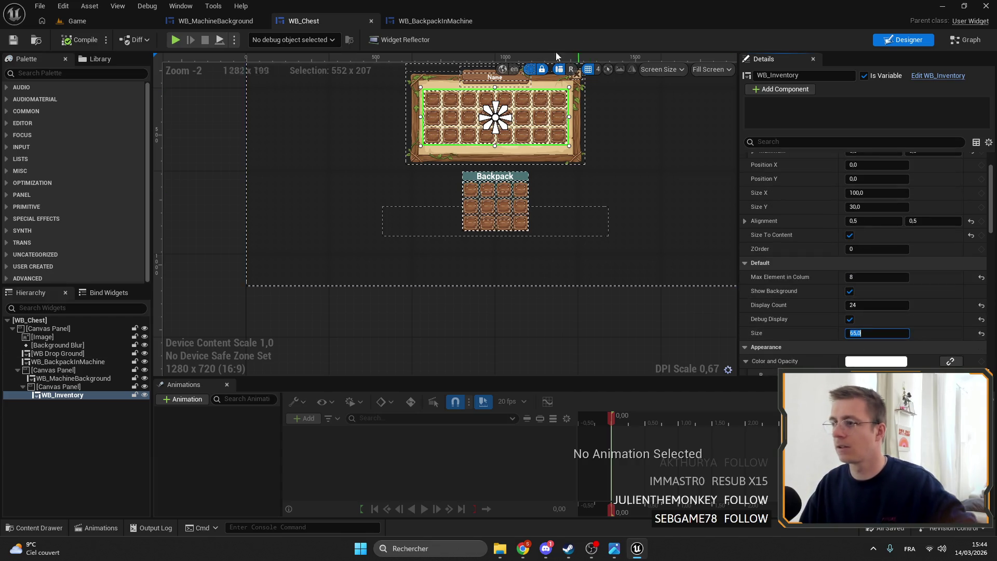
- Set the backpack grid's slot Size to 65 and compare with WB_Chest's chest grid panel
left_click(435, 21)
left_click(890, 268)
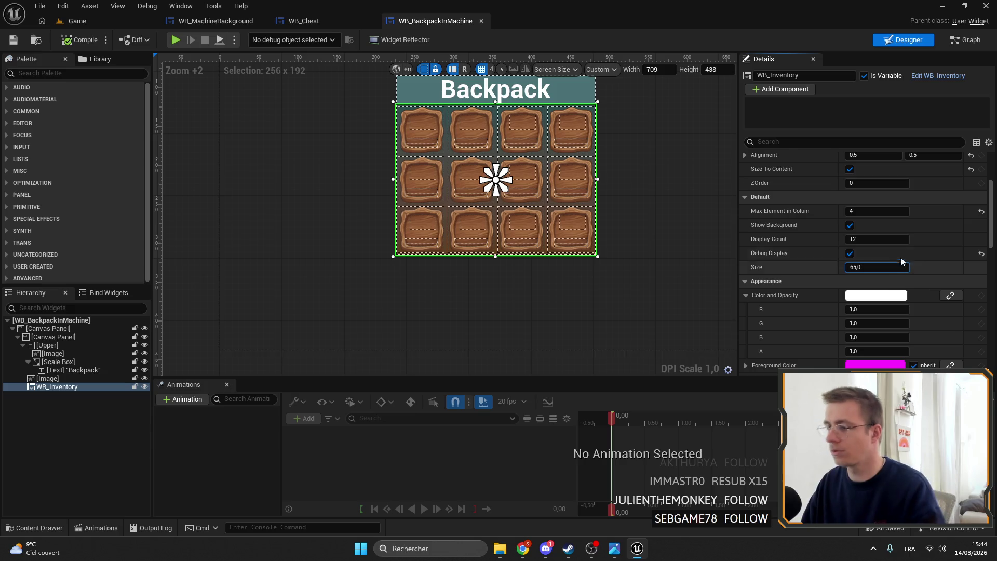
key("Return")
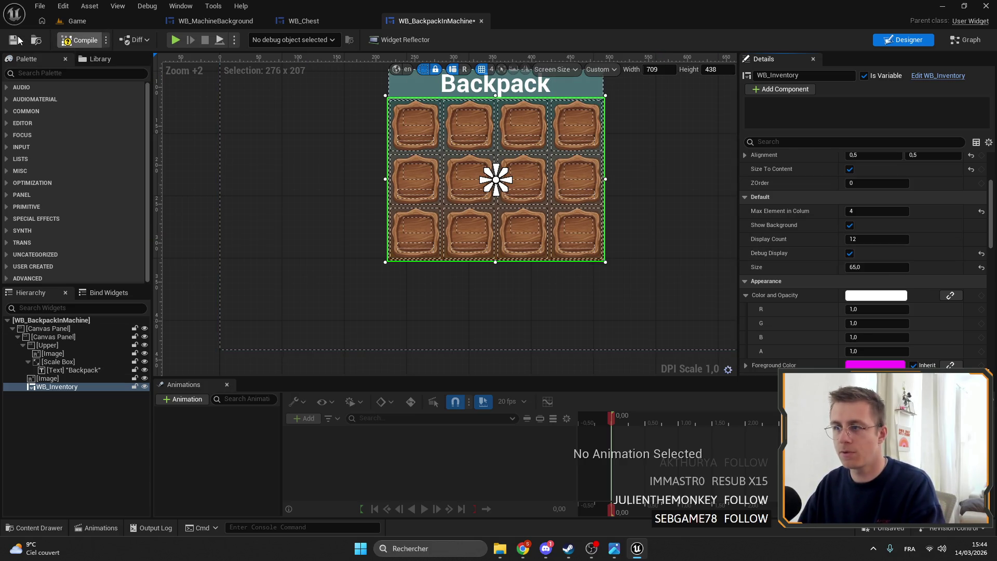
left_click(303, 23)
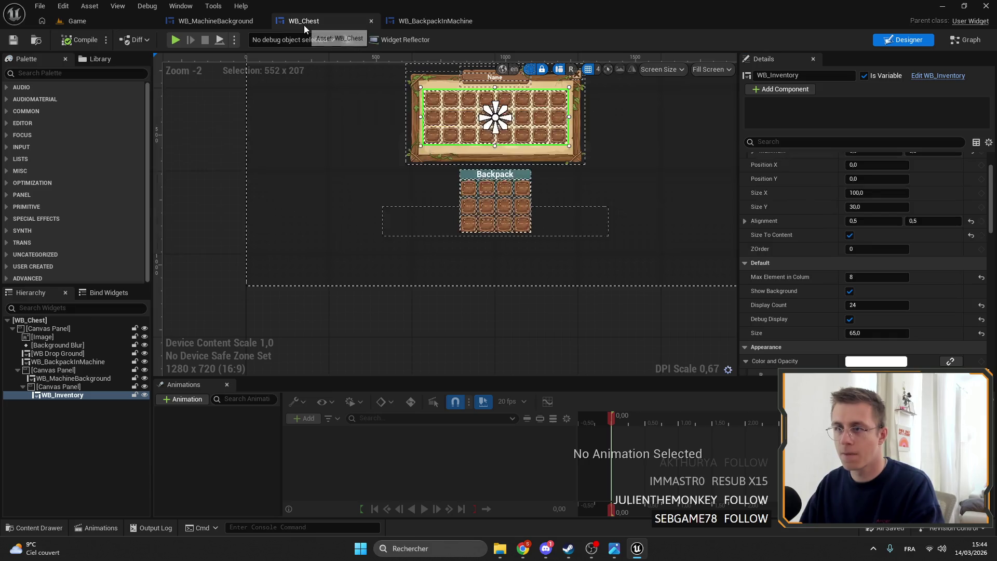
left_click(73, 378)
left_click(17, 370)
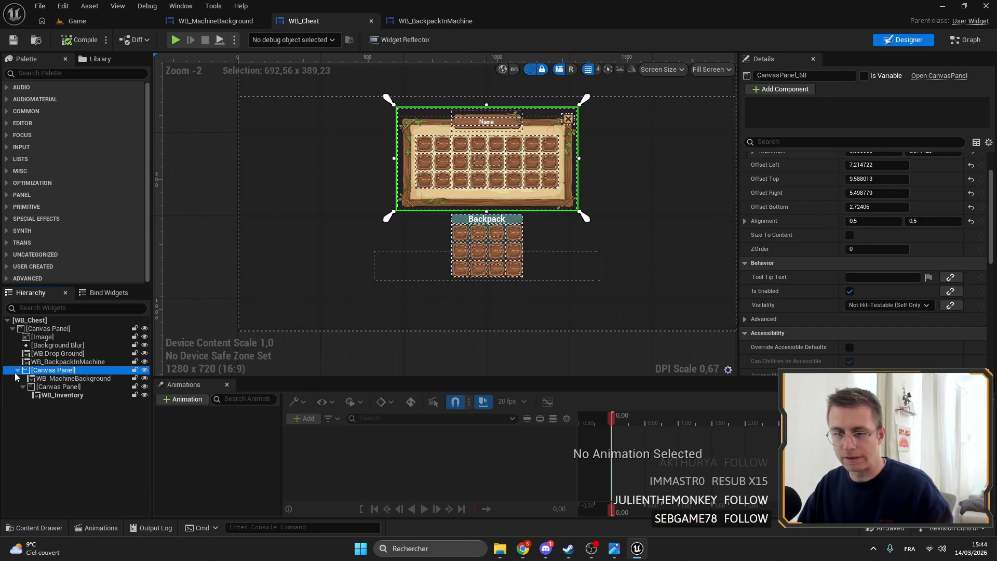
left_click(400, 21)
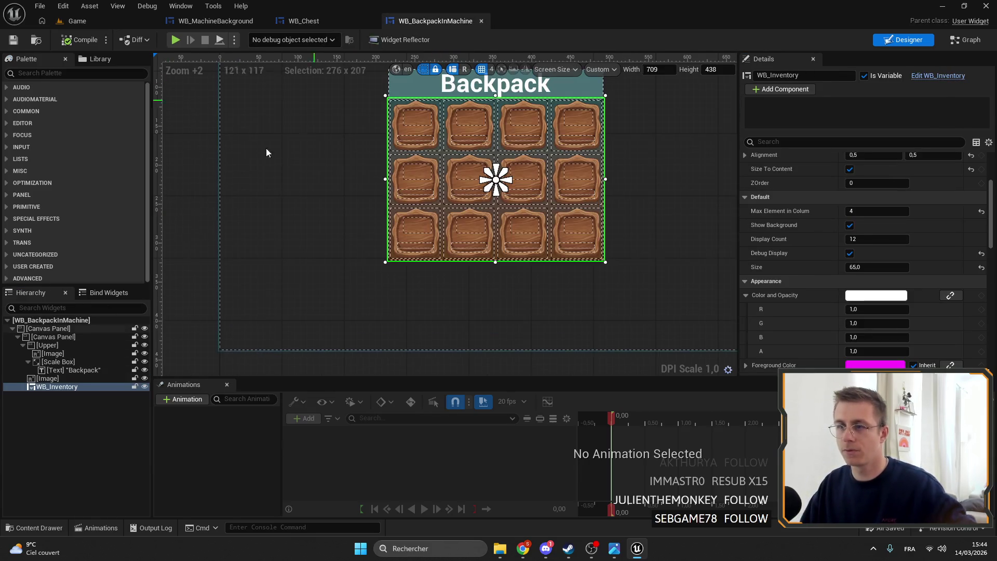
- Delete the Upper title group, background image and WB_Inventory grid from the Hierarchy
left_click(23, 345)
left_click(52, 345)
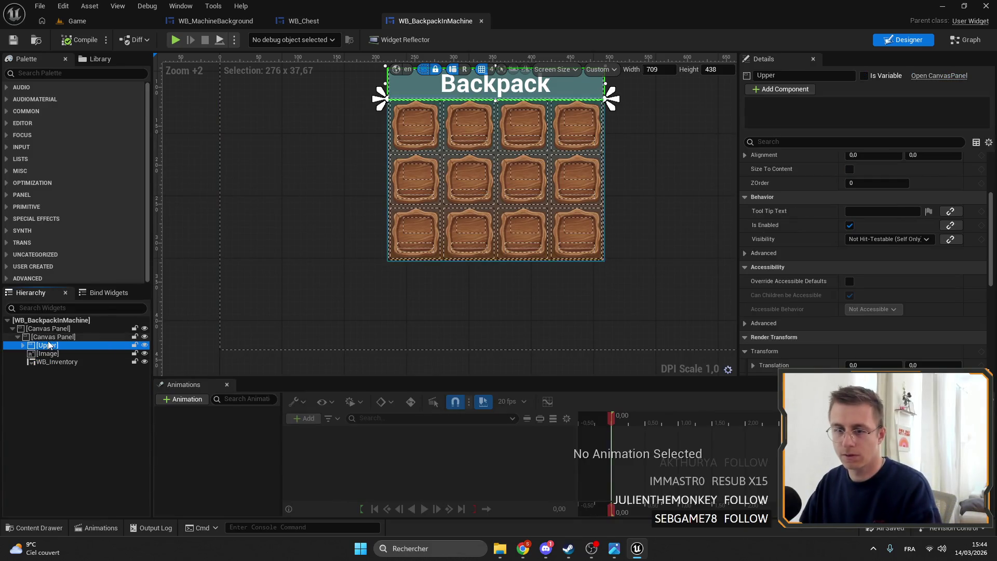
key("Delete")
left_click(52, 345)
key("Delete")
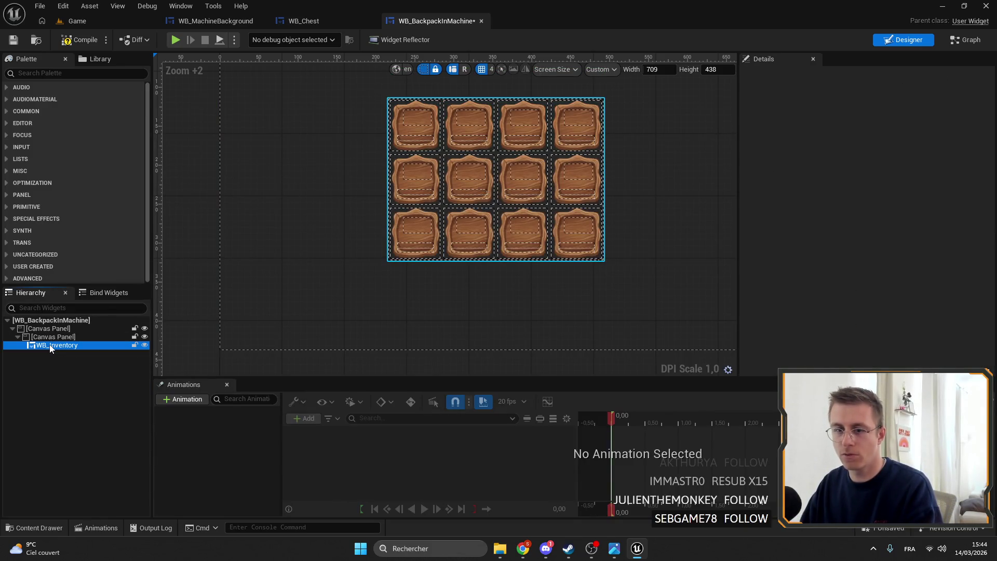
left_click(52, 346)
key("Delete")
left_click(586, 297)
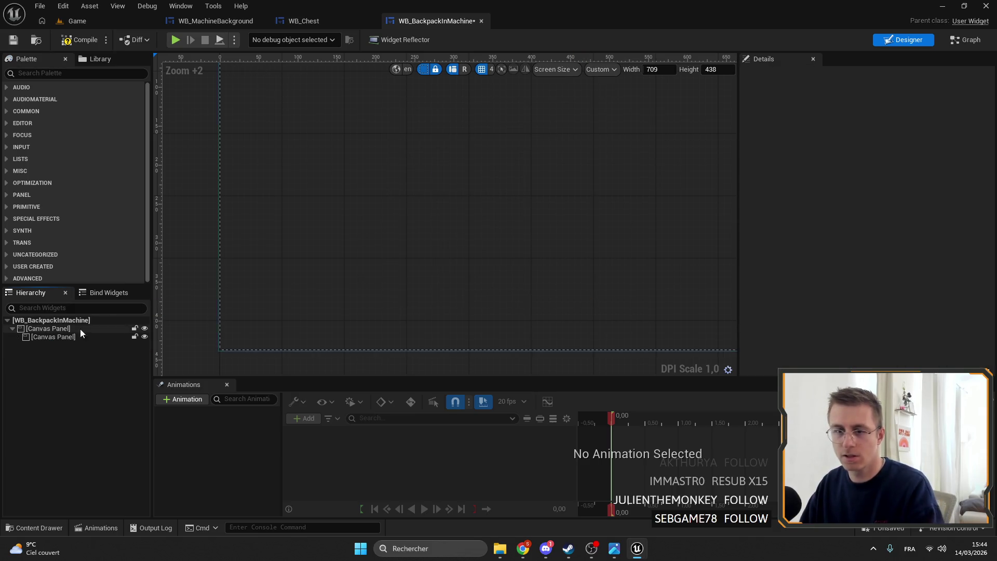
- Delete the remaining canvas panel, undo twice to restore it, and compile-save
left_click(73, 328)
key("Delete")
key("ctrl+z")
left_click(53, 329)
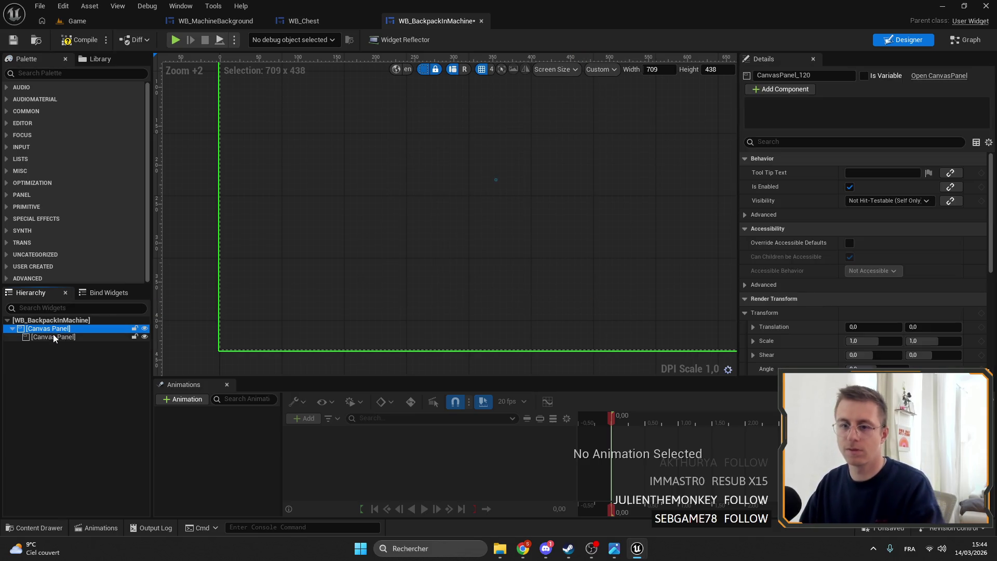
left_click(54, 329)
key("ctrl+z")
scroll(298, 286, "down", 4)
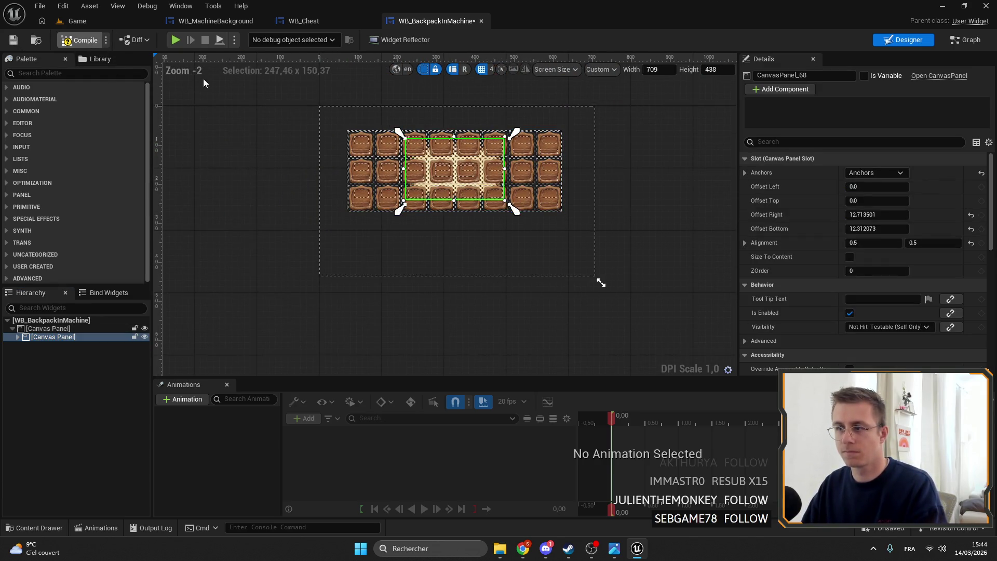
key("ctrl+s")
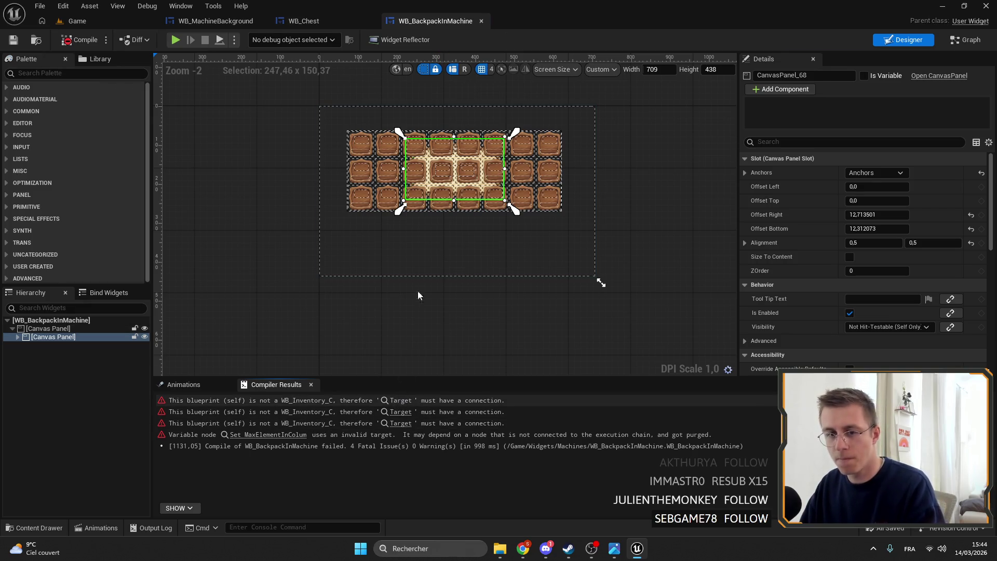
- Fix the graph errors by wiring WB Inventory into SET, Update Inventory and On Close targets, then save
left_click(268, 435)
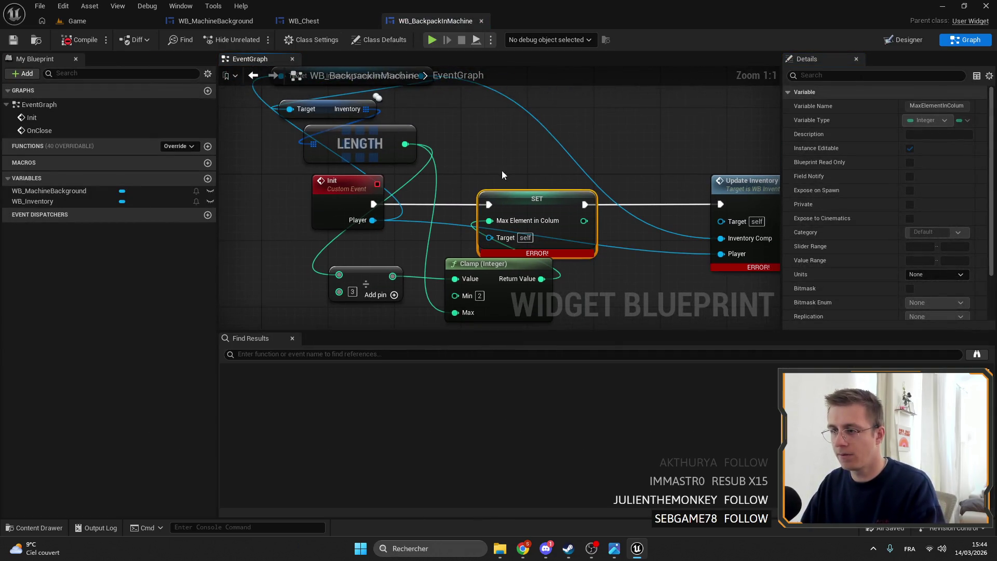
mouse_move(31, 201)
left_mouse_down()
mouse_move(472, 242)
mouse_move(457, 244)
mouse_move(490, 160)
left_mouse_up()
mouse_move(545, 193)
left_mouse_down()
mouse_move(440, 193)
mouse_move(624, 223)
left_mouse_up()
left_click_drag(402, 267, 646, 71)
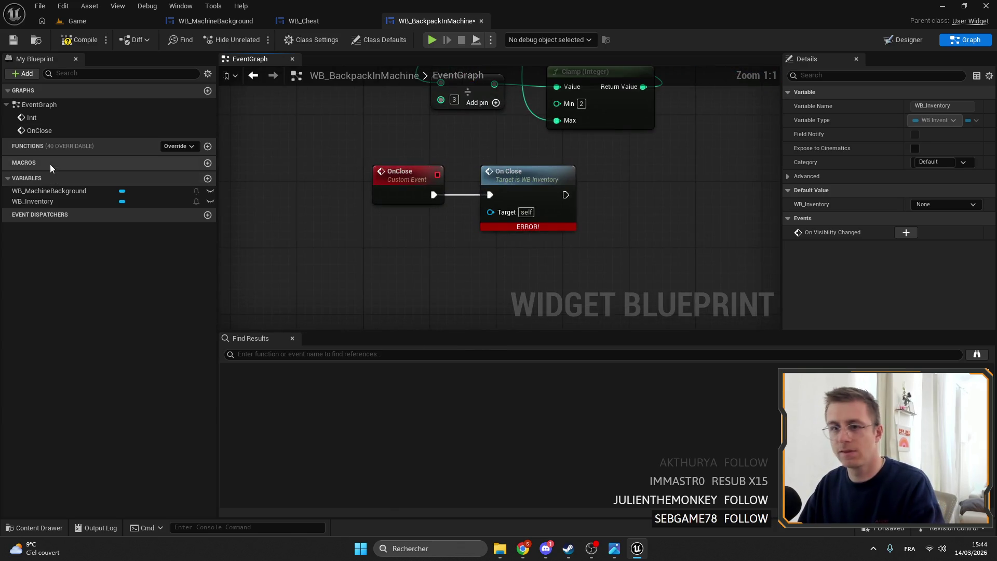
mouse_move(31, 201)
left_mouse_down()
mouse_move(519, 236)
mouse_move(490, 211)
left_mouse_up()
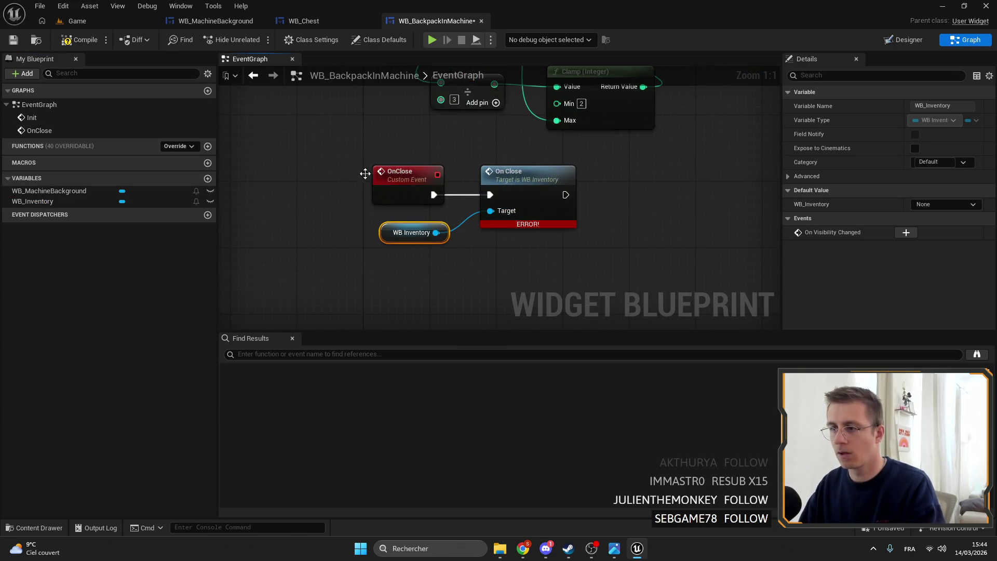
left_click(14, 40)
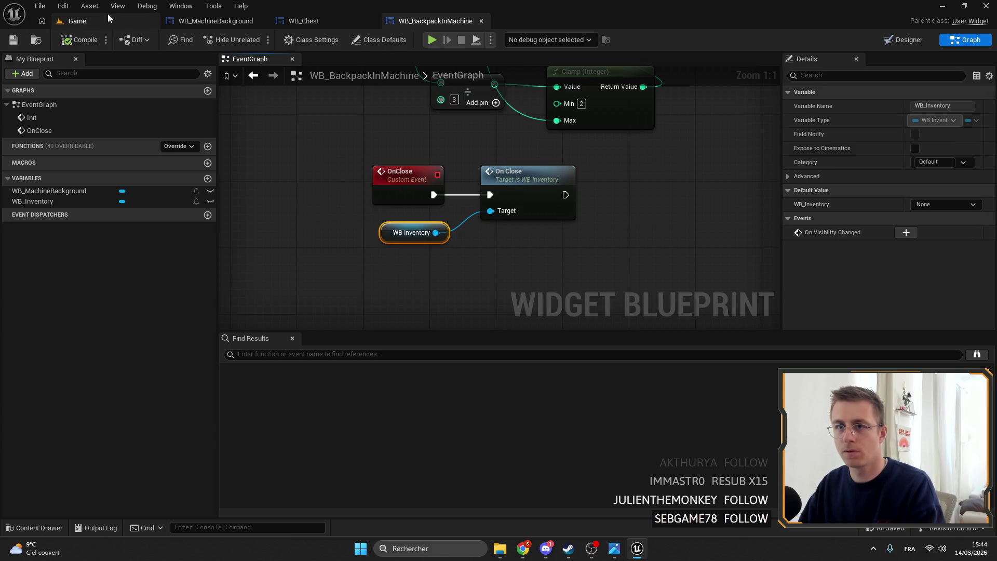
- Enlarge WB_Chest's embedded backpack widget to about 363 by 337
left_click(223, 22)
left_click(311, 22)
scroll(439, 157, "up", 5)
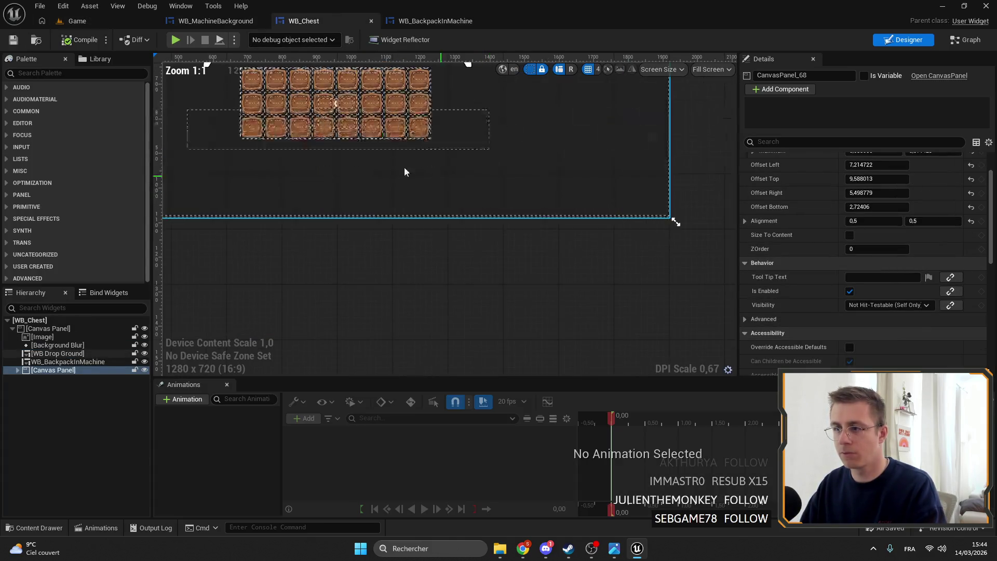
left_click(475, 210)
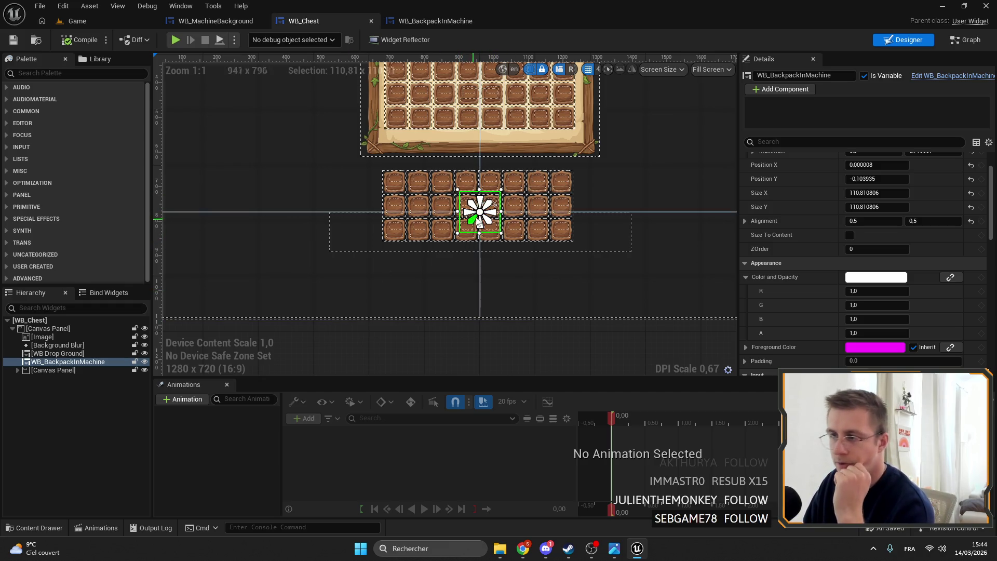
mouse_move(501, 233)
left_mouse_down()
mouse_move(589, 285)
mouse_move(721, 223)
mouse_move(635, 330)
mouse_move(587, 311)
left_mouse_up()
- Open WB_BackpackInMachine in its Designer layout view
left_click(229, 22)
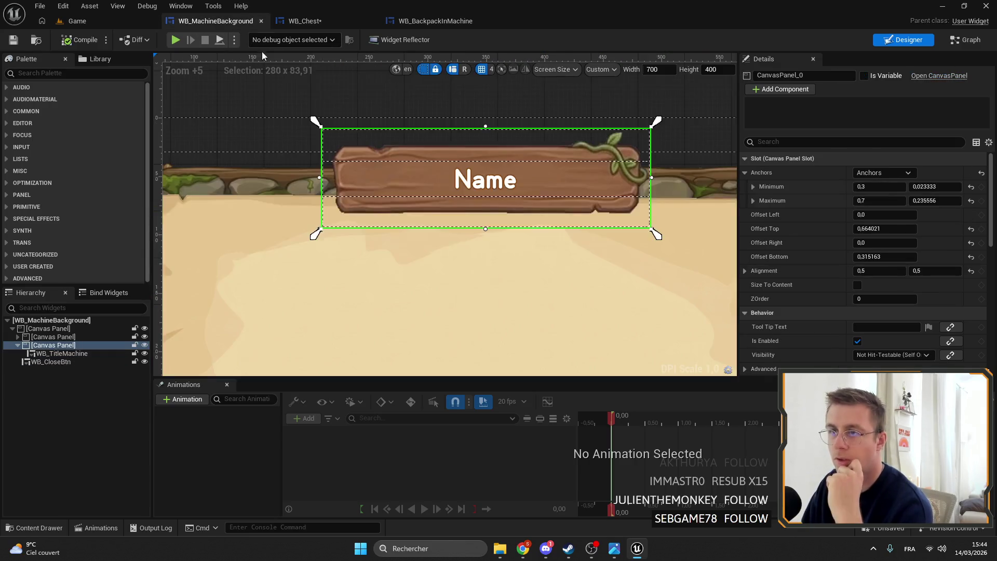
left_click(435, 21)
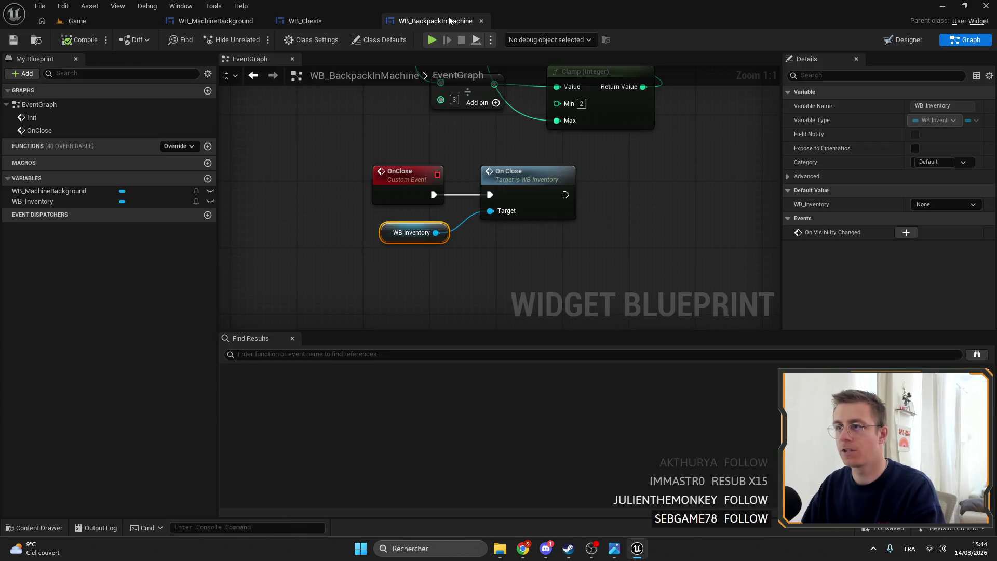
left_click(890, 41)
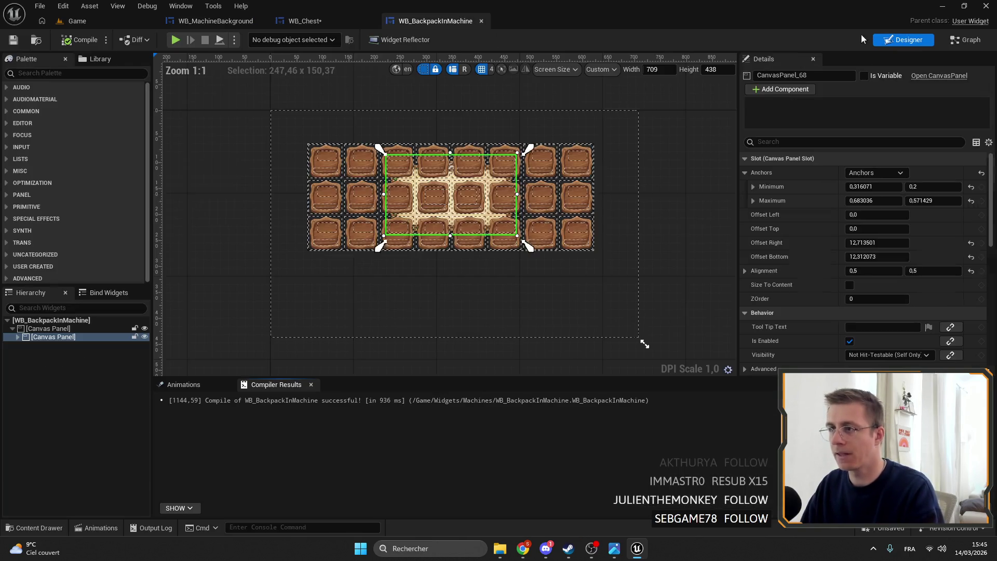
- Anchor WB_MachineBackground full-stretch so the wooden background fills the whole widget
left_click(24, 329)
left_click(17, 337)
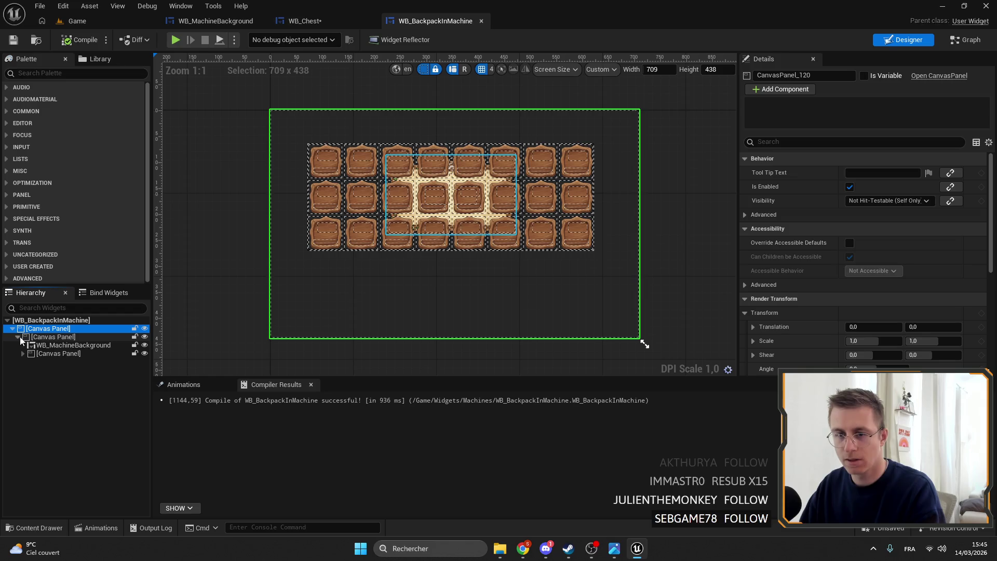
key("Down")
key("Down")
key("Down")
key("Right")
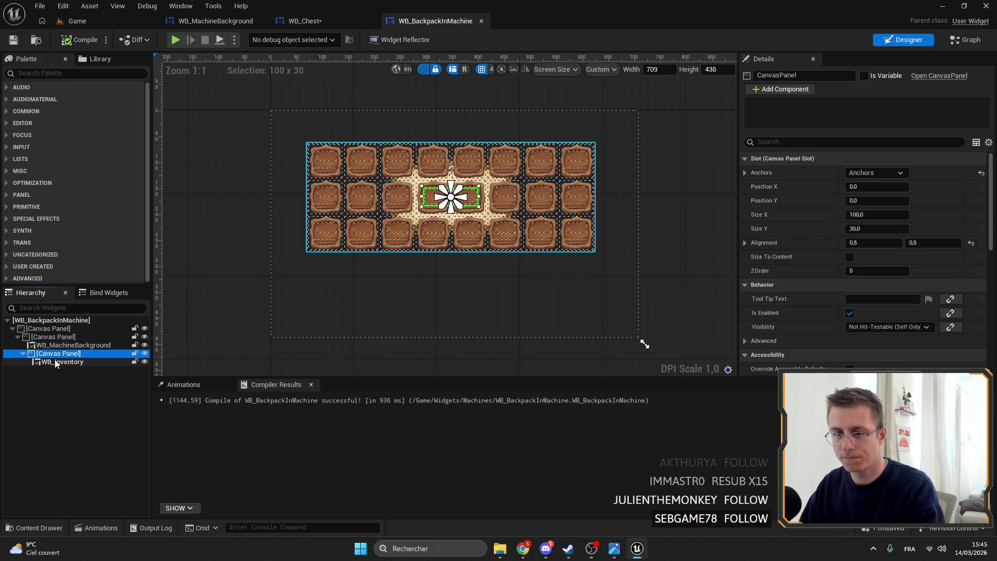
key("Up")
key("Up")
left_click(52, 345)
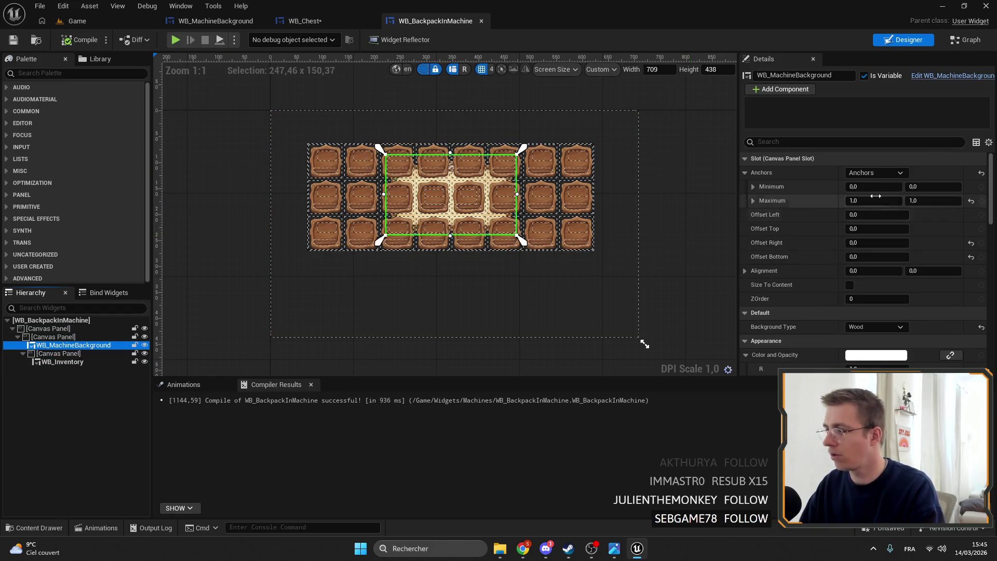
left_click(876, 172)
left_click(973, 310)
left_click(875, 173)
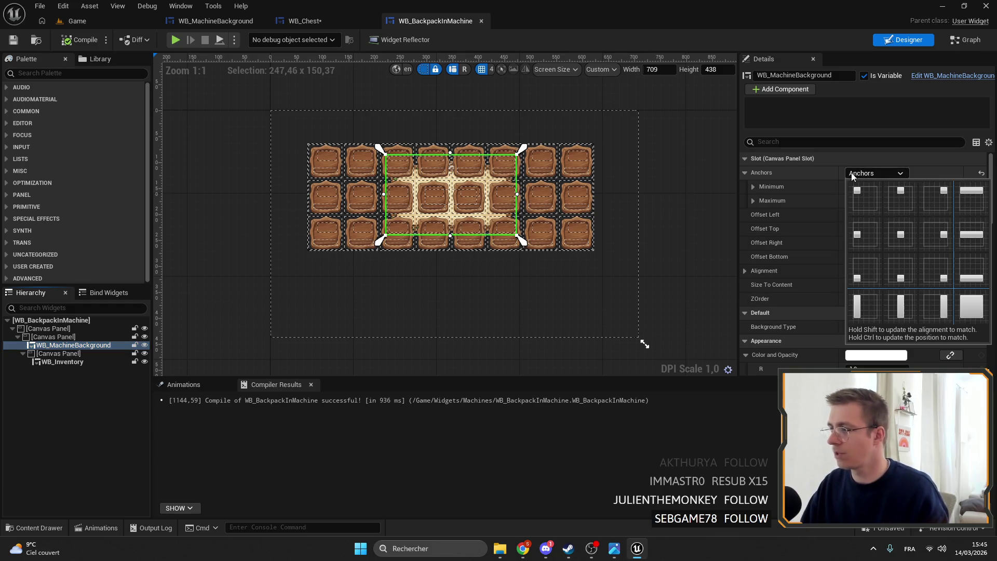
left_click(970, 309)
- Anchor the inner Canvas Panel full-stretch and check the background and inventory bounds
left_click(53, 336)
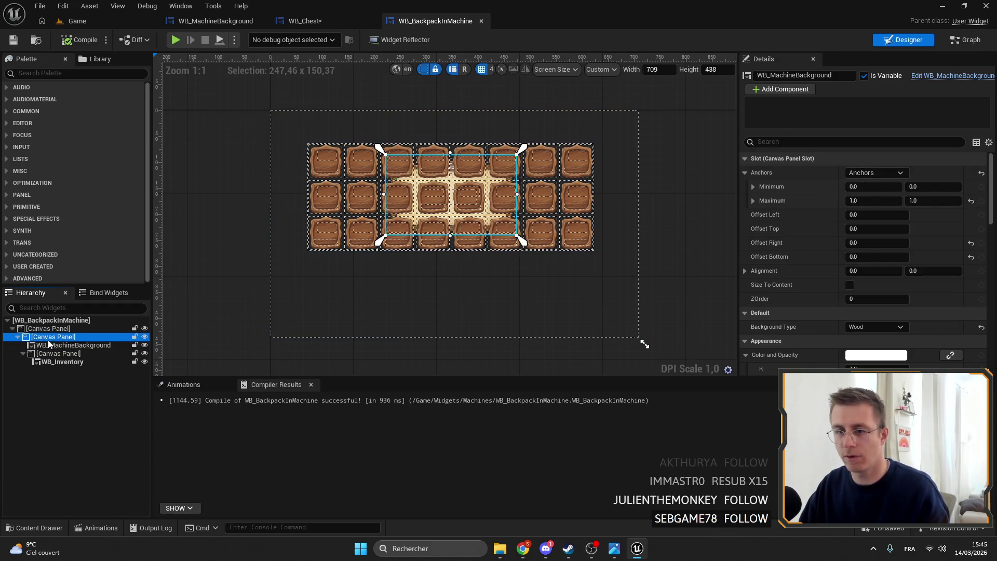
left_click(875, 172)
left_click(972, 310, "ctrl+shift")
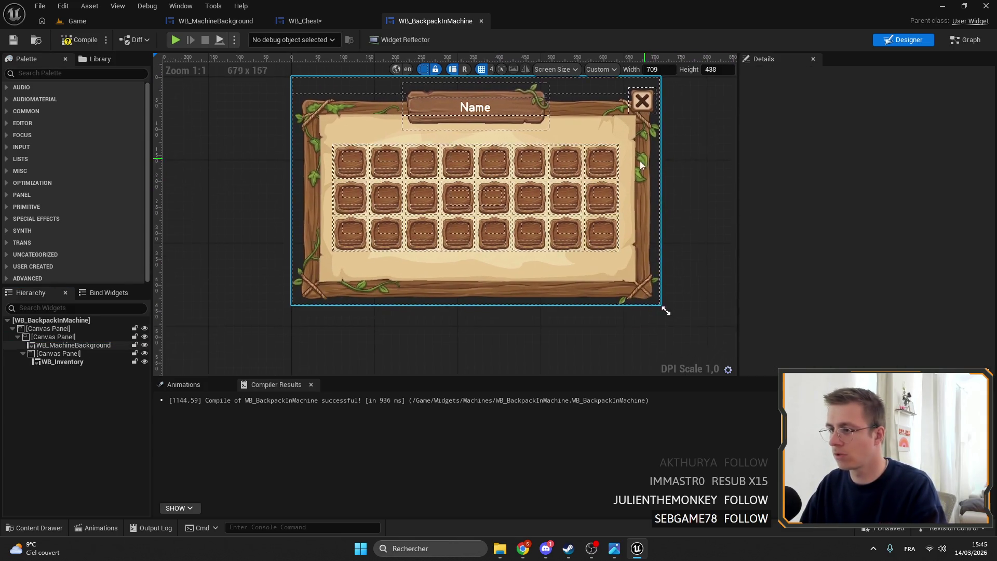
scroll(659, 327, "down", 1)
left_click(478, 157)
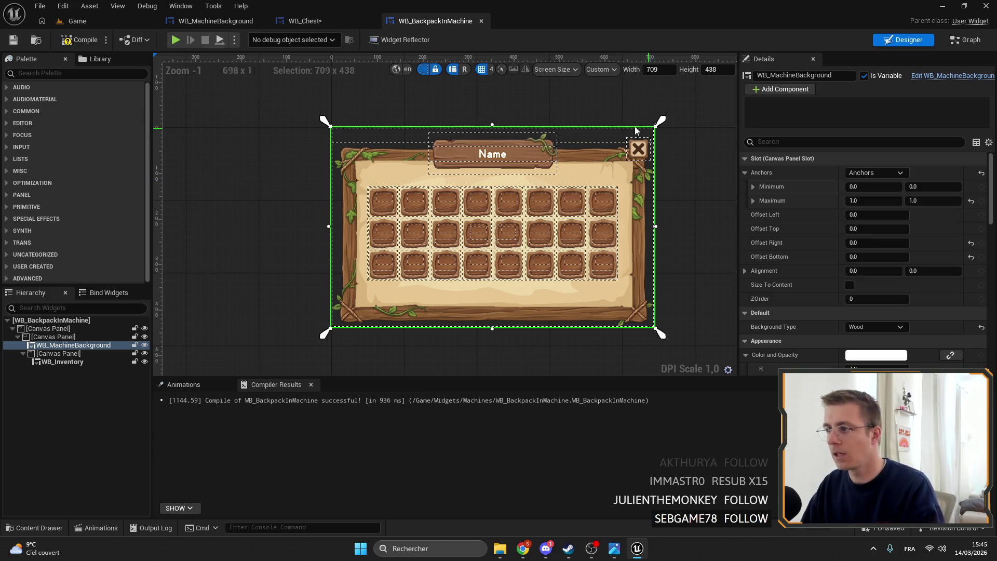
left_click(62, 361)
mouse_move(576, 136)
left_mouse_down()
mouse_move(611, 99)
mouse_move(550, 129)
left_mouse_up()
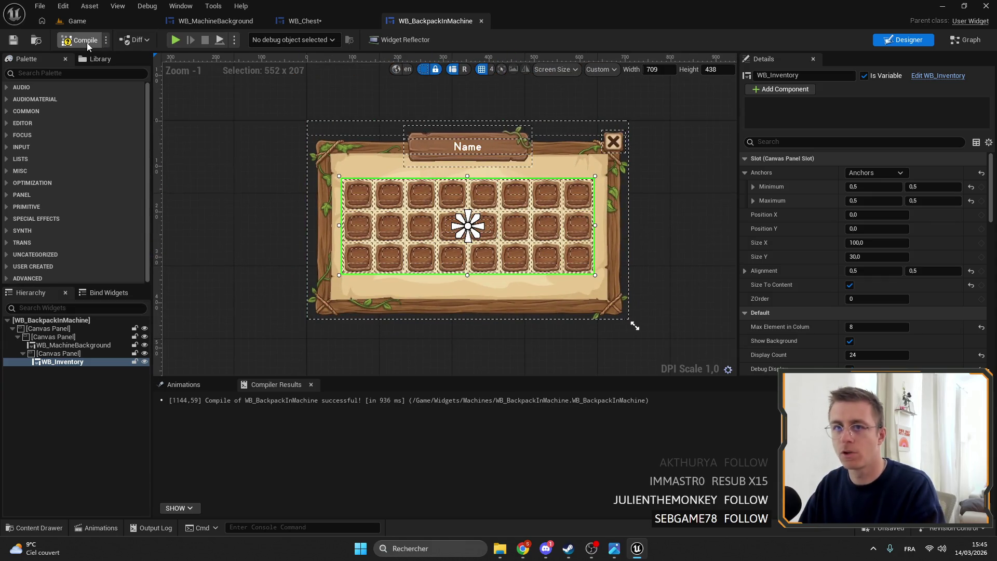
left_click(296, 21)
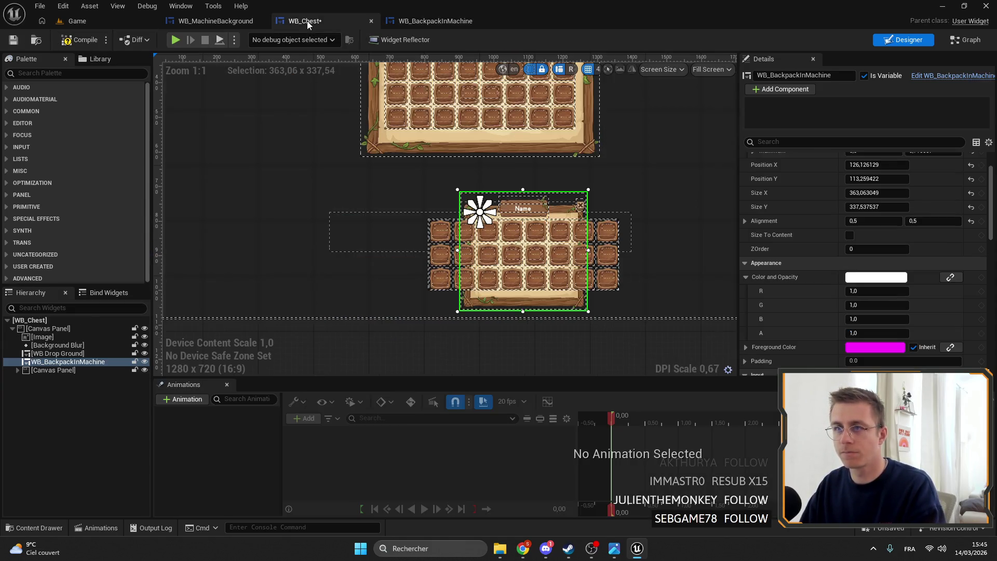
- Resize the embedded backpack window to about 750 by 390 and move it under the chest grid
left_click(830, 179, "shift")
left_click(820, 165, "shift")
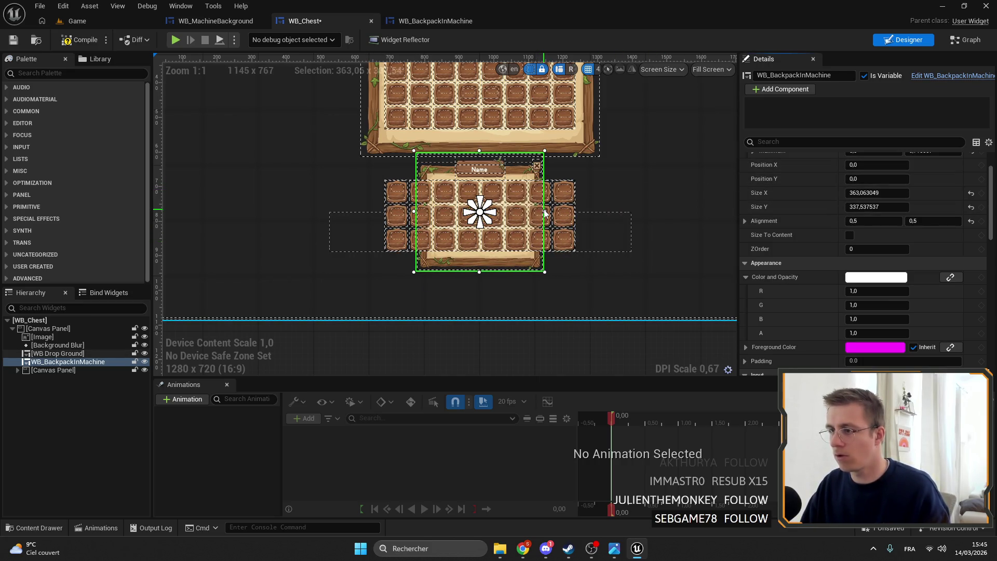
left_click_drag(543, 210, 674, 211)
left_click_drag(676, 272, 679, 290)
left_click_drag(626, 237, 565, 243)
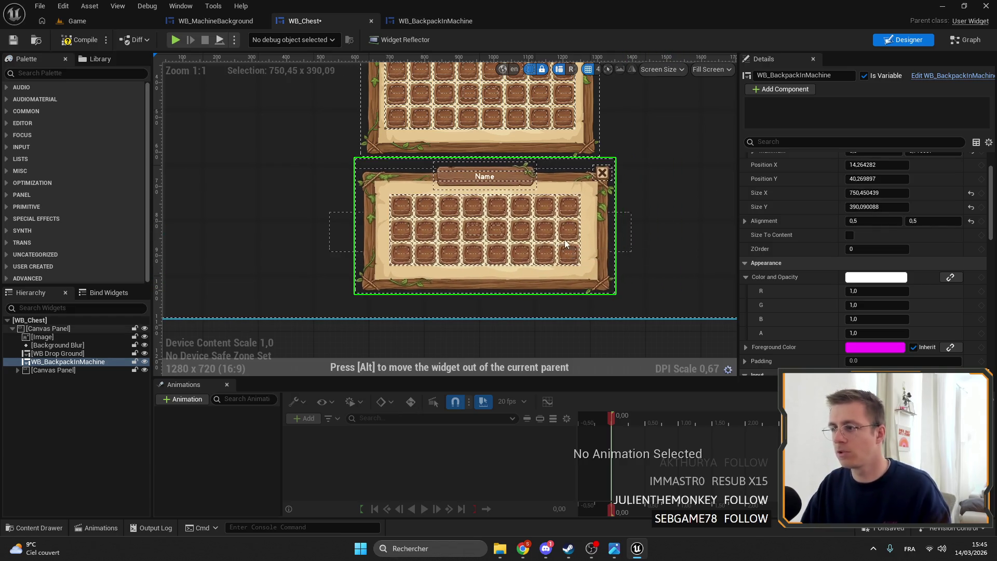
- Set the backpack window's X and Y position to 0 and lower its anchor
left_click(876, 165)
type("0")
key("Tab")
type("0")
key("Return")
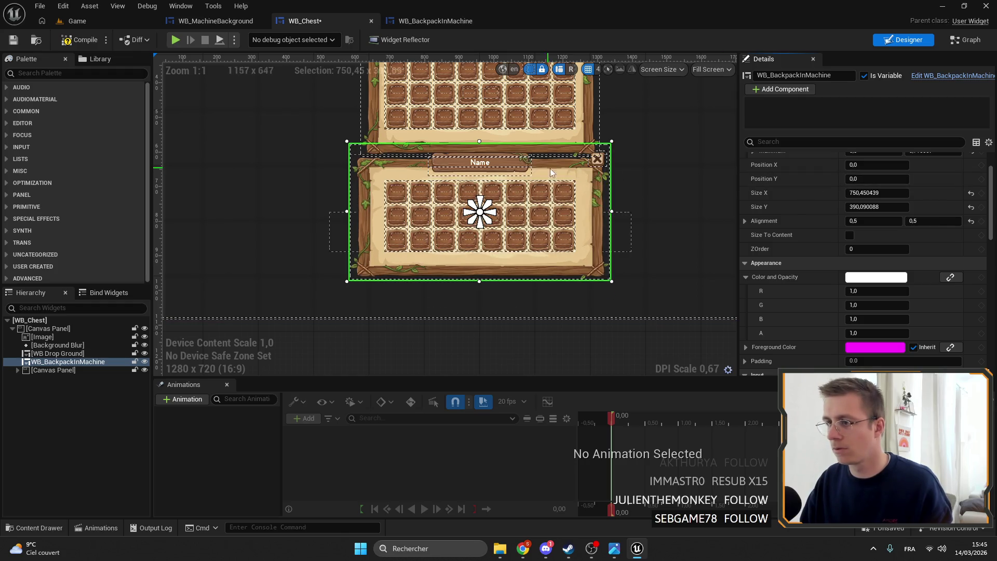
left_click_drag(479, 212, 480, 211)
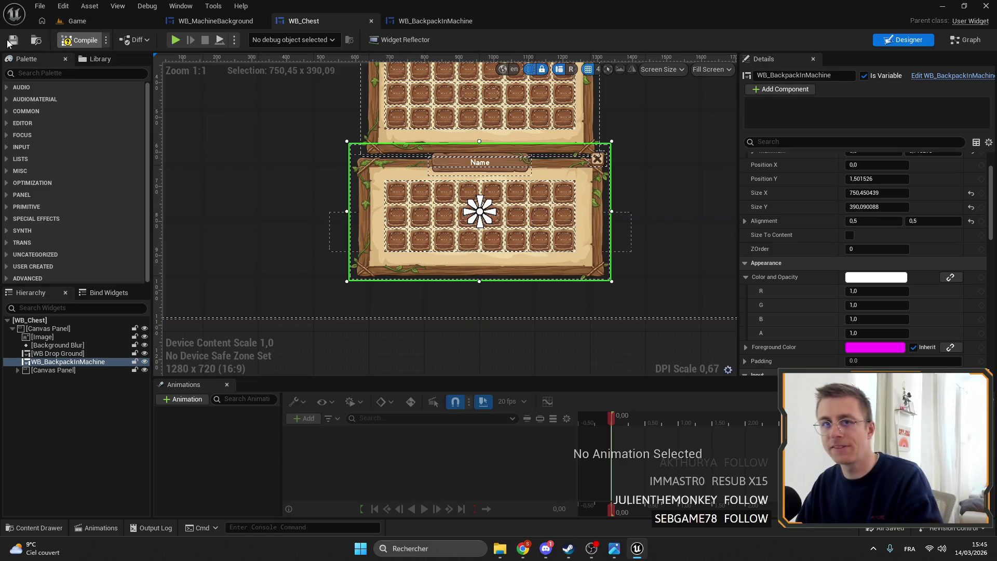
left_click(75, 21)
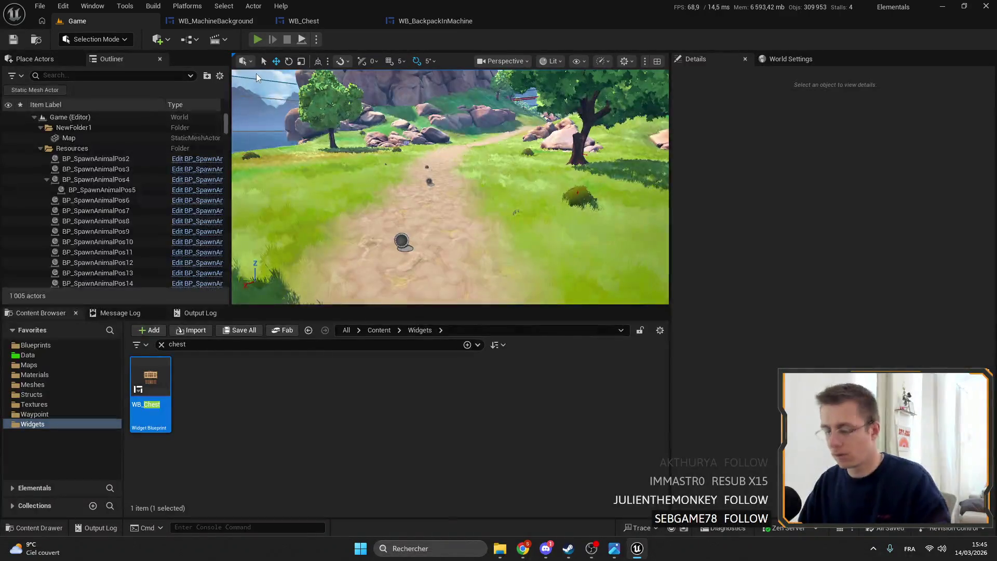
- Play-test fullscreen, opening the gold chest's storage window with E, then stop playing
left_click(257, 40)
key("F11")
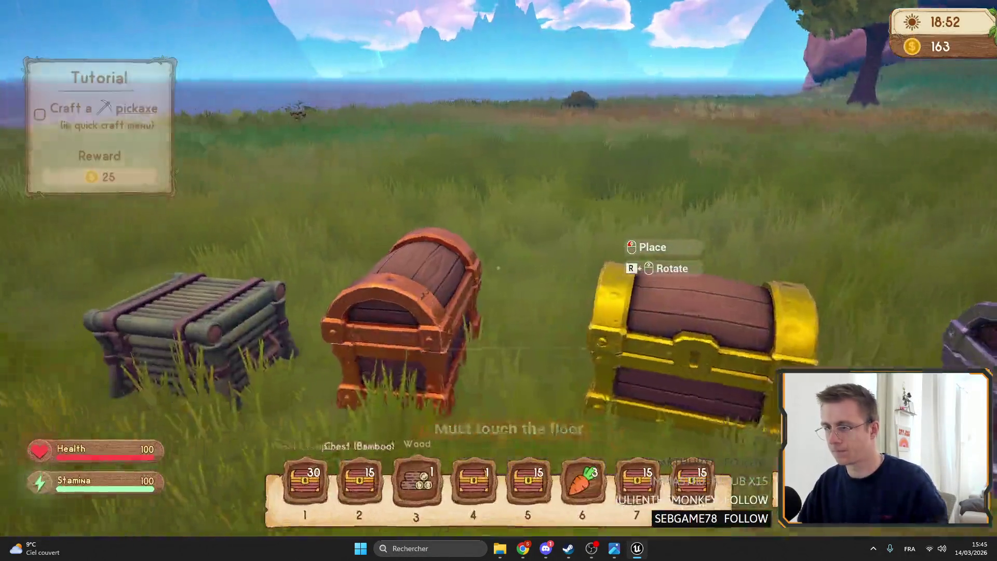
key("e")
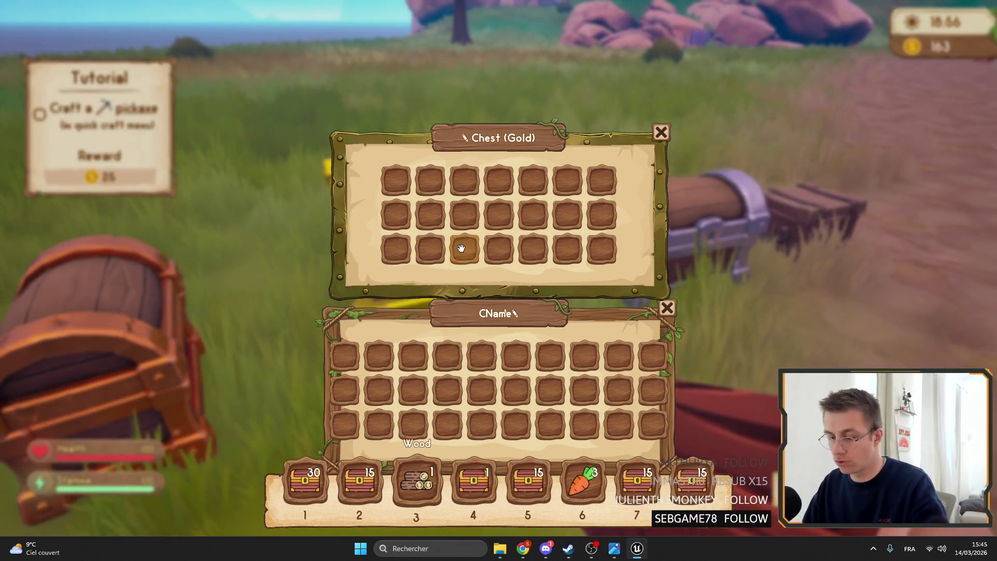
left_click(662, 132)
key("Escape")
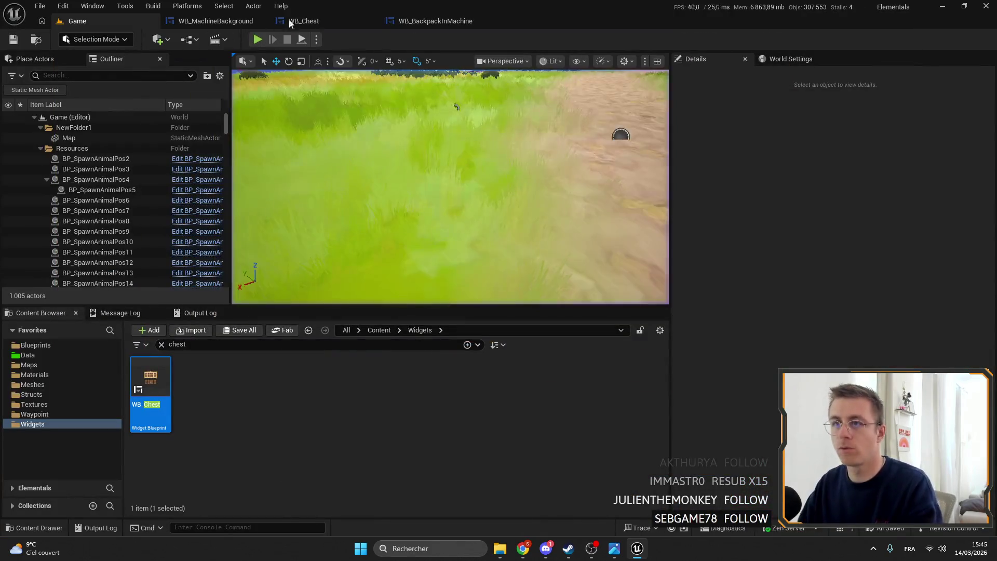
- In WB_Chest, anchor the chest grid's canvas panel to the centre preset
left_click(280, 23)
left_click(62, 394)
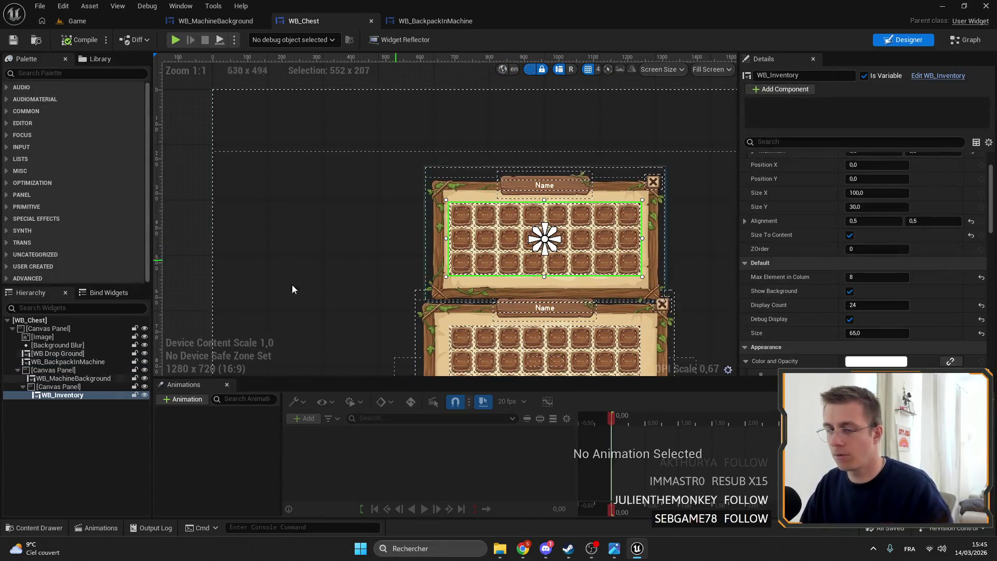
left_click(65, 369)
left_click(890, 176)
left_click(900, 229)
- Raise the chest panel's anchor above centre and set its Y position to 0
left_click_drag(544, 276, 544, 208)
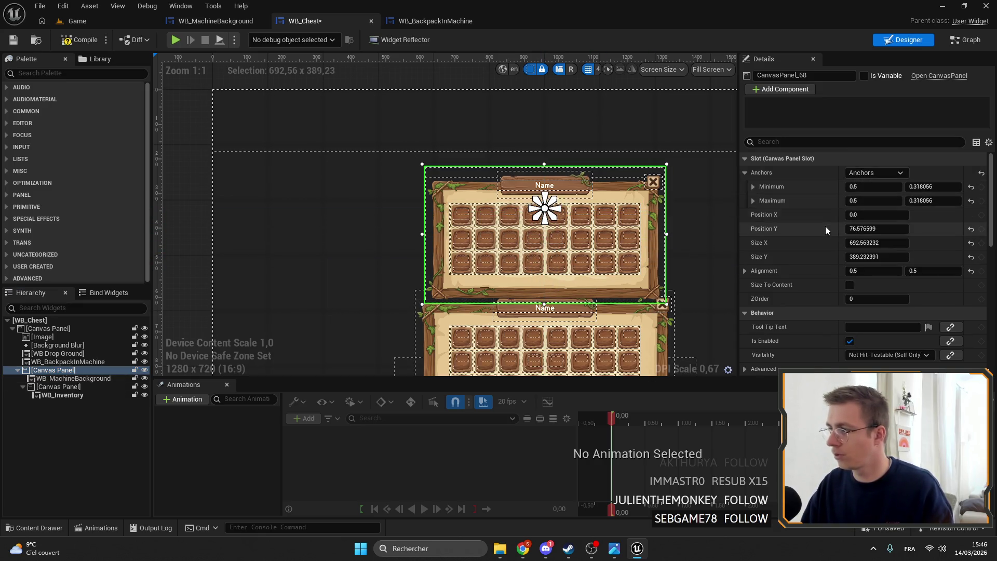
type("0")
key("Return")
mouse_move(544, 207)
left_mouse_down()
mouse_move(544, 195)
mouse_move(544, 272)
mouse_move(703, 223)
mouse_move(672, 275)
left_mouse_up()
left_click(878, 228)
type("0")
key("Return")
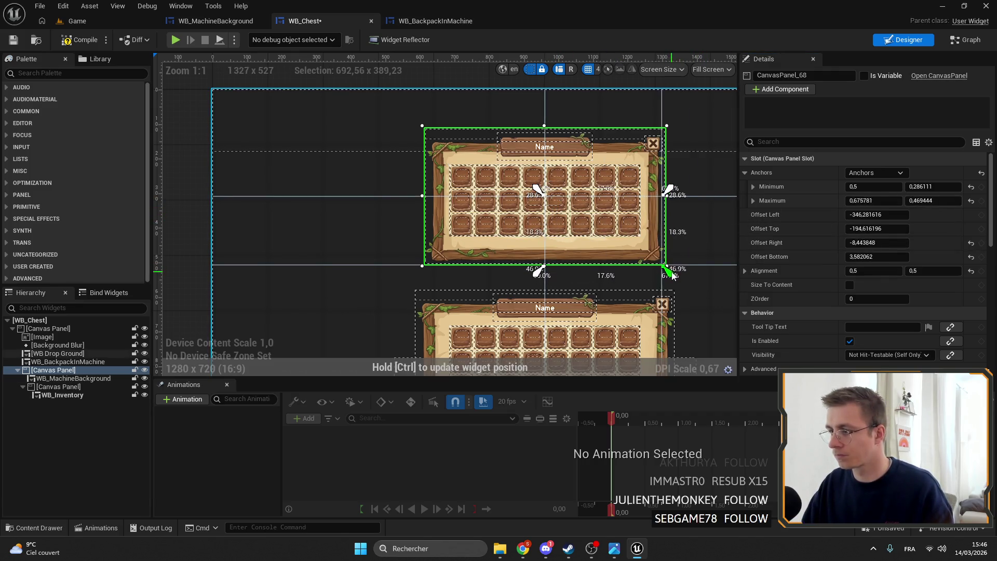
- Drag the anchor corners to the chest panel's top-left and bottom-right edges, then compile and save
scroll(691, 326, "down", 6)
scroll(574, 242, "up", 4)
left_click_drag(571, 249, 572, 248)
left_click_drag(469, 185, 385, 132)
left_click(10, 41)
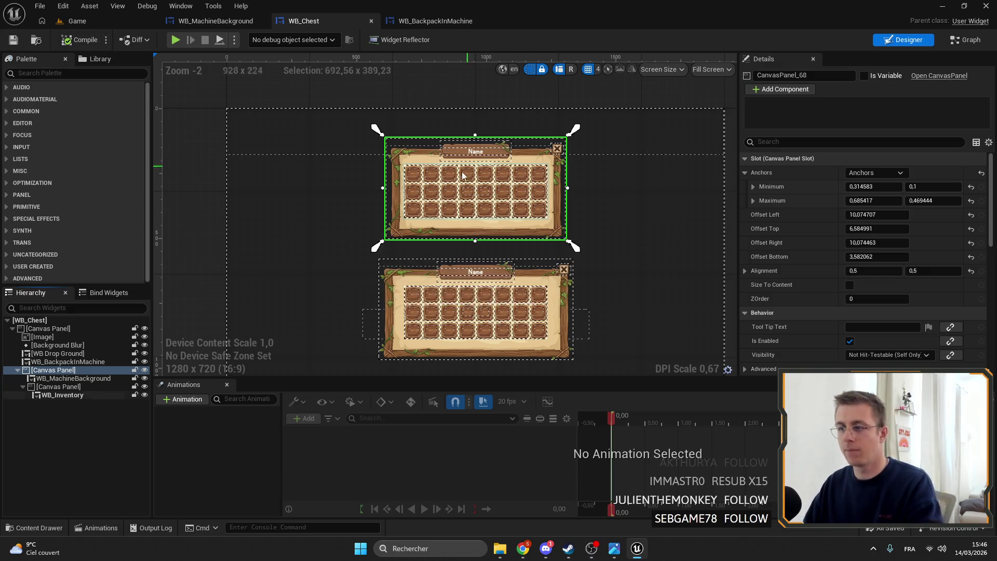
left_click(436, 22)
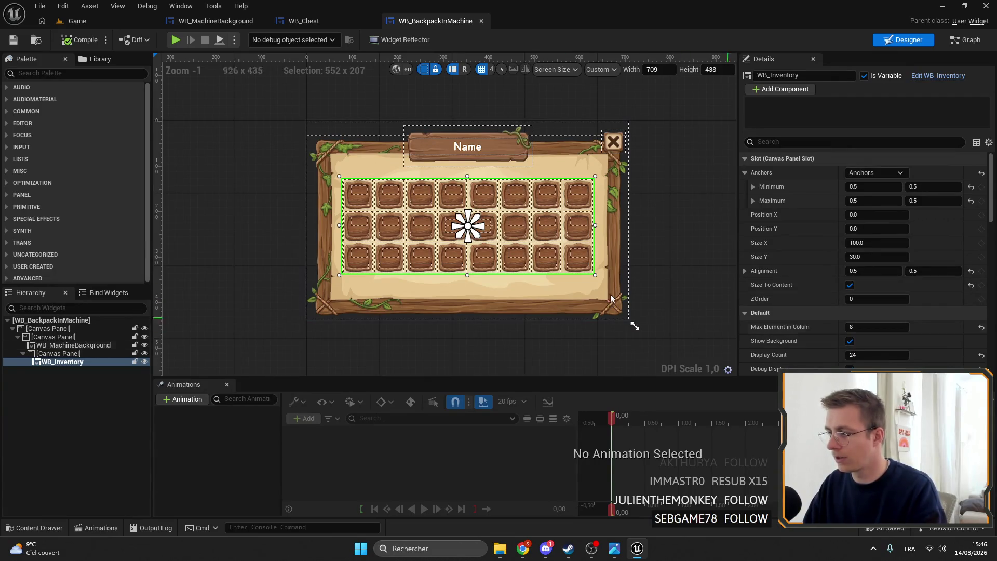
- Set the backpack grid's slot size to 60, save, and open the Game level's Blueprints folder
scroll(856, 298, "down", 3)
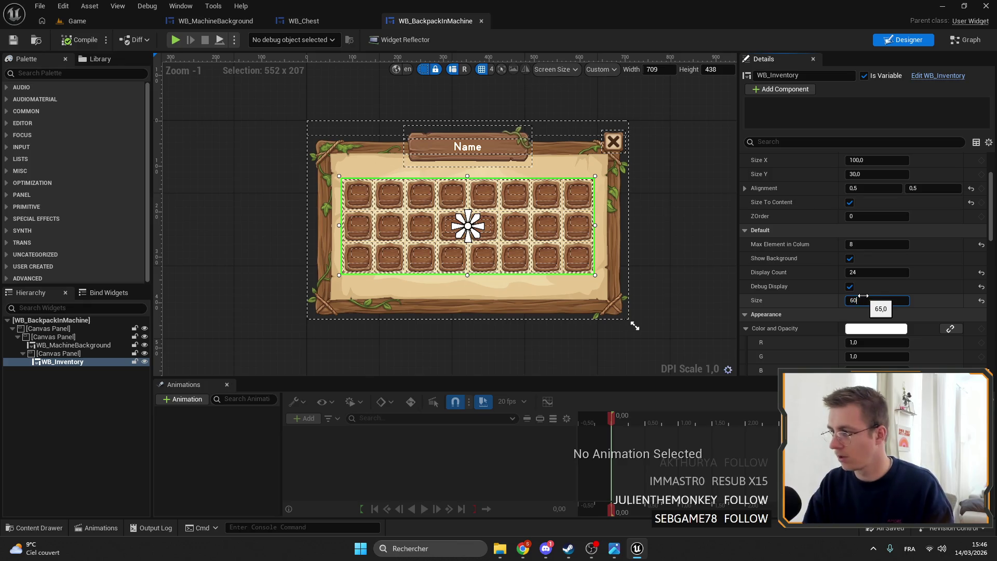
key("Return")
left_click(883, 244)
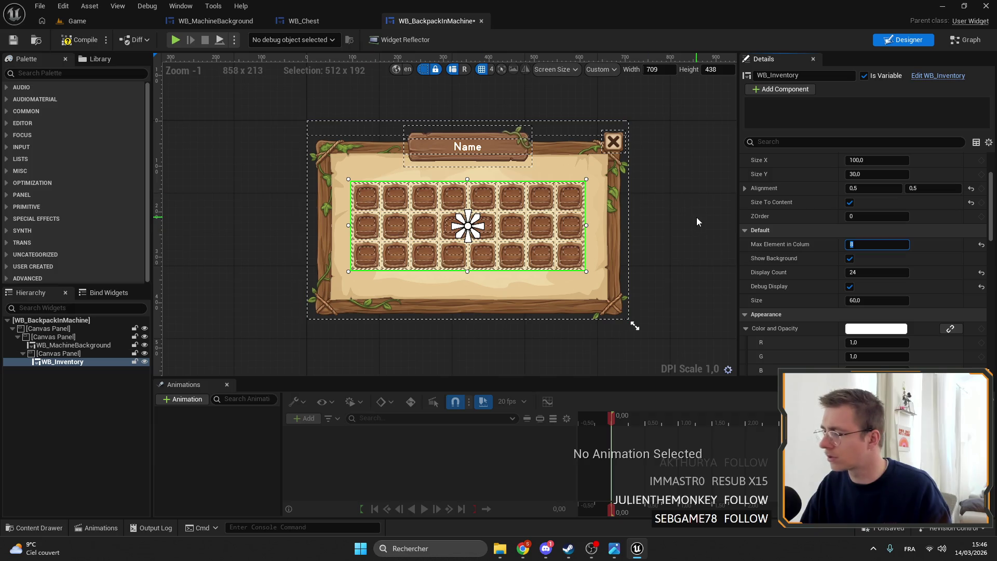
left_click(903, 272)
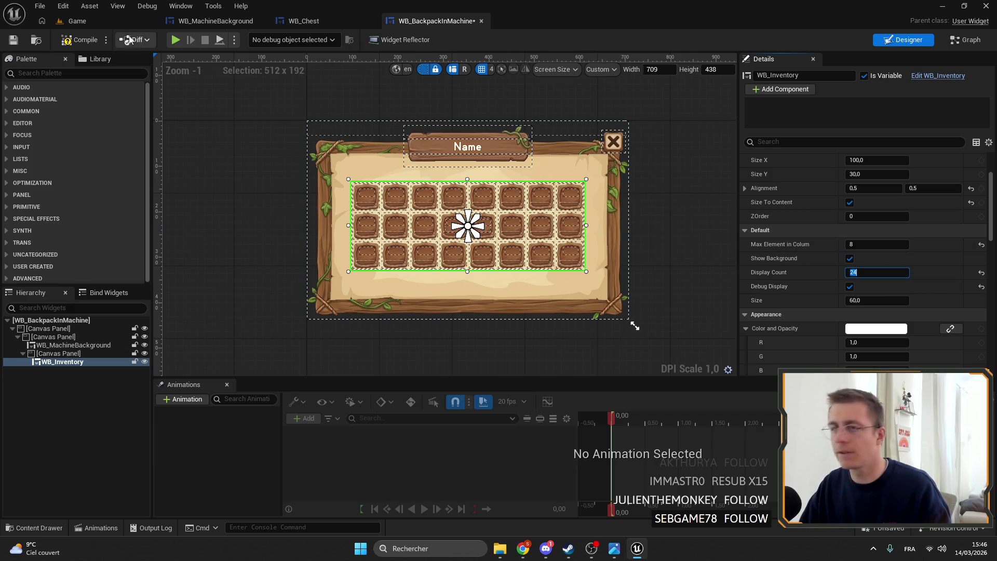
left_click(13, 41)
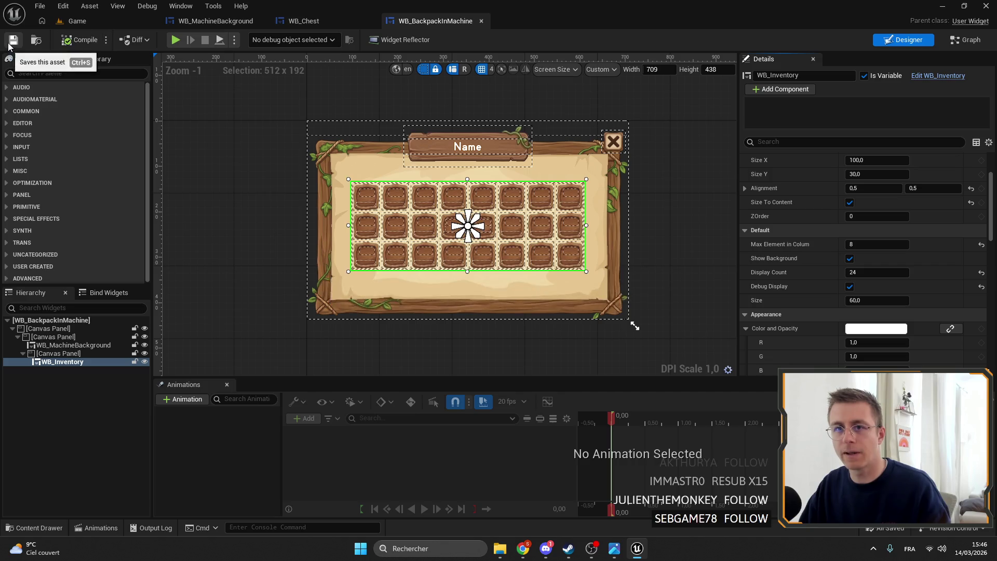
left_click(76, 21)
left_click(108, 346)
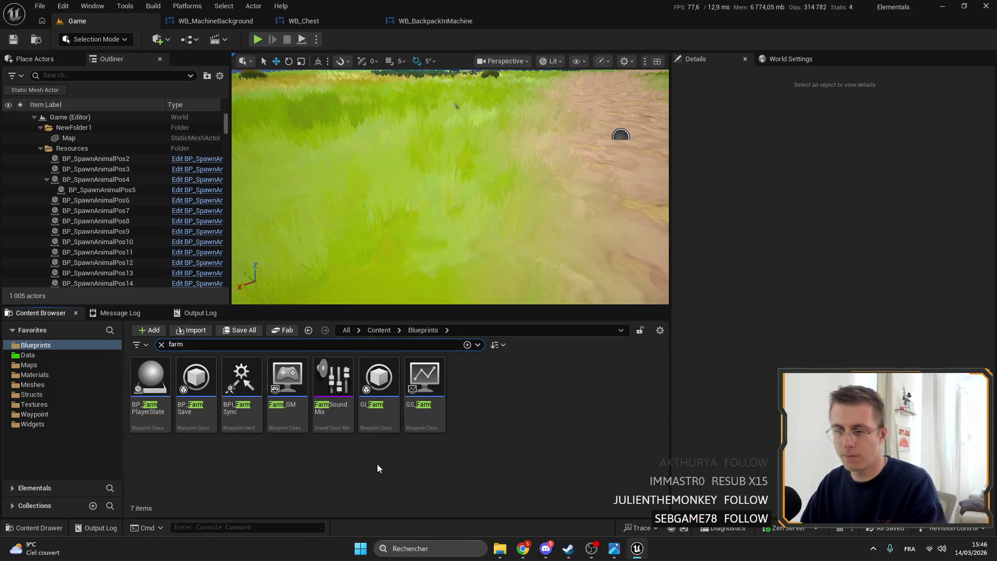
- Open GS_Farm and inspect the BackpackLevel variable's default values
left_click(424, 389)
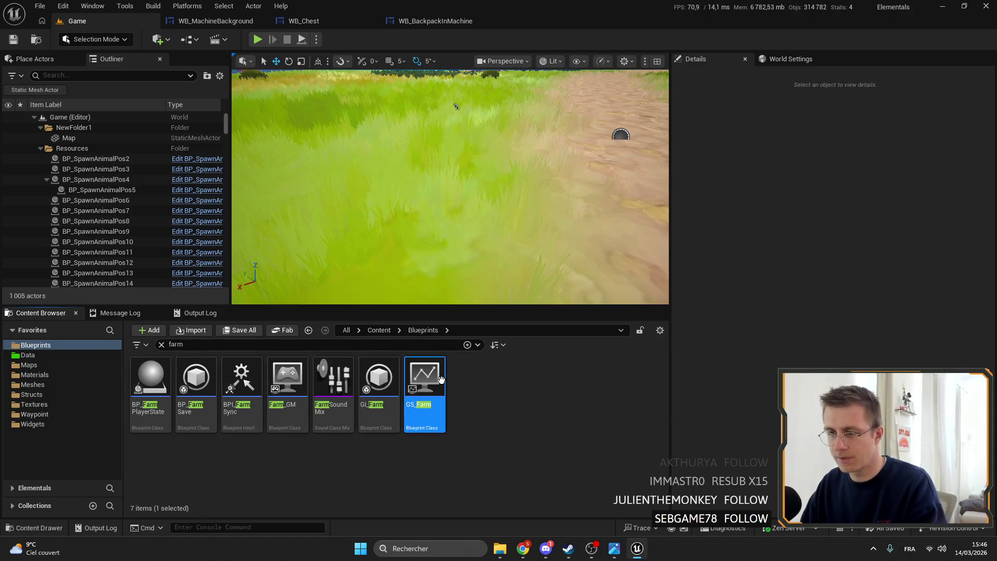
double_click(424, 389)
scroll(125, 392, "down", 10)
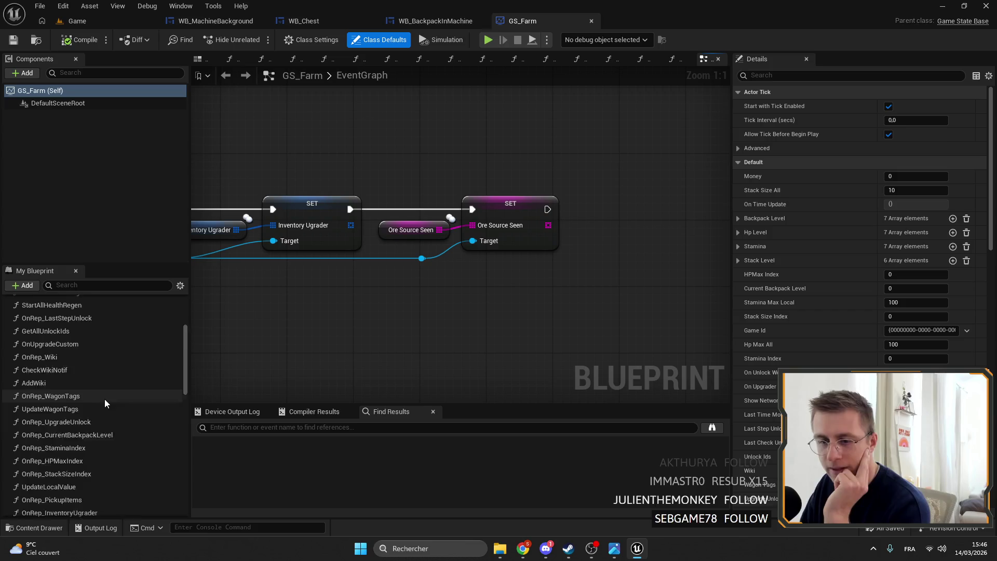
left_click(48, 394)
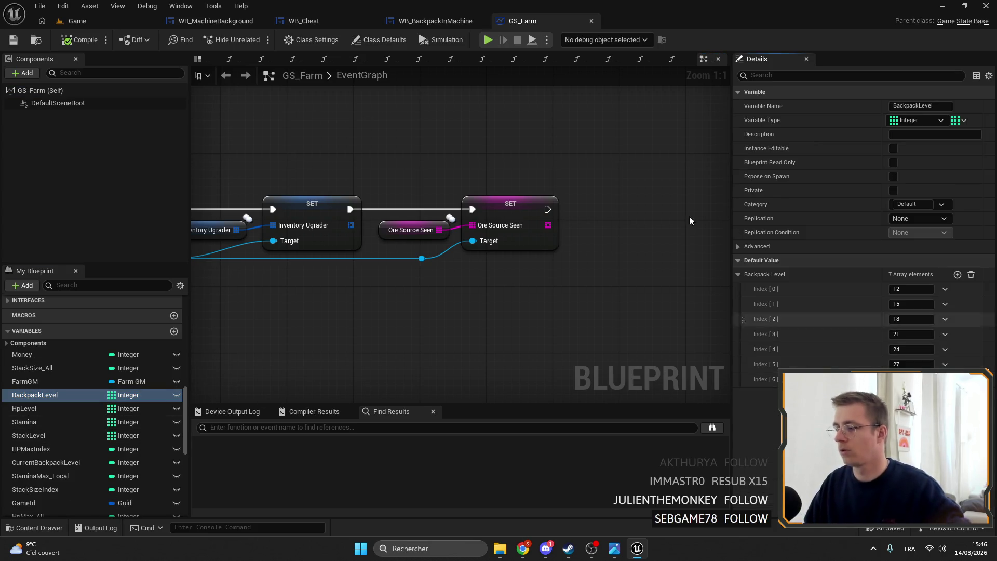
- Set WB_BackpackInMachine's Display Count to 30 and Max Element in Colum to 10
left_click(396, 22)
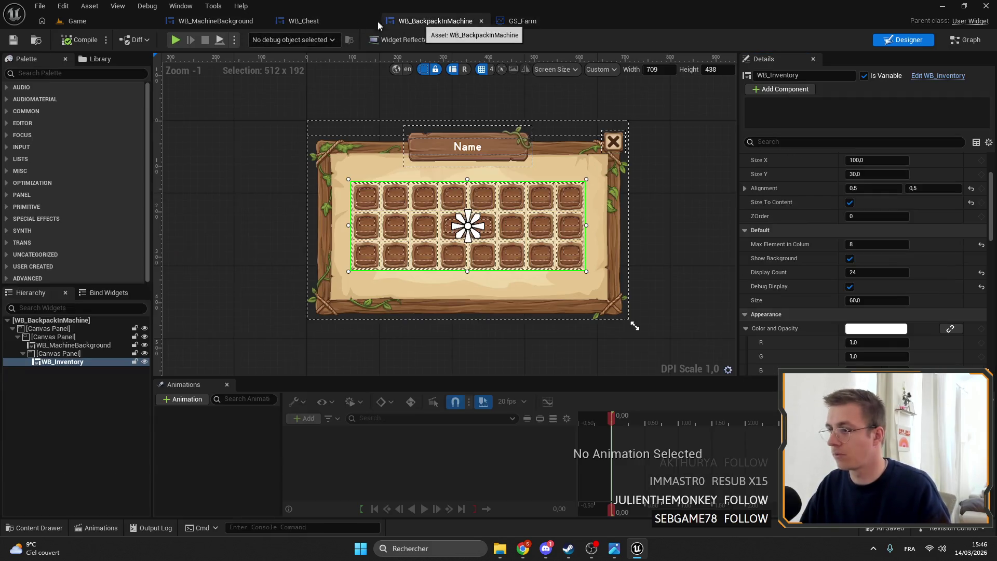
left_click(876, 272)
type("30")
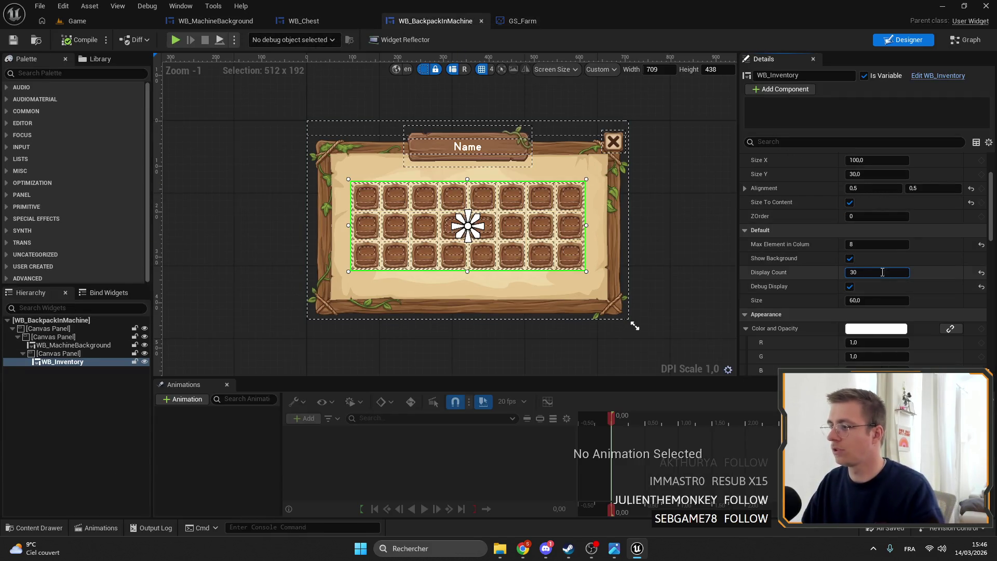
key("Return")
left_click(891, 247)
type("01")
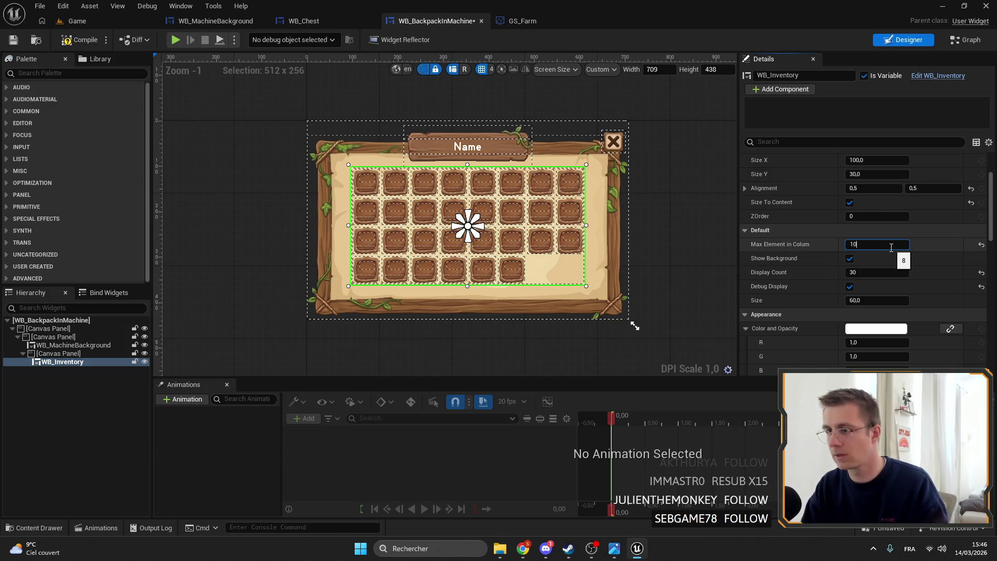
key("Return")
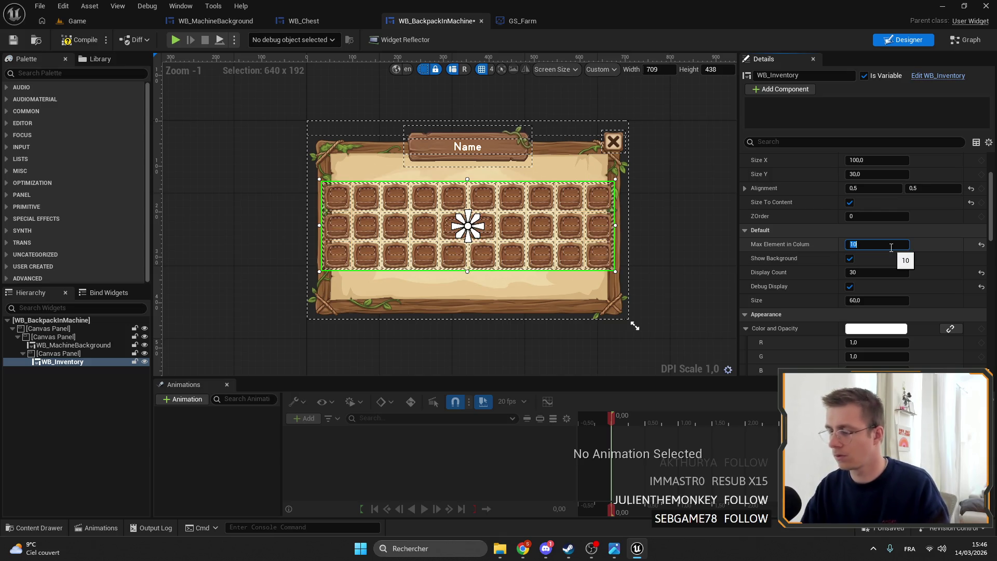
left_click(963, 44)
- Inspect the Init graph's Clamp and divide-by-3 nodes, then return to the designer's WB_Inventory
scroll(409, 197, "up", 6)
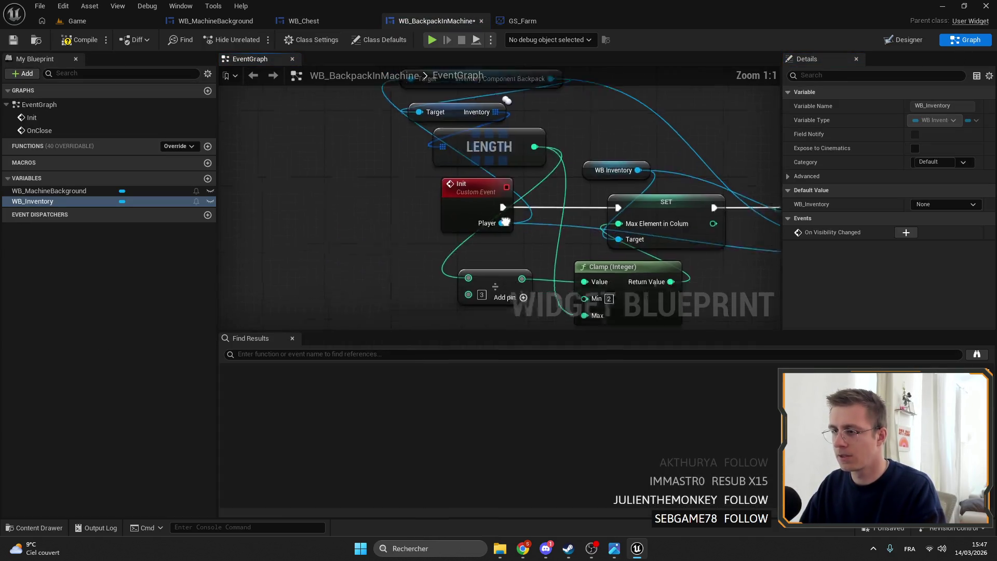
left_click(553, 236)
left_click(467, 218)
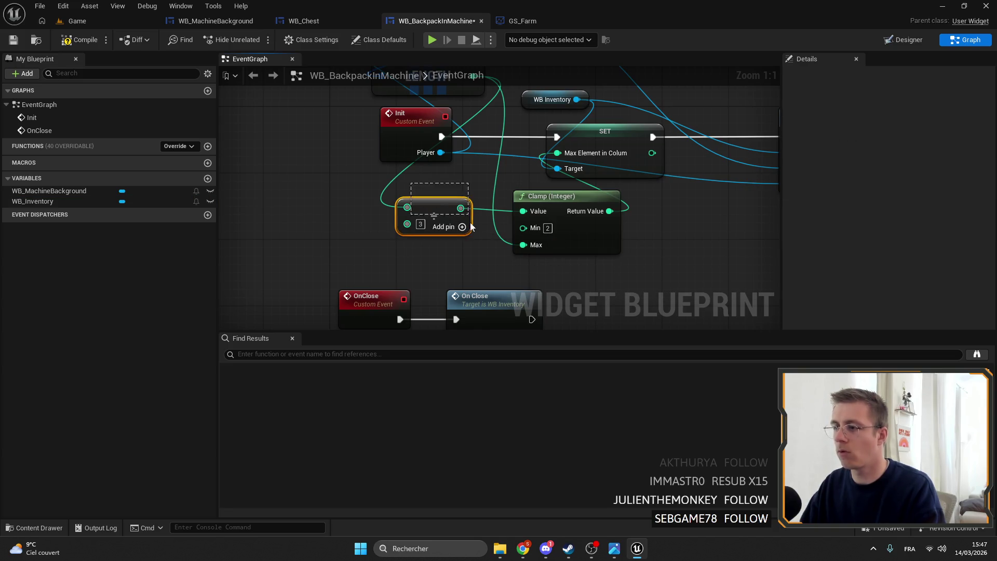
left_click(193, 21)
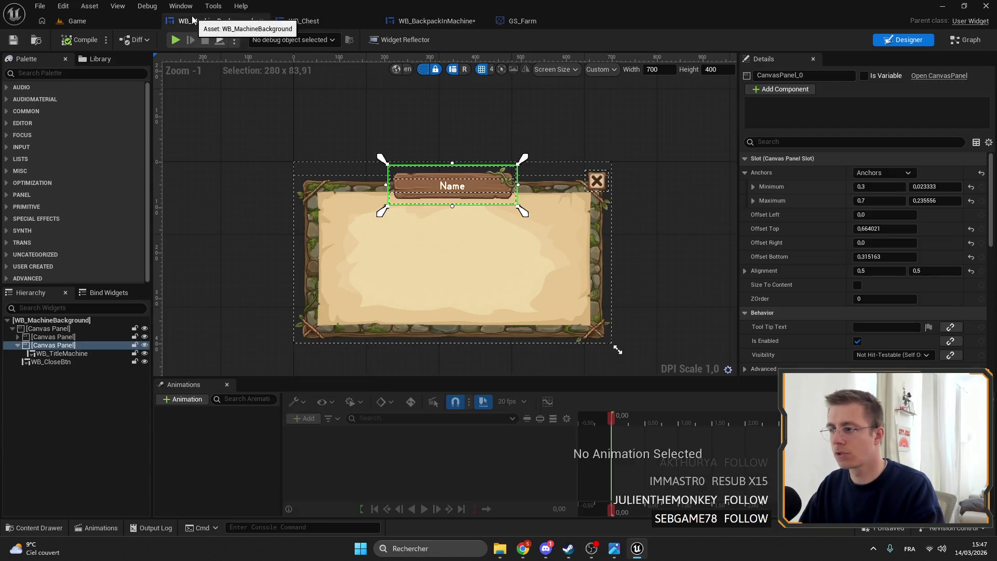
left_click(530, 23)
left_click(431, 21)
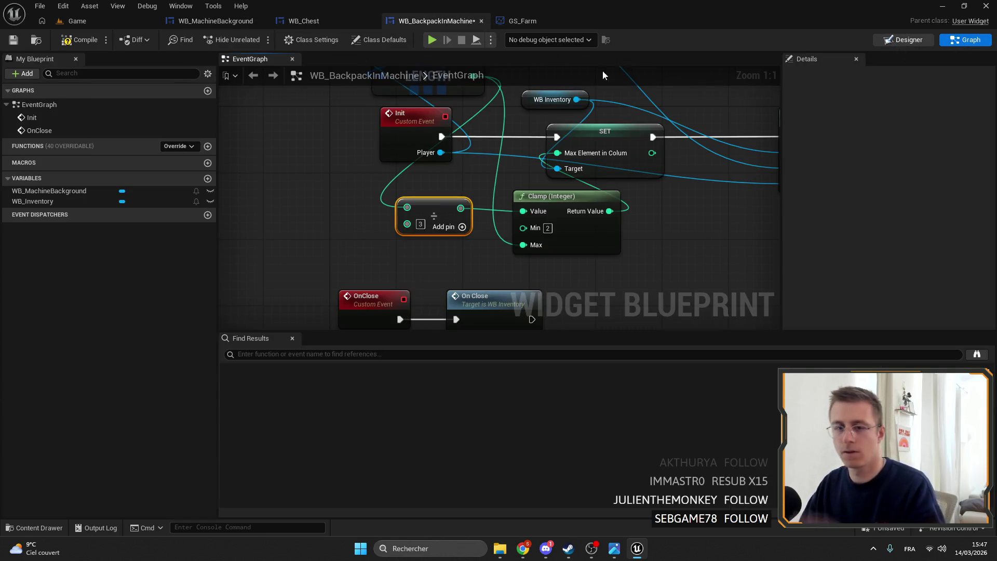
double_click(551, 99)
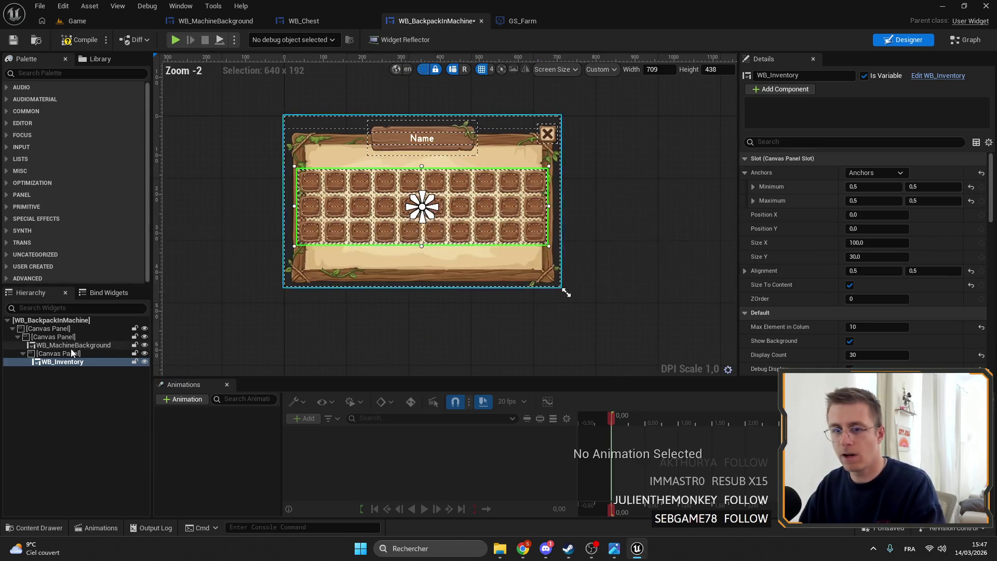
- Try widening WB_MachineBackground, then undo the resize and save
scroll(596, 248, "up", 2)
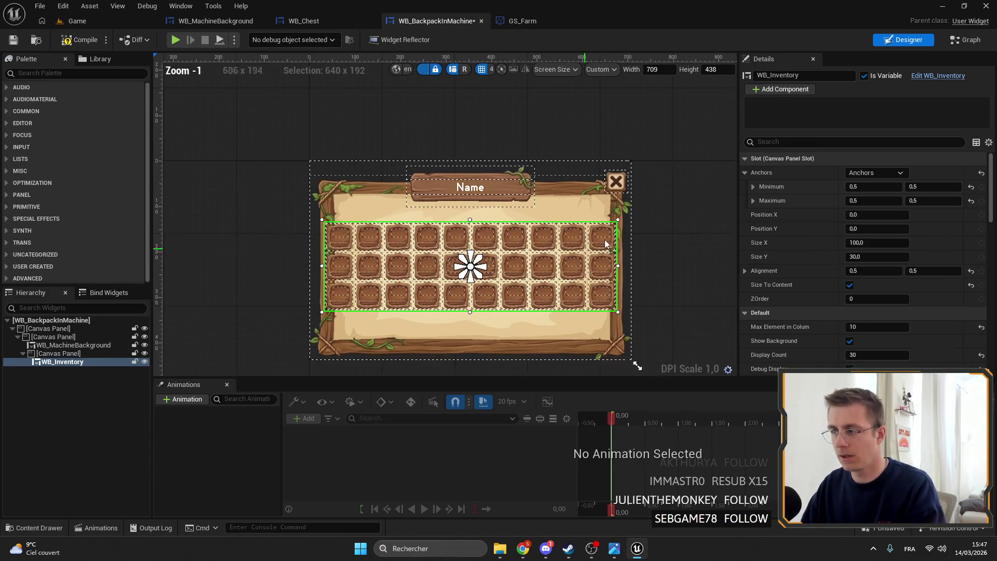
left_click(73, 346)
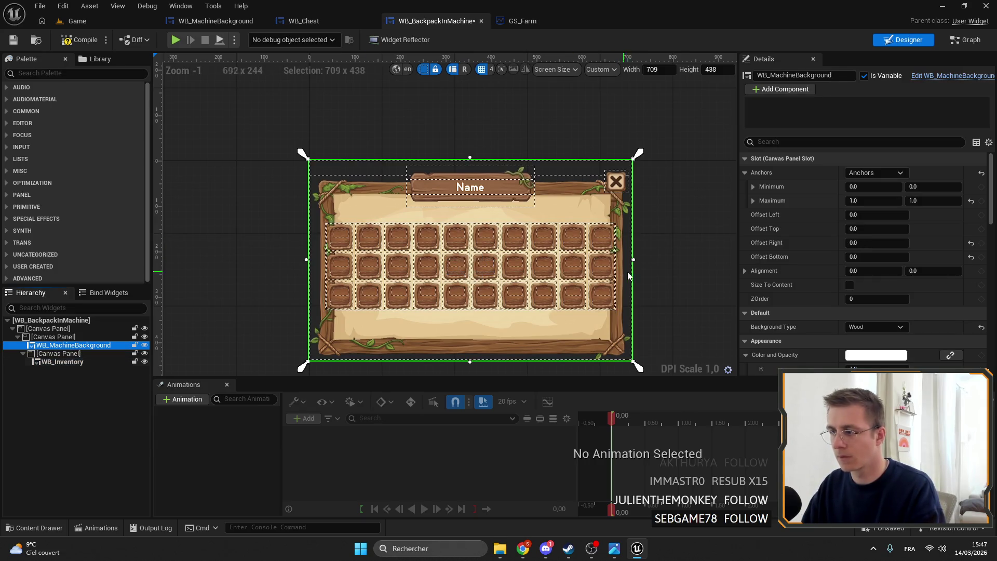
left_click_drag(633, 260, 653, 260)
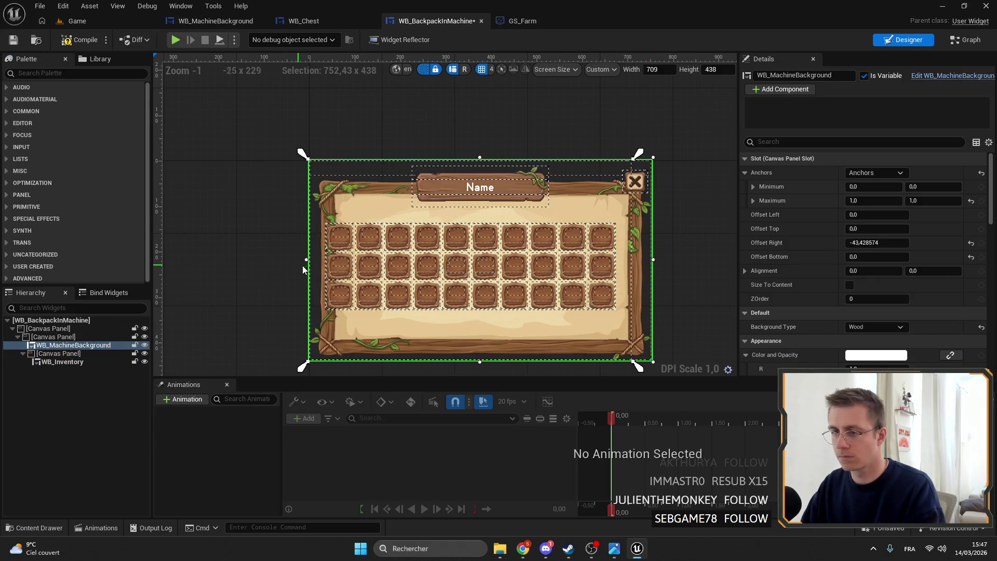
left_click_drag(302, 258, 286, 259)
key("ctrl+z")
key("ctrl+z")
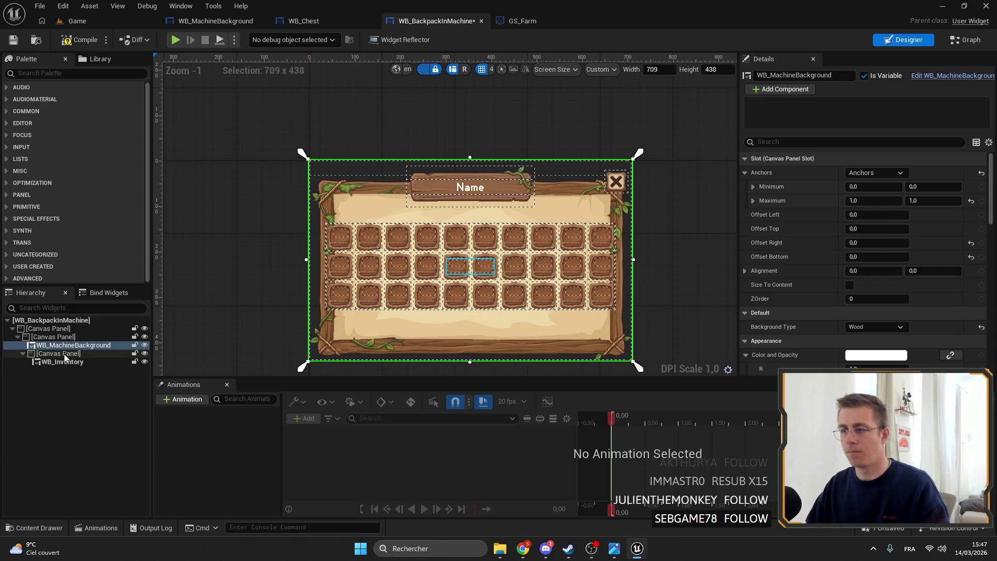
key("ctrl+s")
- Resize the design preview to 793 by 373 to fit the wider grid
left_click(53, 337)
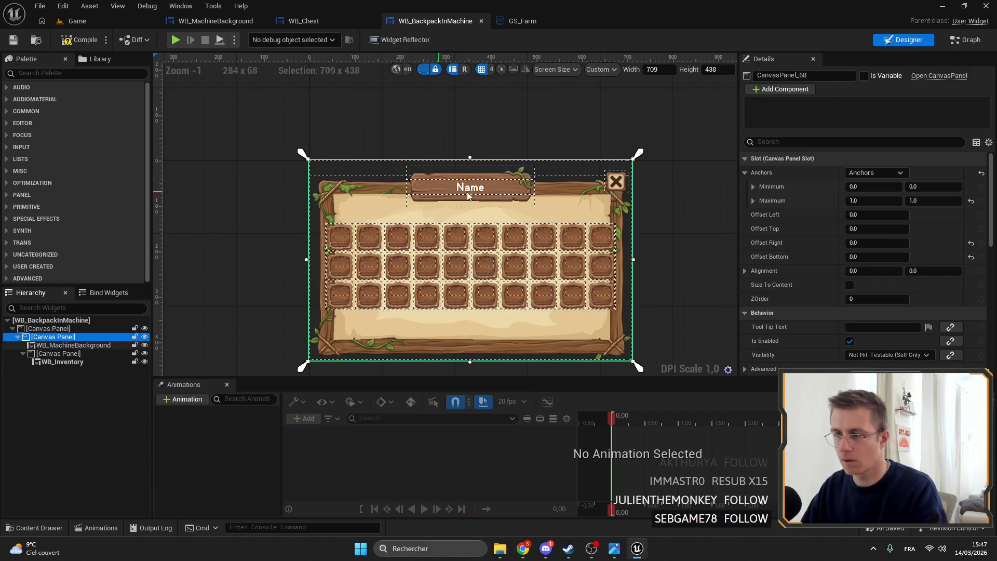
left_click(42, 328)
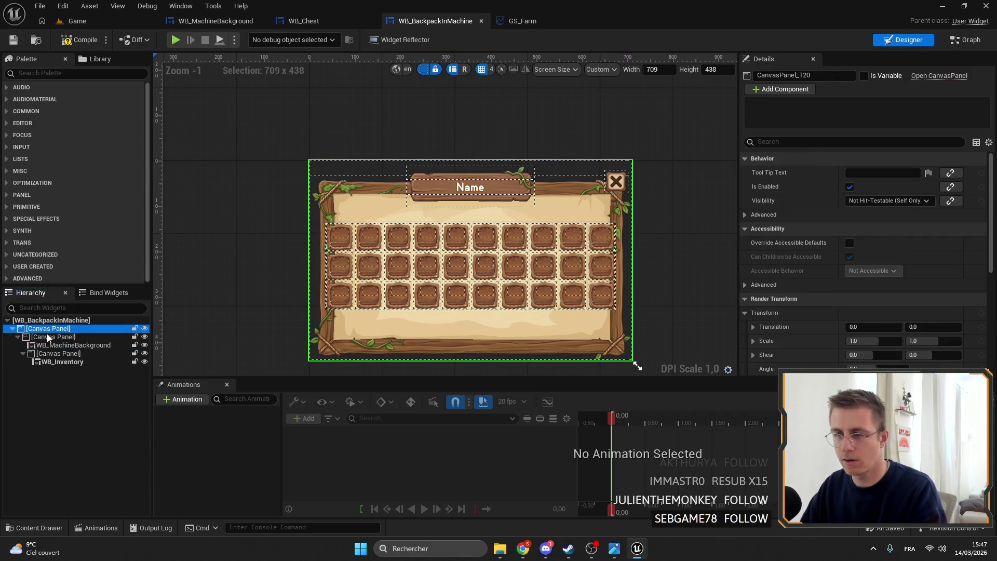
left_click(53, 337)
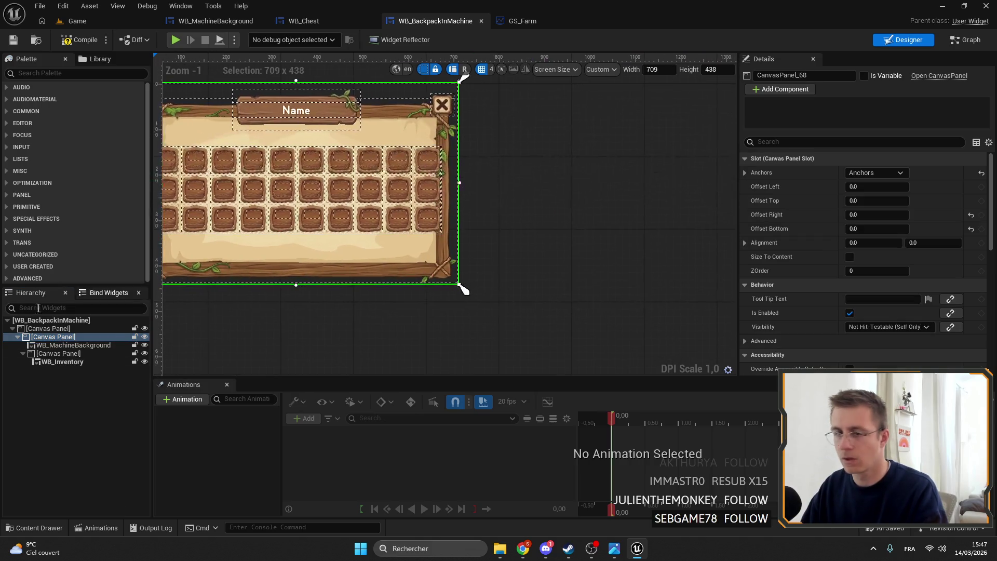
mouse_move(459, 289)
left_mouse_down()
mouse_move(529, 307)
mouse_move(509, 249)
mouse_move(497, 255)
left_mouse_up()
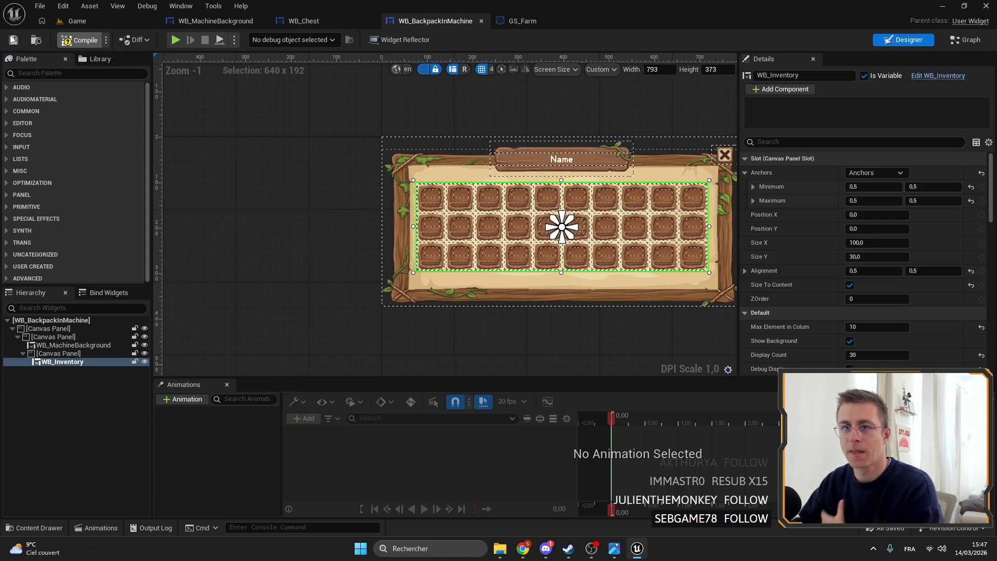
left_click(204, 24)
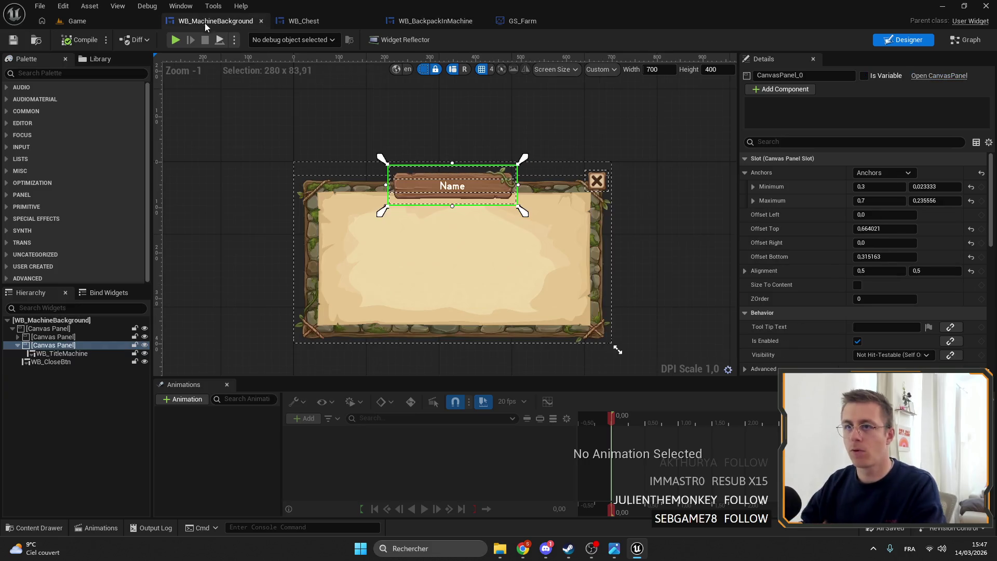
- Browse WB_MachineBackground's event graph, from the Init chain and Setup Background node to the close-button nodes
left_click(971, 42)
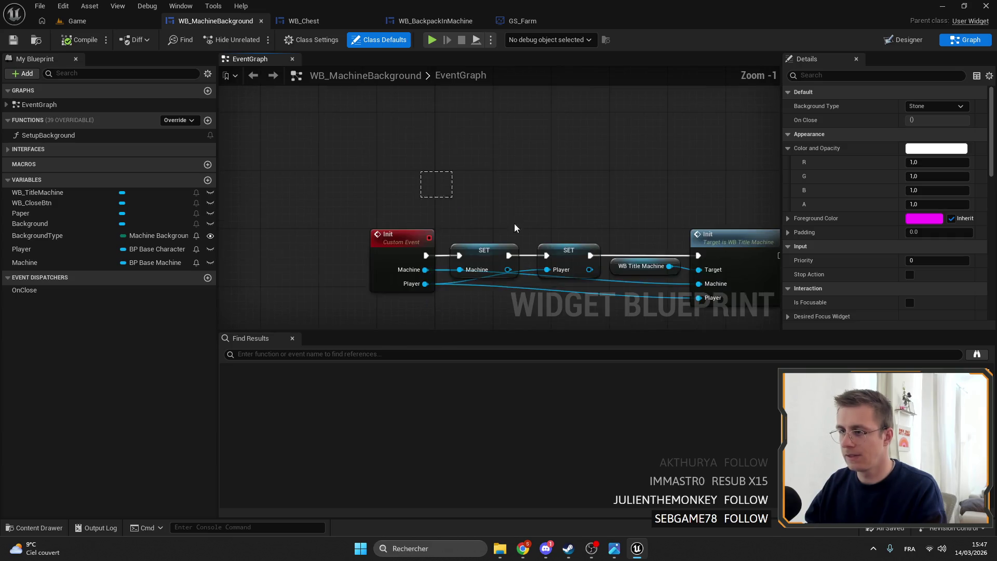
scroll(476, 213, "down", 4)
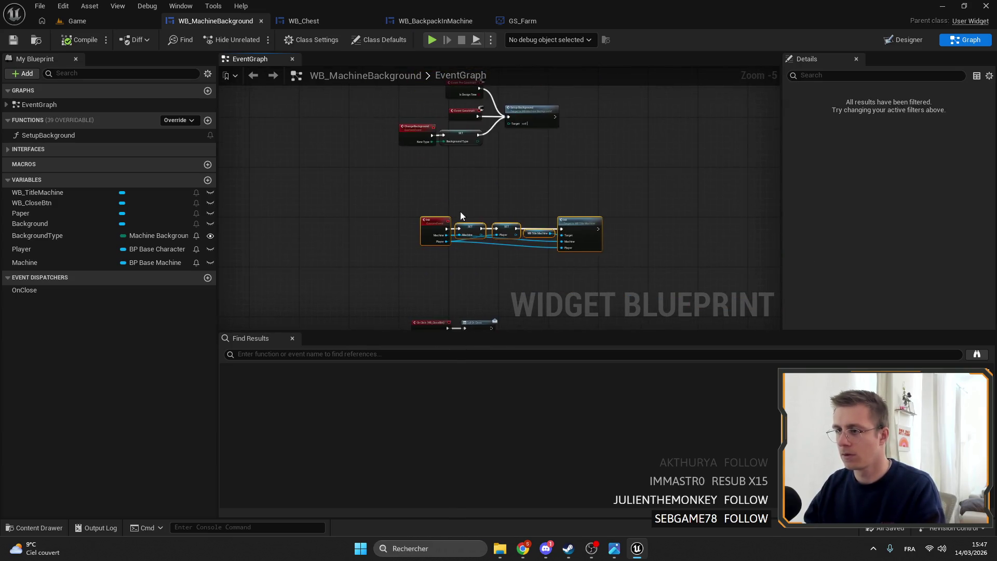
scroll(460, 222, "down", 2)
scroll(473, 188, "up", 3)
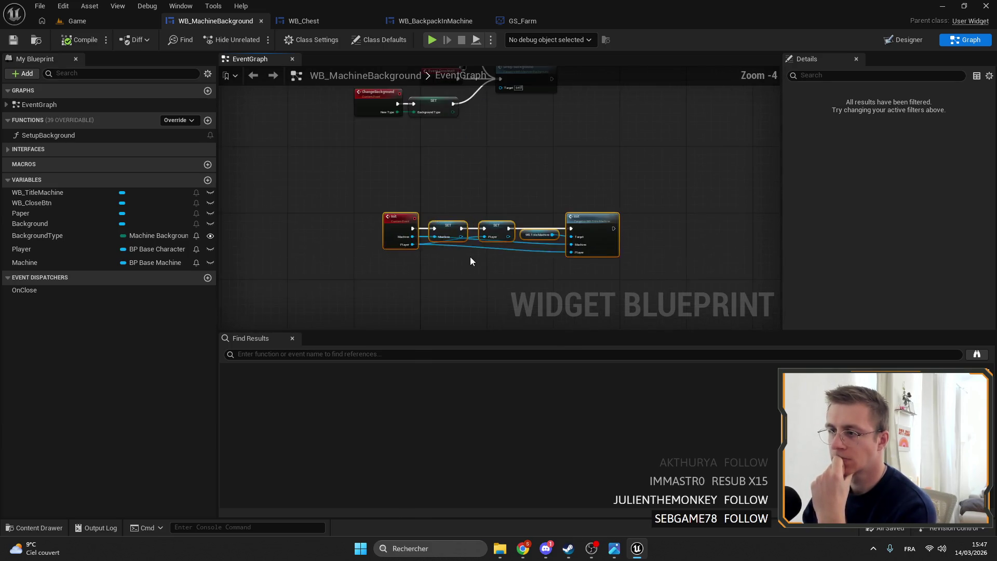
scroll(470, 261, "down", 1)
key("Home")
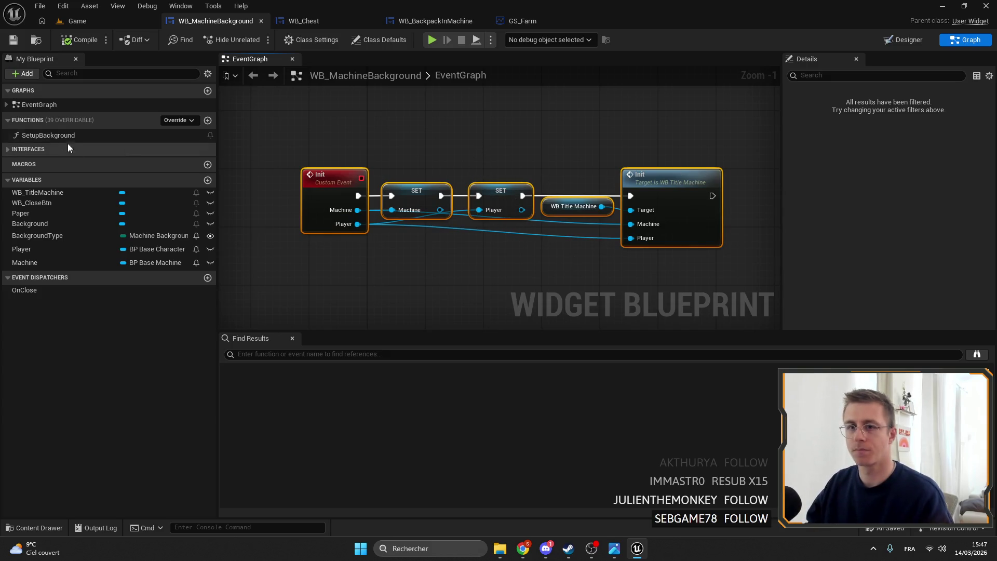
double_click(36, 134)
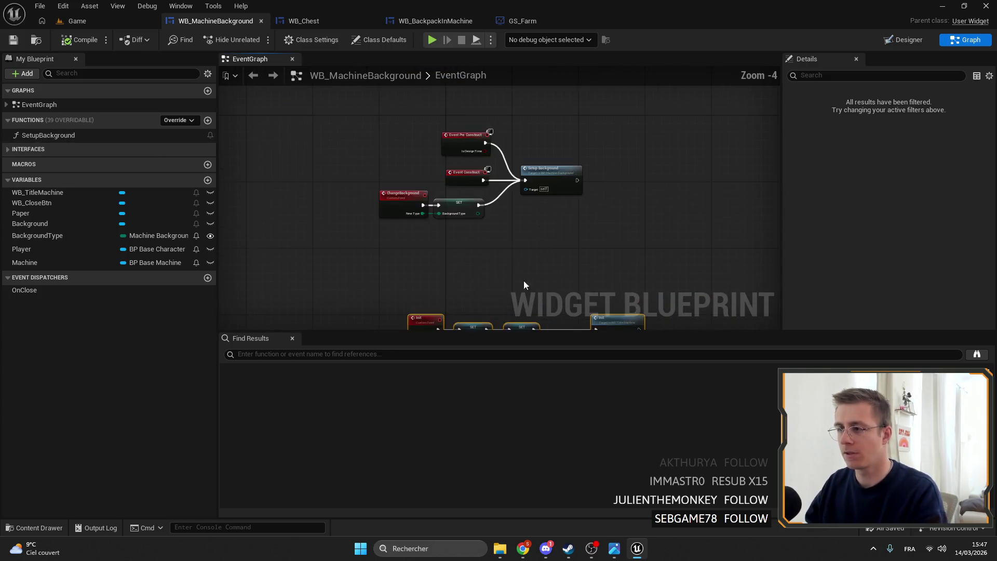
scroll(575, 247, "down", 4)
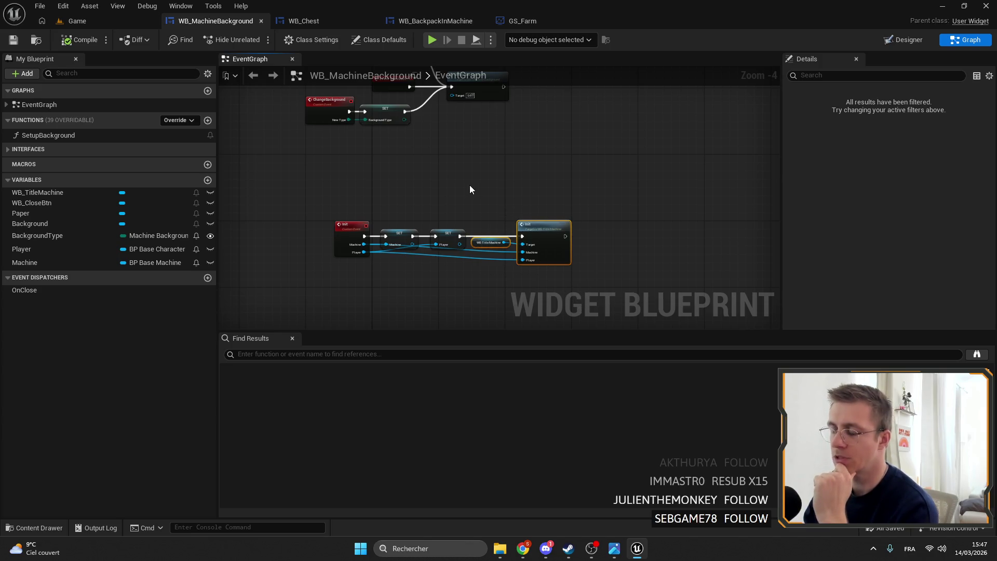
mouse_move(481, 191)
left_mouse_down()
mouse_move(475, 146)
mouse_move(479, 157)
left_mouse_up()
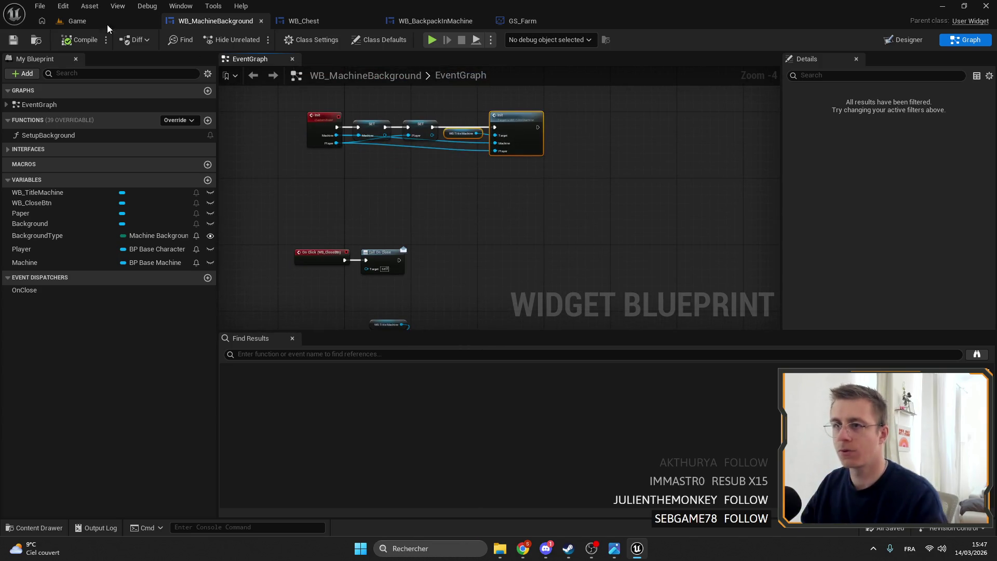
left_click(550, 20)
left_click(435, 21)
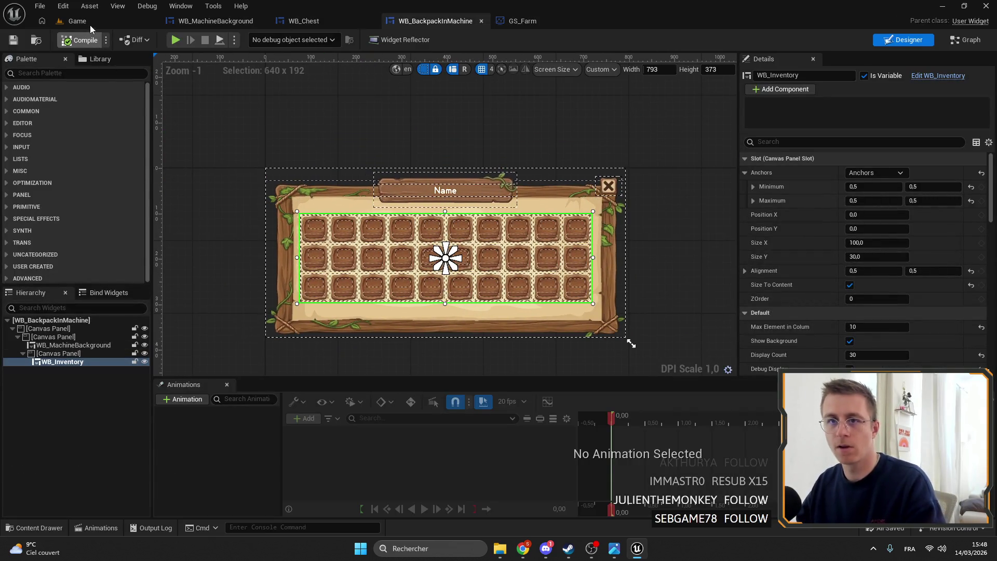
- Play-test the Game level again, opening the gold chest's storage window, then stop and switch to the browser
left_click(89, 24)
left_click(312, 22)
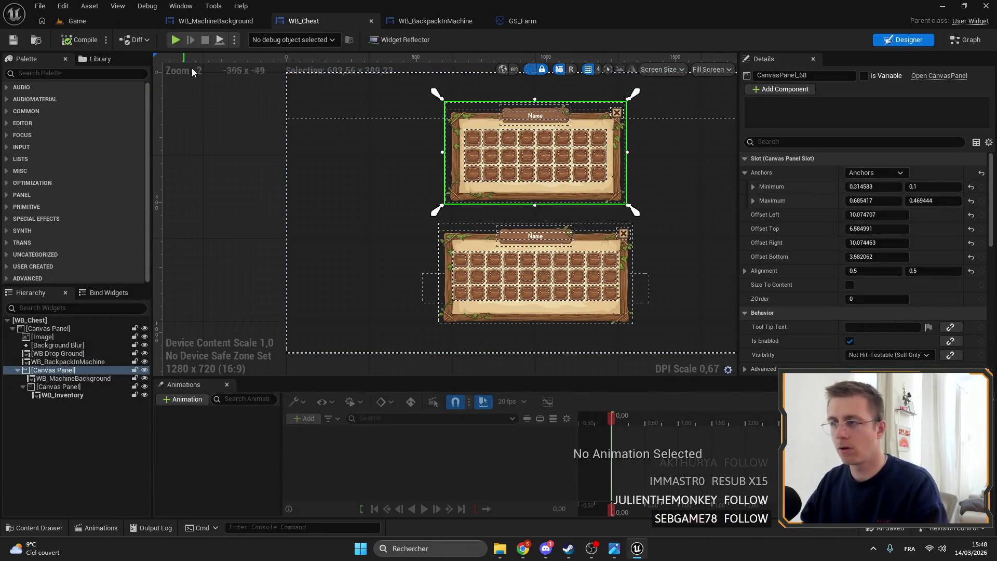
left_click(100, 23)
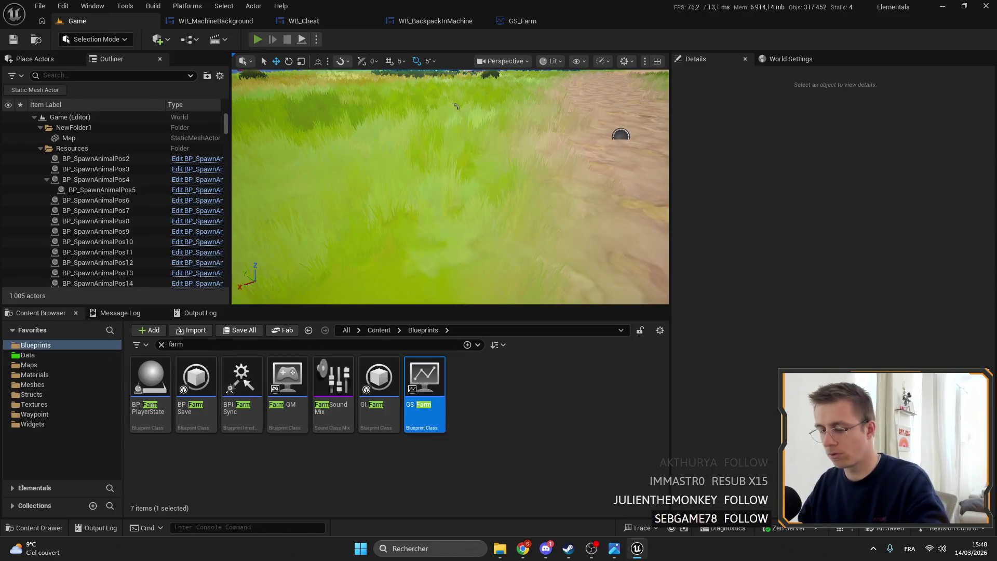
left_click(257, 39)
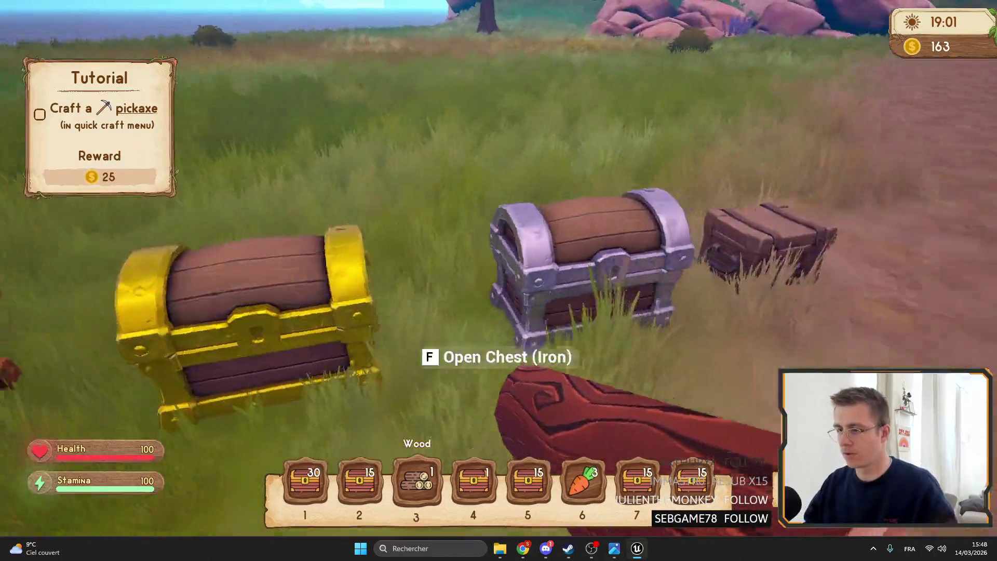
key("f")
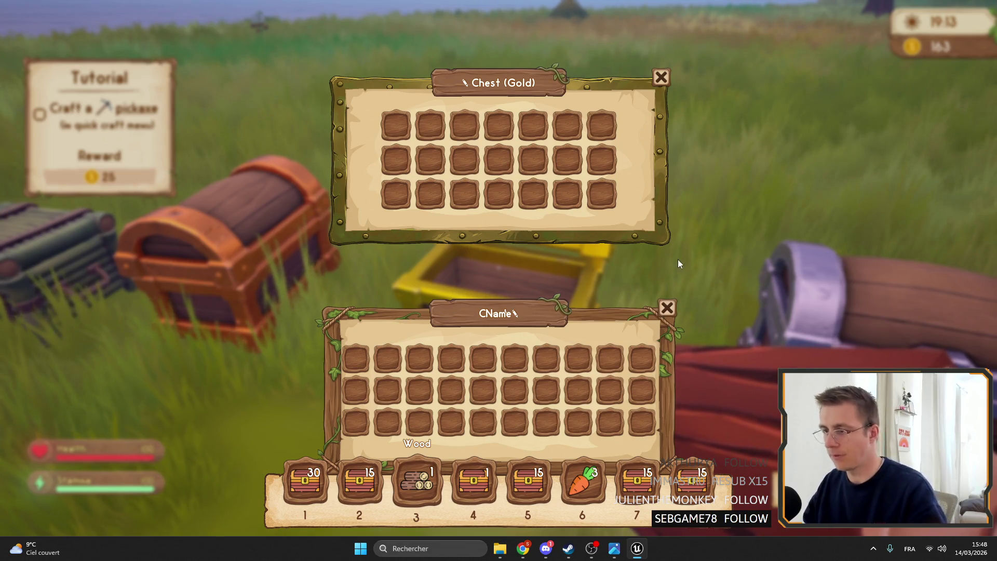
key("Escape")
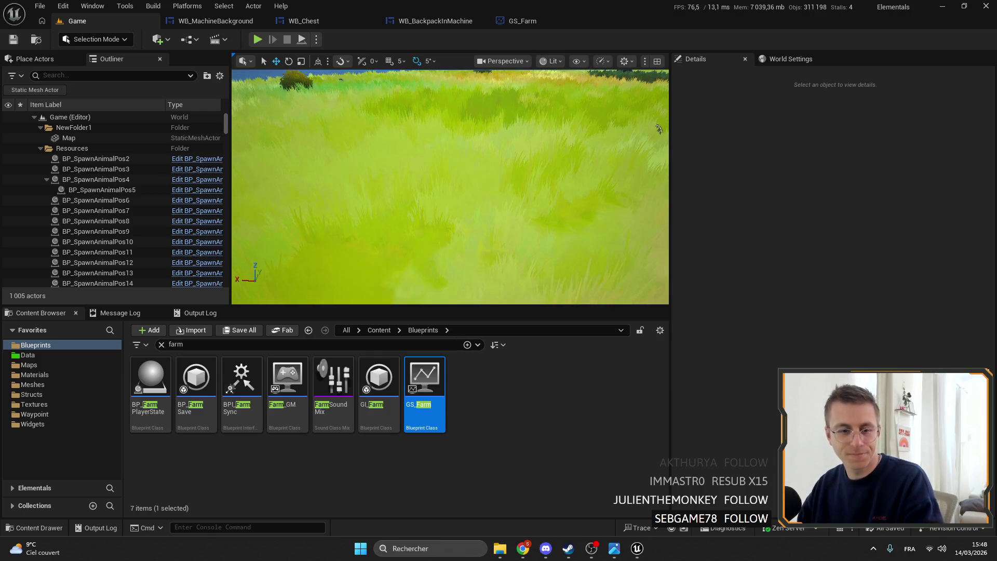
key("alt+Tab")
- Search Google for 'minecraft chest' in a new Chrome tab
left_click(202, 10)
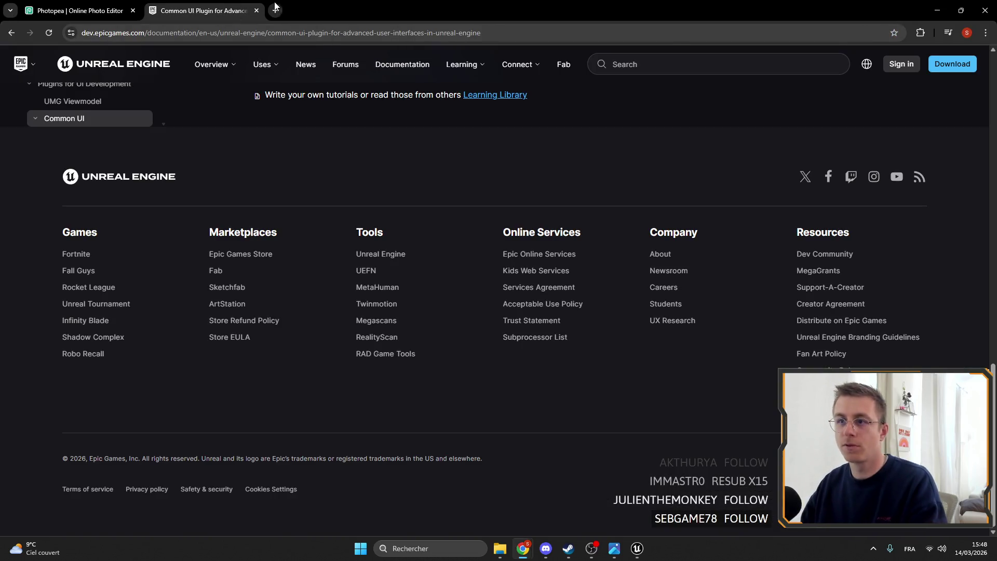
left_click(275, 10)
type("minecraft ")
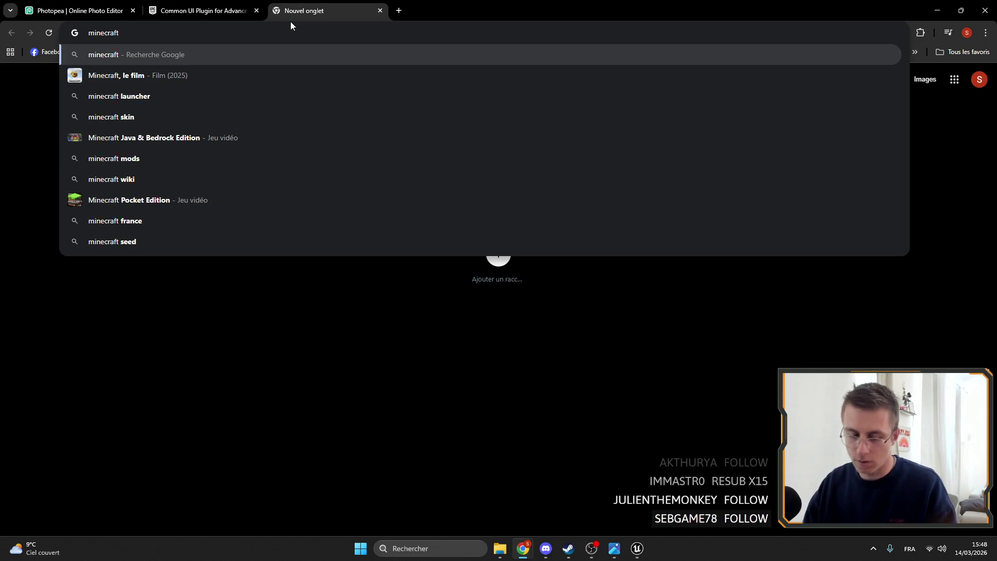
type("chest")
key("Return")
- Refine the search to 'minecraft chest ui' and preview the Reddit chest-and-inventory mockup image
left_click(277, 74)
type("ui")
key("Return")
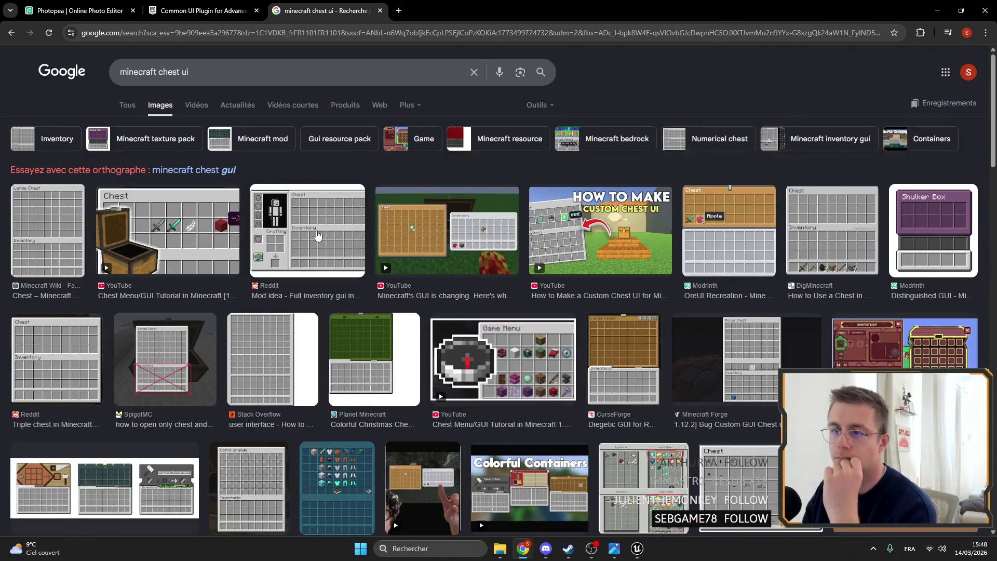
left_click(317, 224)
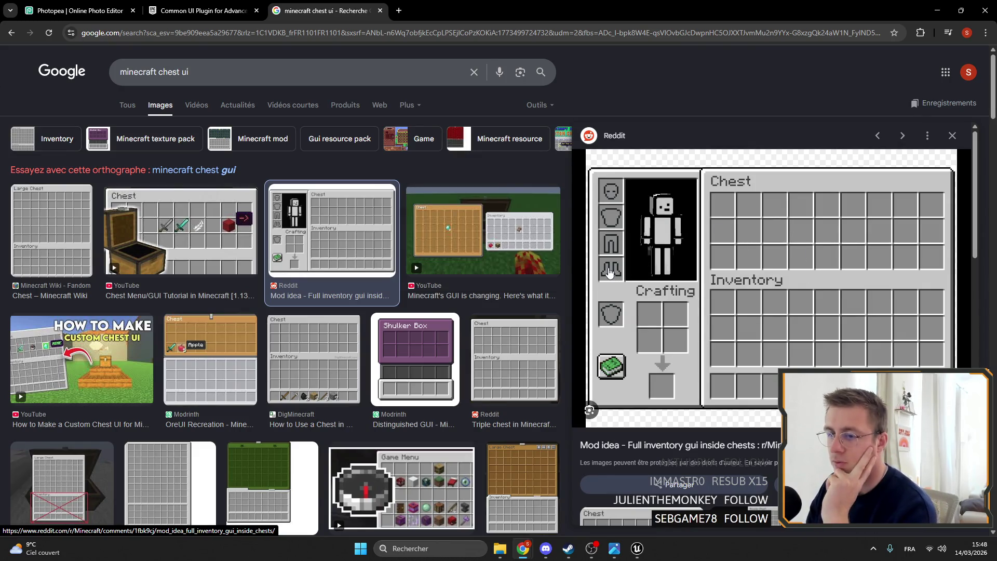
left_click(937, 11)
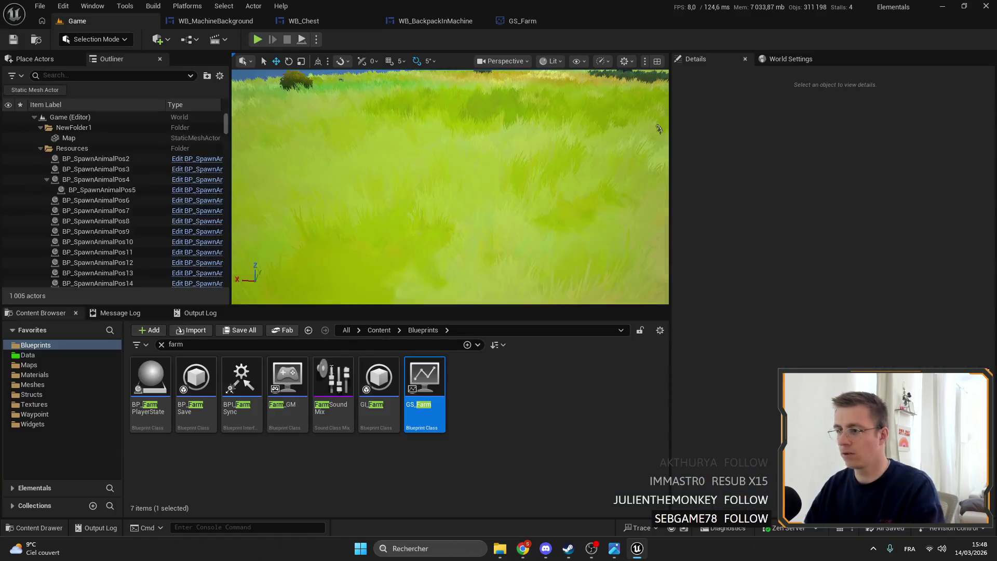
- Clear the farm search in the Widgets folder and open WB_Arm from the Machines folder
left_click(32, 423)
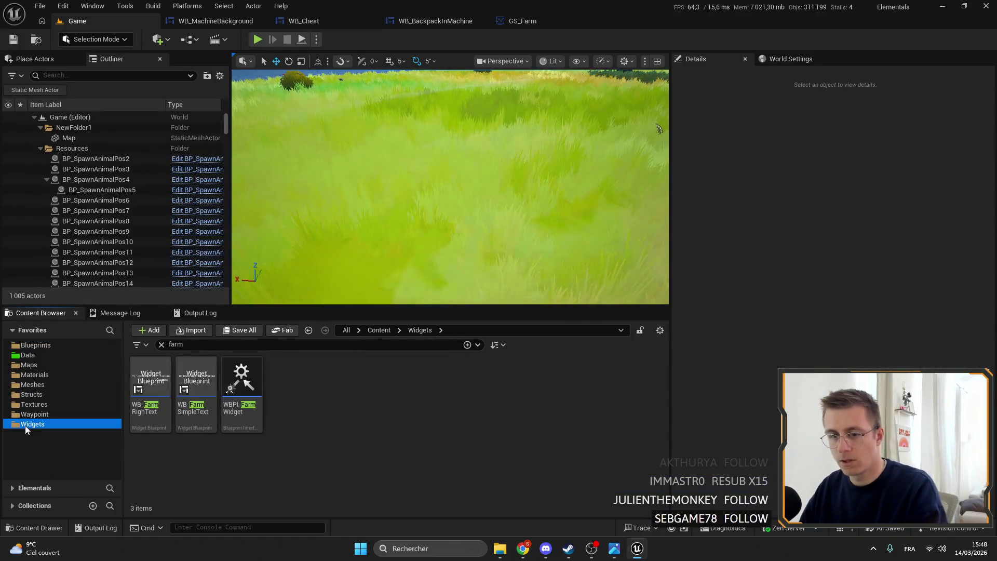
left_click(161, 344)
scroll(426, 426, "down", 5)
scroll(472, 395, "up", 5)
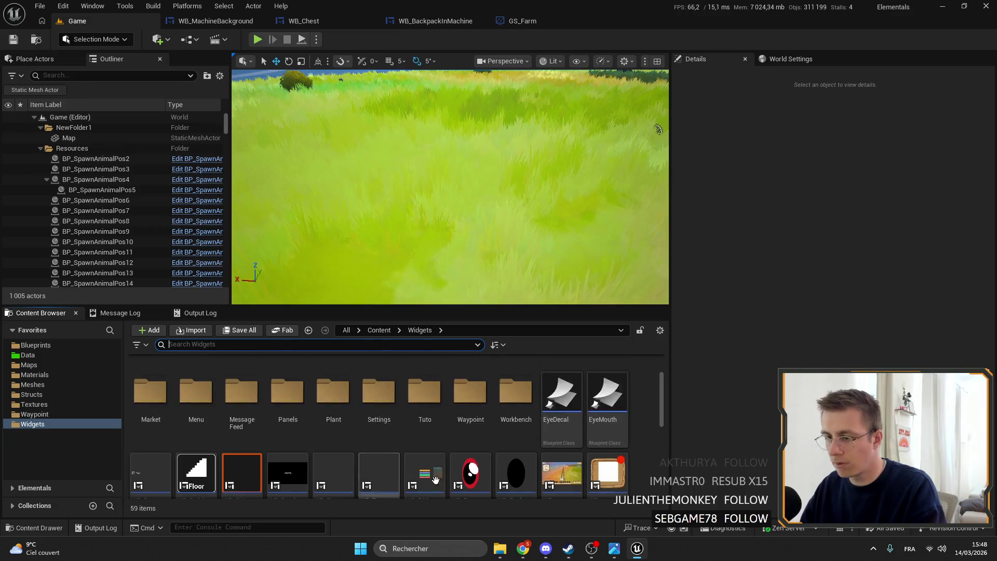
double_click(561, 378)
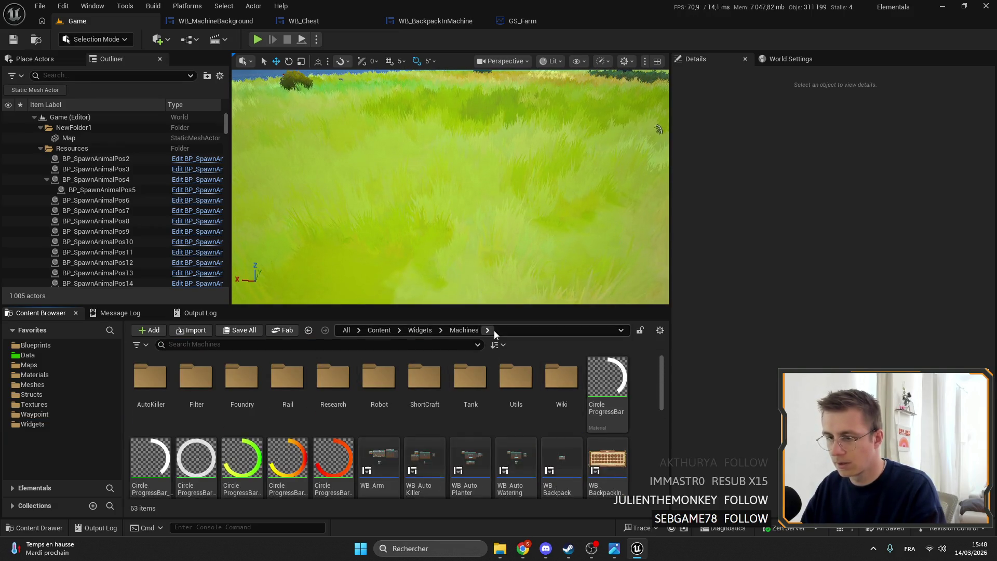
scroll(411, 456, "down", 1)
double_click(379, 425)
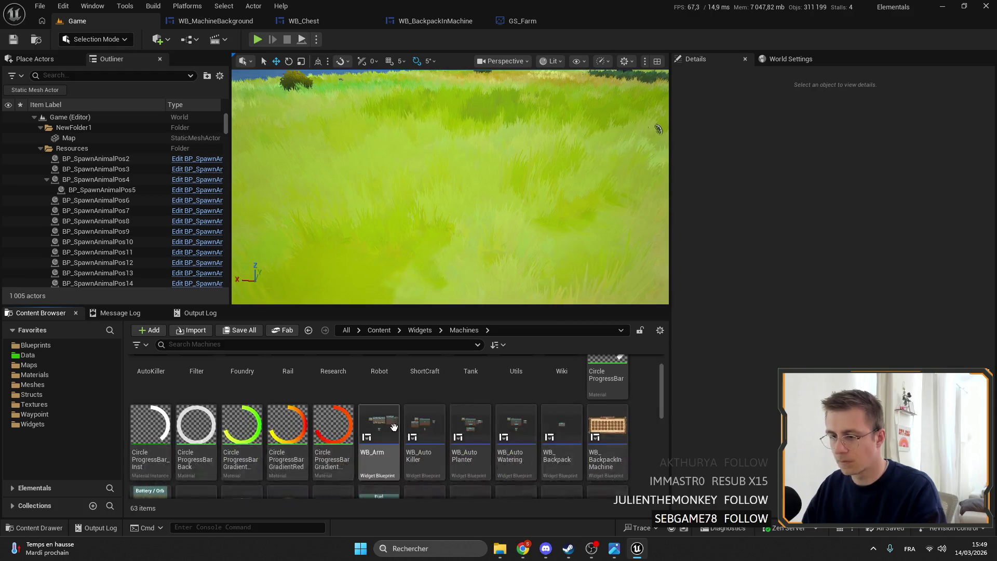
scroll(463, 264, "up", 4)
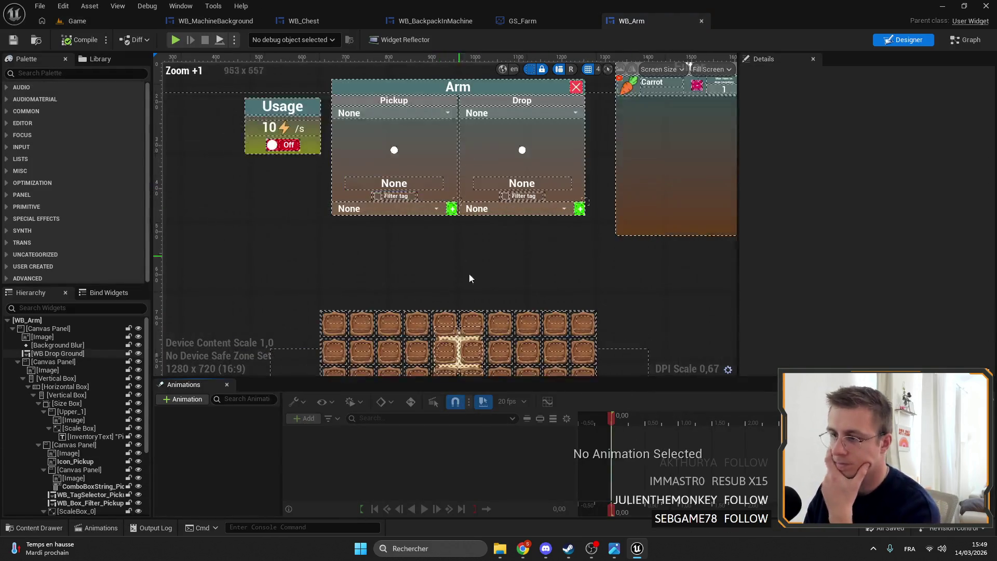
scroll(410, 213, "down", 2)
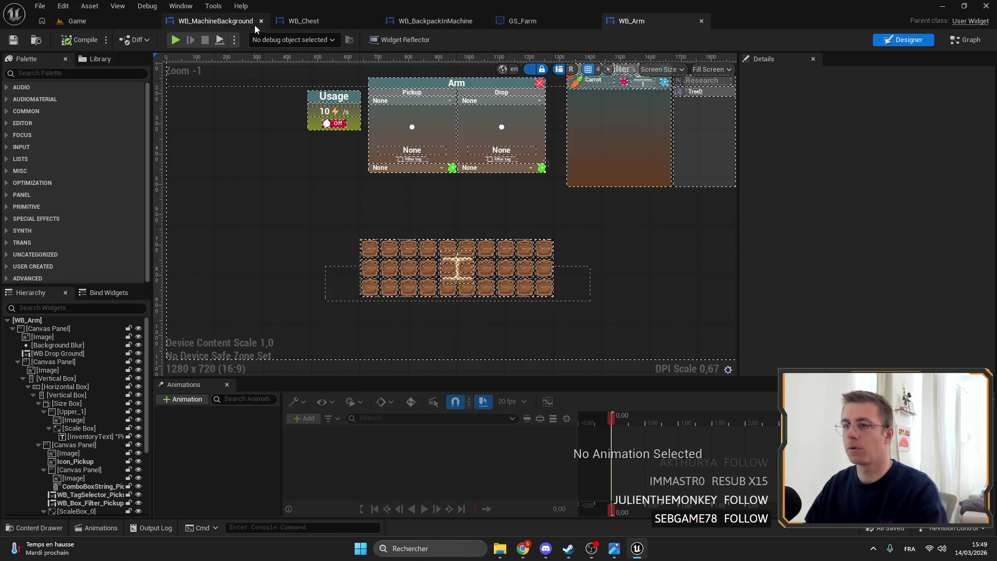
- Raise WB_Chest's backpack anchor to 0.5, 0.644, set Position Y to 30, and save
left_click(228, 18)
left_click(317, 23)
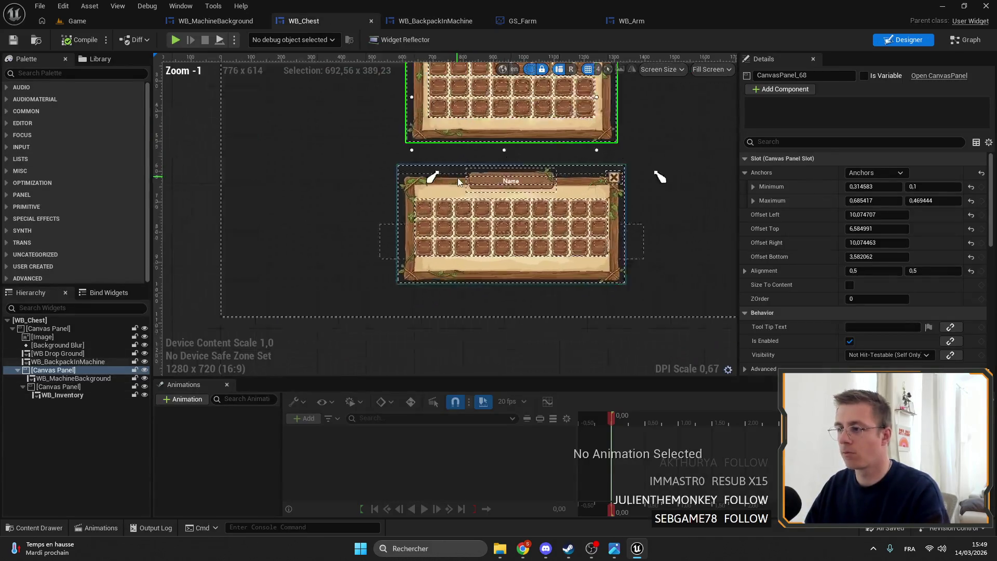
scroll(406, 182, "up", 3)
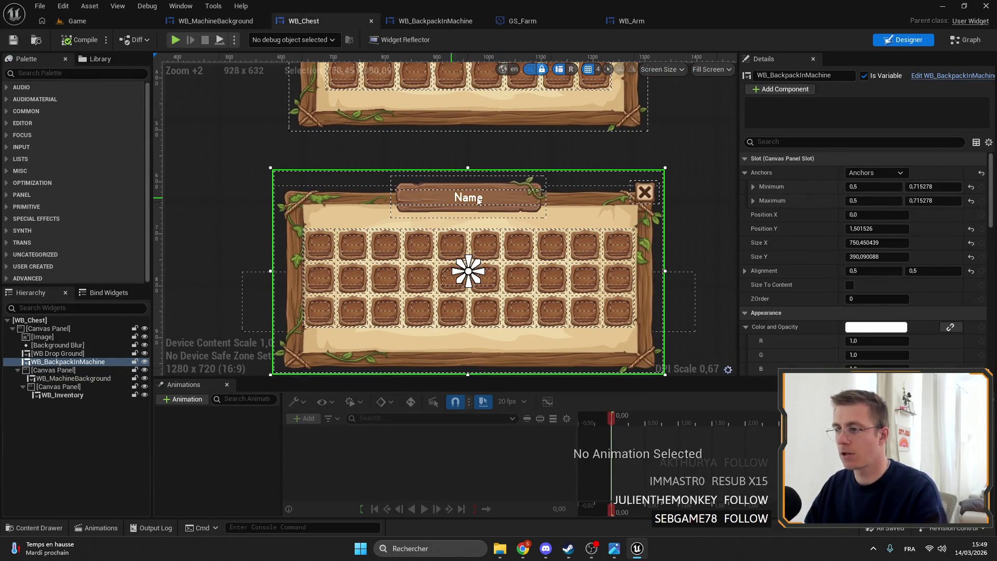
scroll(540, 247, "down", 3)
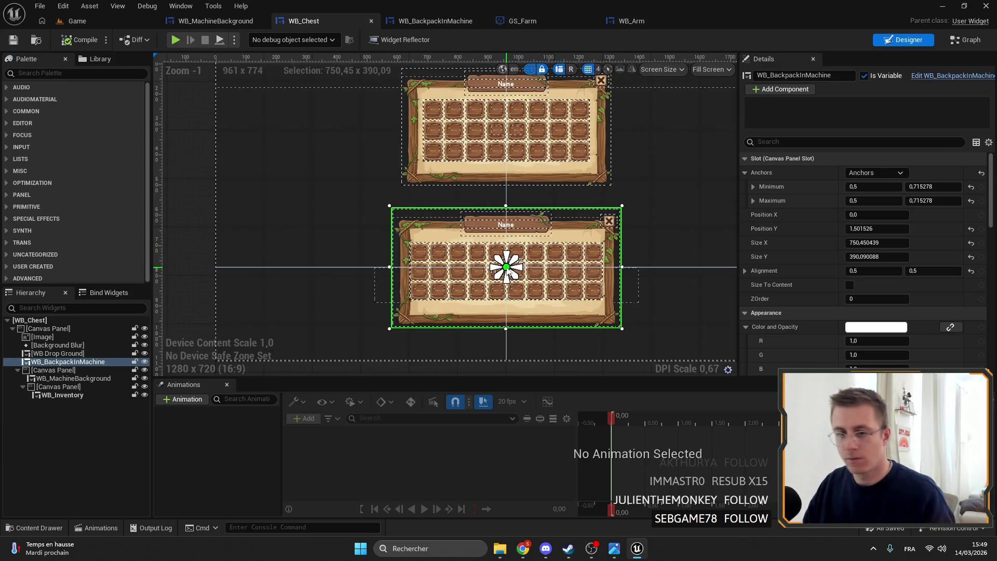
left_click_drag(507, 269, 507, 242)
left_click(862, 229)
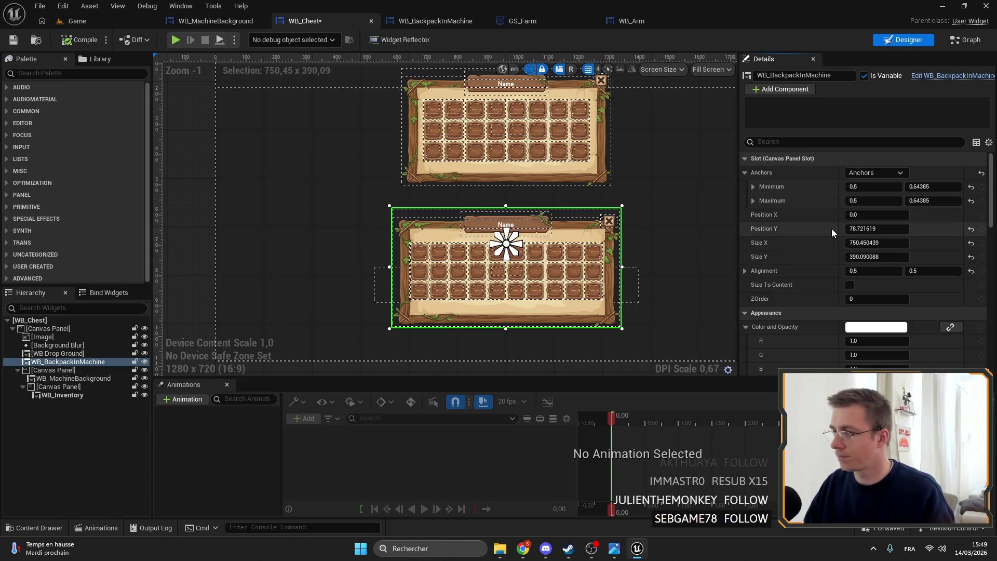
type("30")
key("Return")
key("ctrl+s")
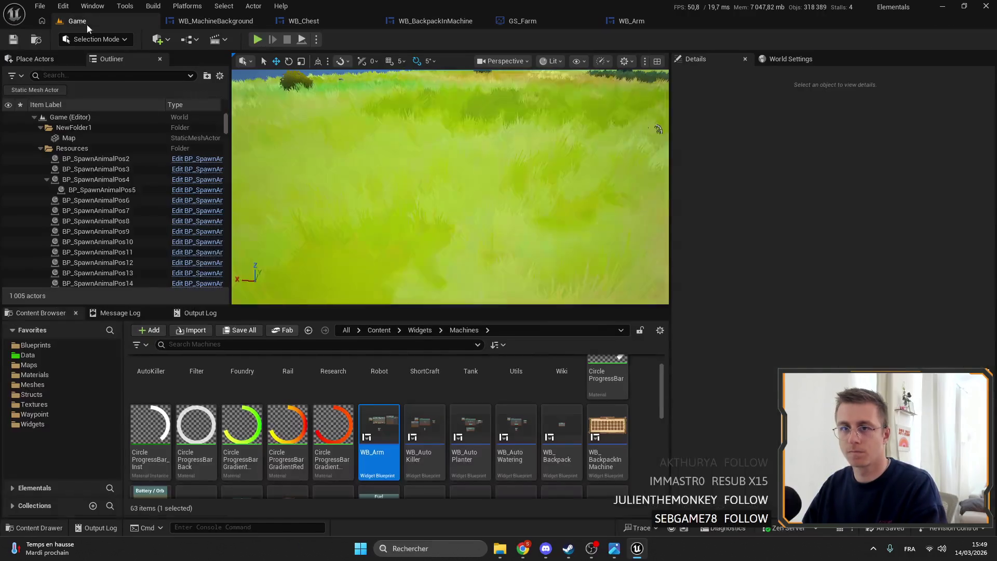
left_click(86, 21)
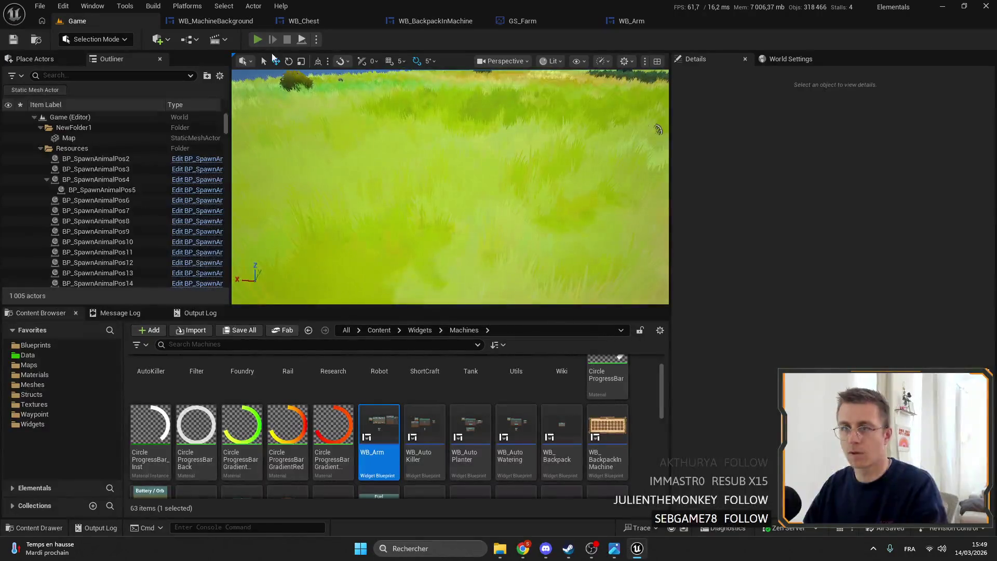
left_click(257, 40)
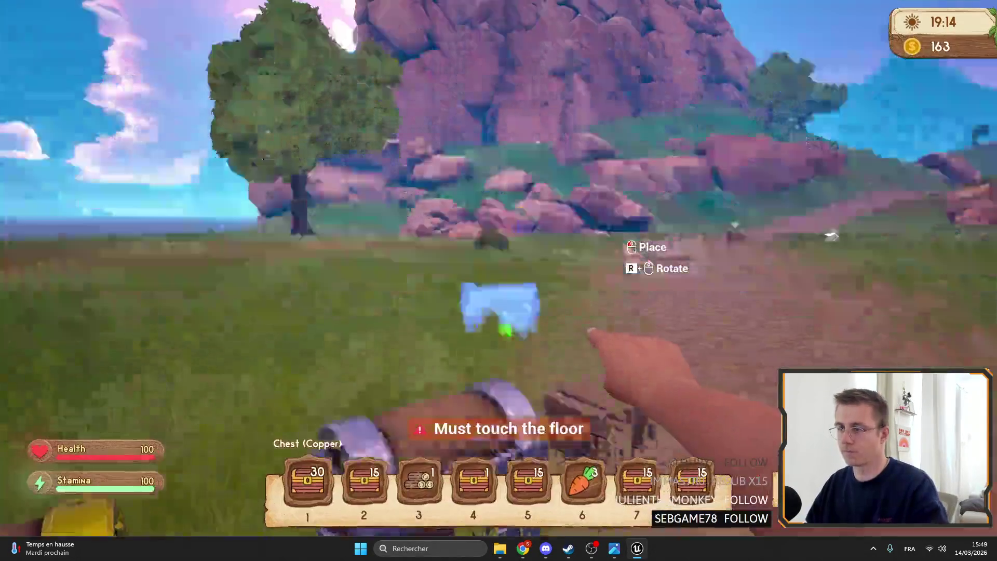
key("f")
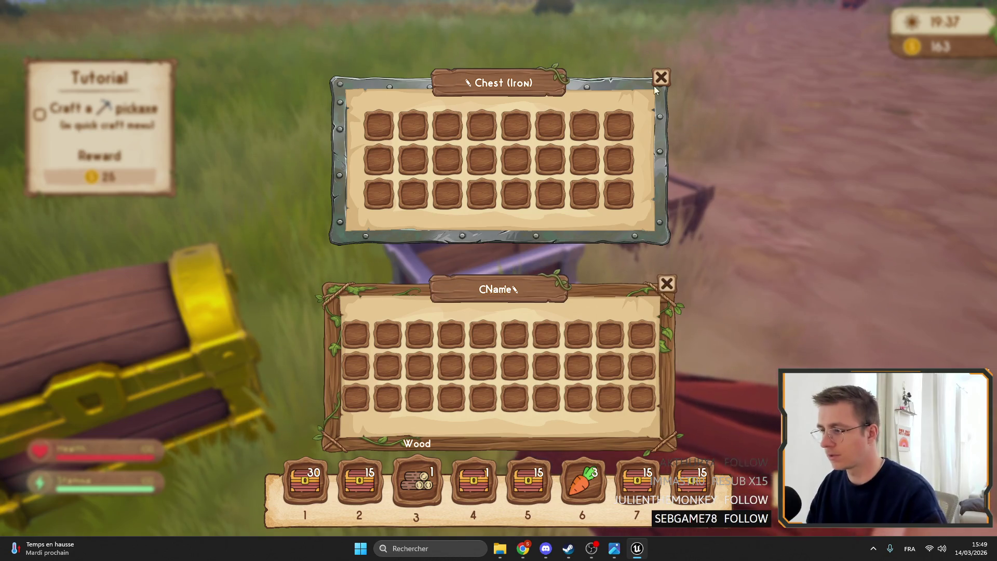
key("F11")
key("Escape")
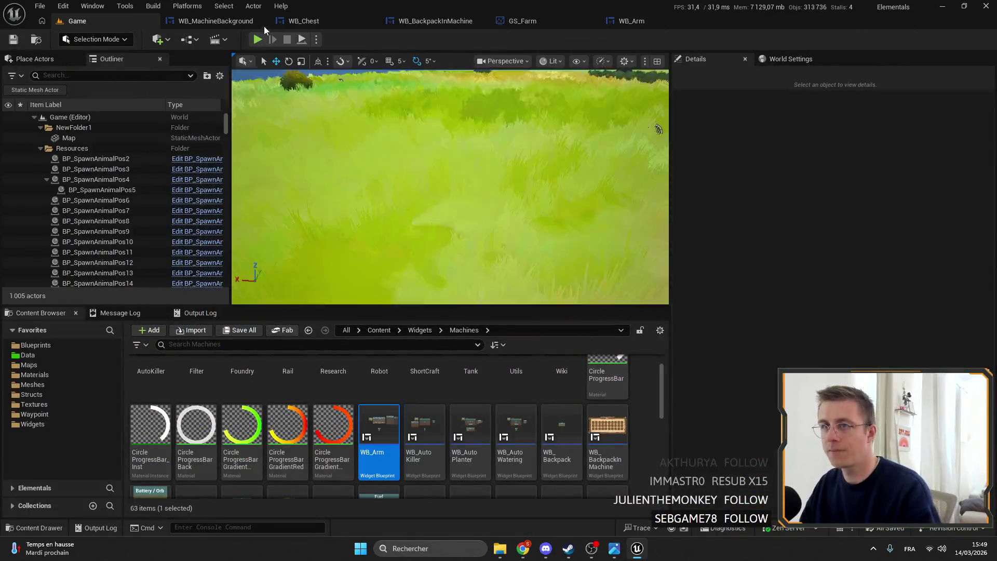
- Centre-anchor the top chest canvas panel at Position Y 30 and widen it to about 980
left_click(215, 21)
left_click(298, 21)
scroll(575, 191, "down", 2)
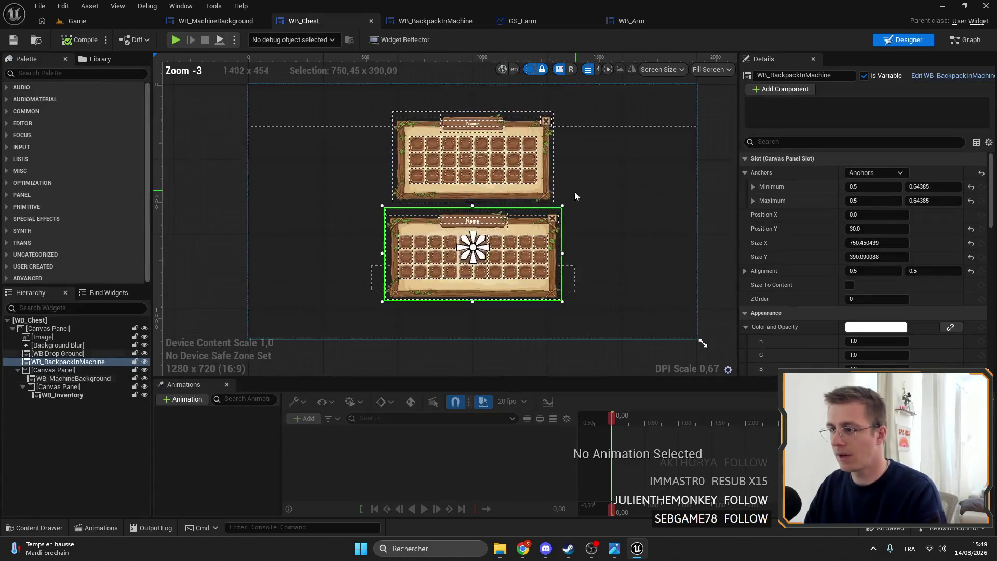
left_click(480, 142)
left_click(481, 143)
scroll(532, 147, "up", 2)
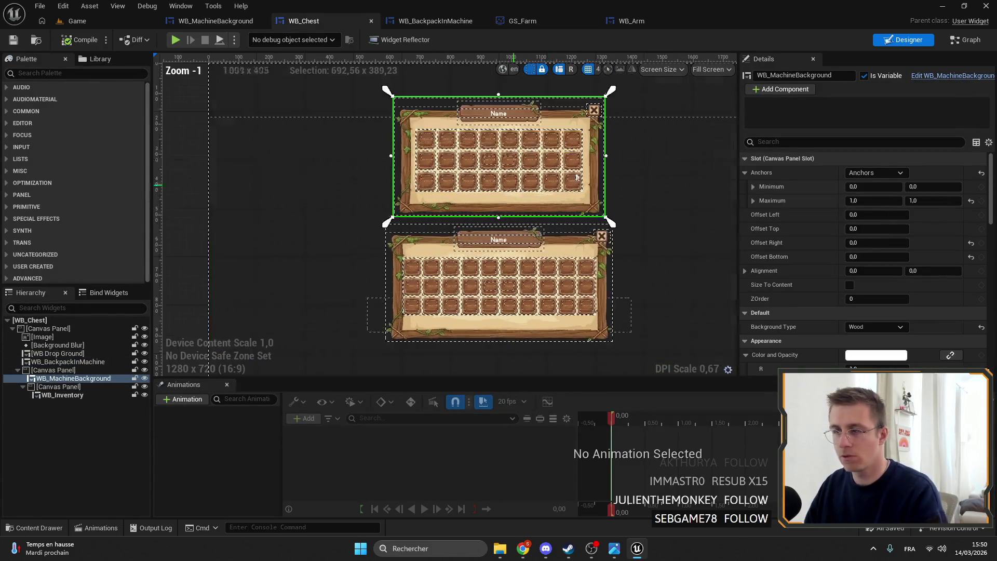
left_click(64, 370)
left_click(892, 173)
left_click(894, 249)
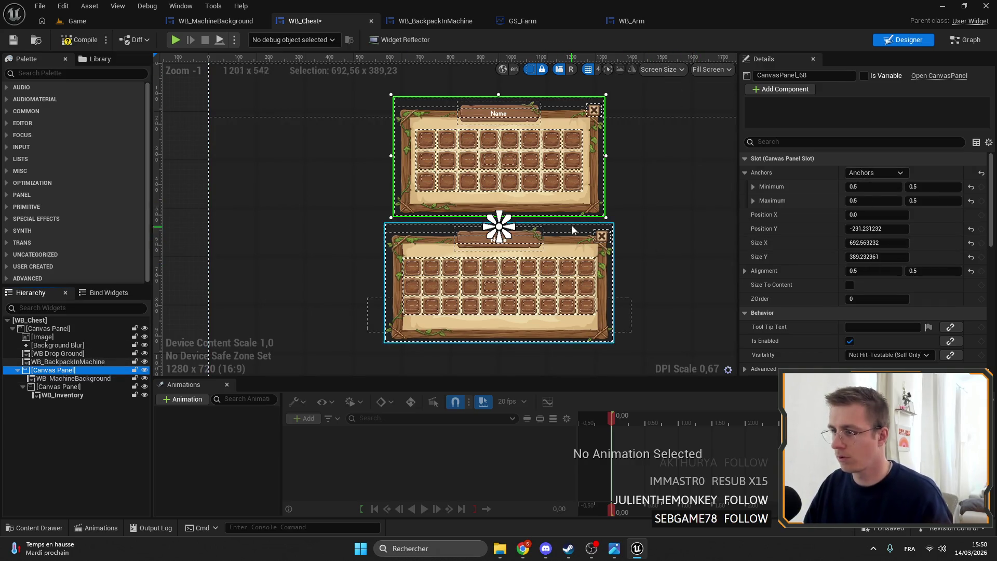
left_click(811, 228, "shift")
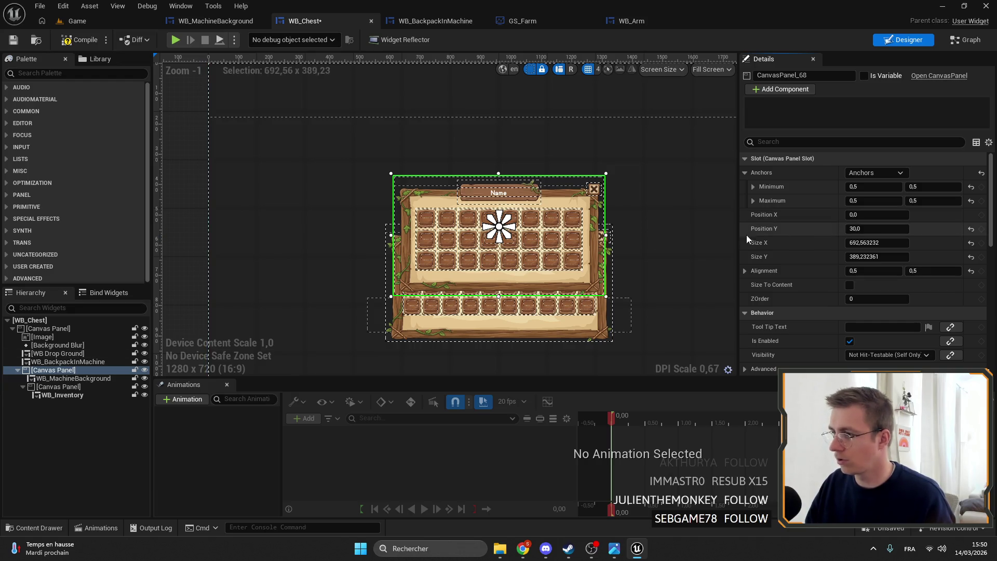
mouse_move(498, 221)
left_mouse_down()
mouse_move(499, 201)
mouse_move(501, 229)
mouse_move(499, 214)
left_mouse_up()
left_click(803, 228, "shift")
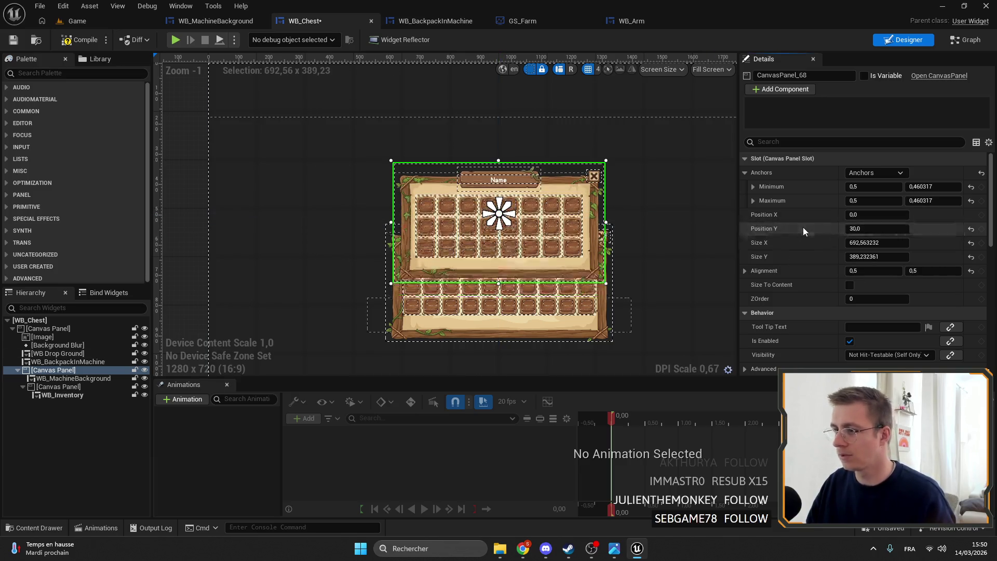
mouse_move(877, 242)
left_mouse_down()
mouse_move(893, 256)
mouse_move(935, 256)
left_mouse_up()
- Increase the chest inventory grid's slot size to 93 and compile WB_Chest
mouse_move(444, 151)
left_mouse_down()
mouse_move(430, 81)
mouse_move(347, 158)
mouse_move(419, 162)
left_mouse_up()
left_click(51, 379)
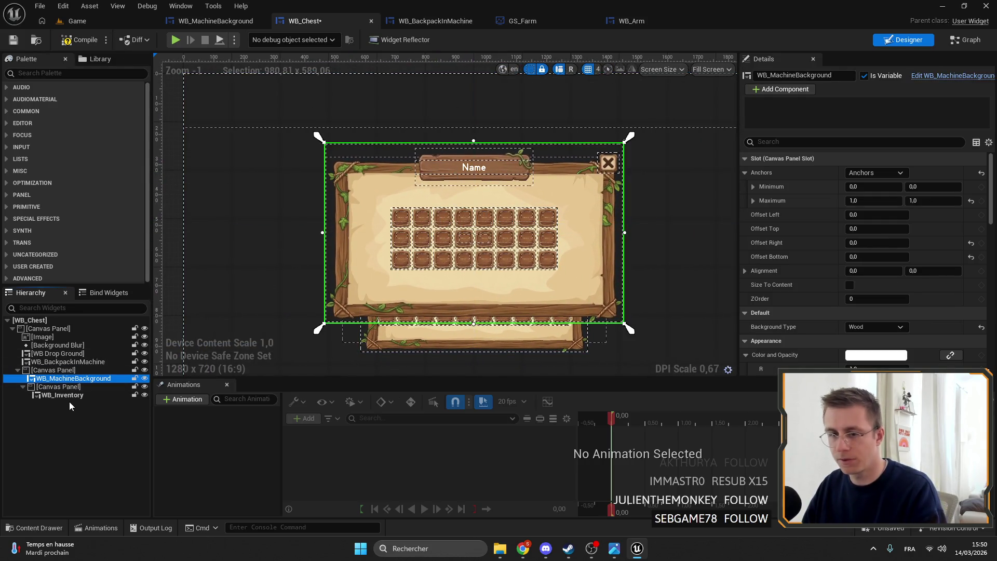
left_click(70, 396)
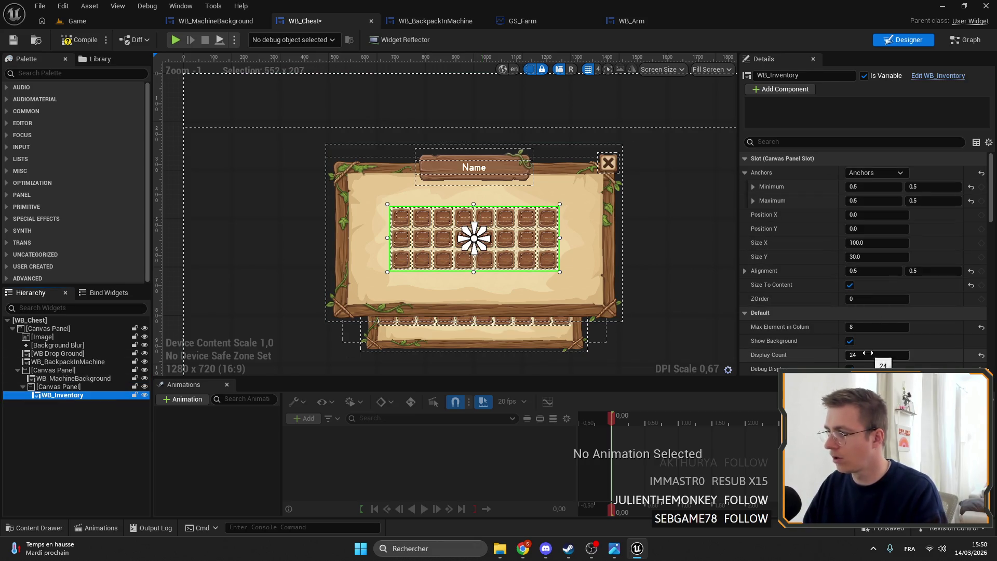
scroll(868, 353, "down", 2)
left_click_drag(862, 333, 879, 334)
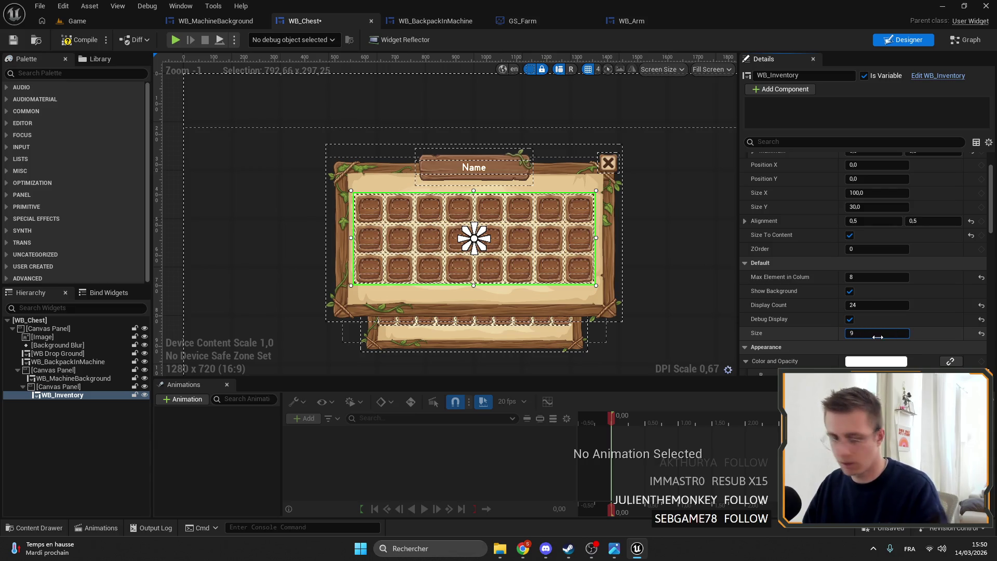
type("93")
key("Return")
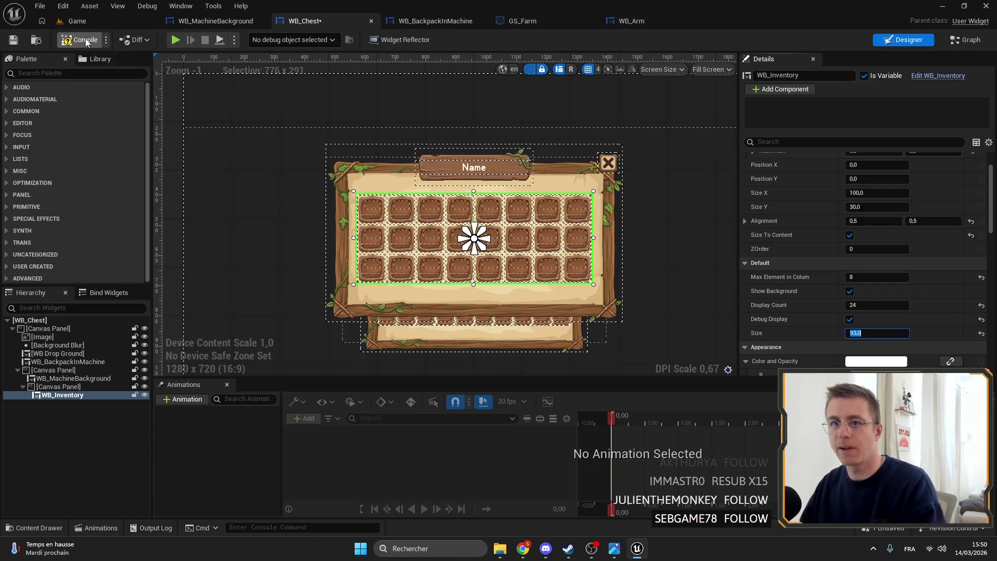
left_click(38, 41)
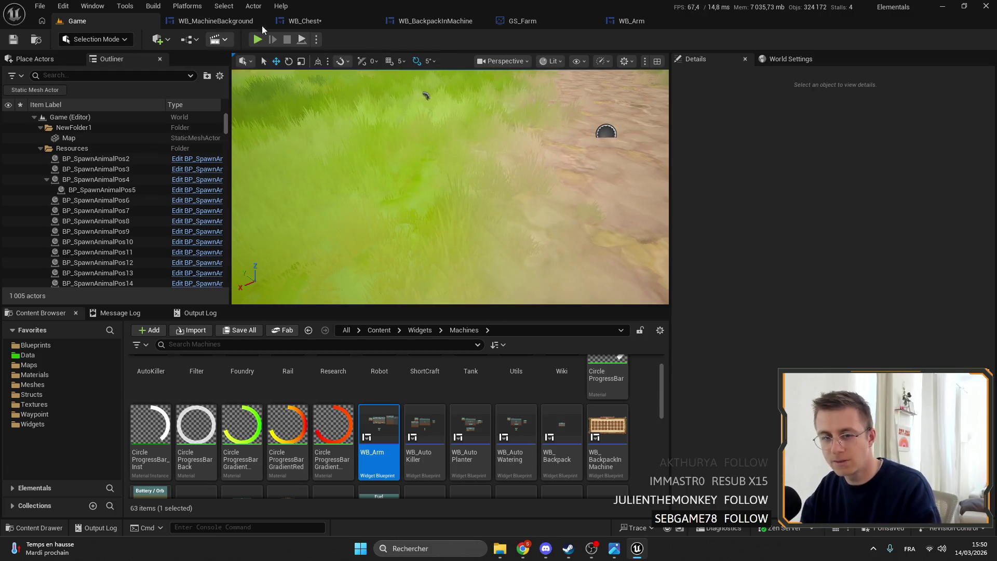
left_click(321, 19)
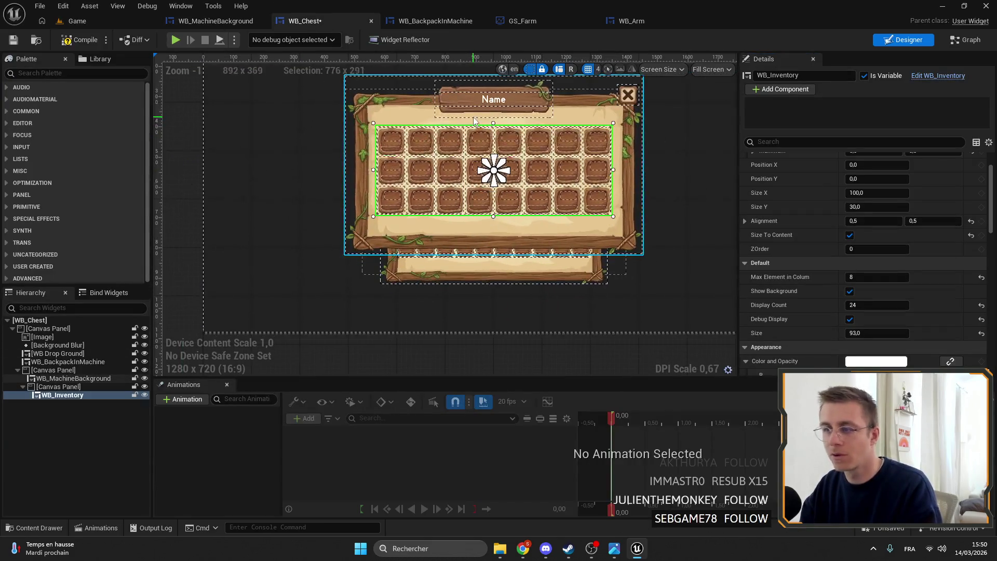
- Compile and save WB_Chest, then lock the chest canvas panel
left_click(15, 41)
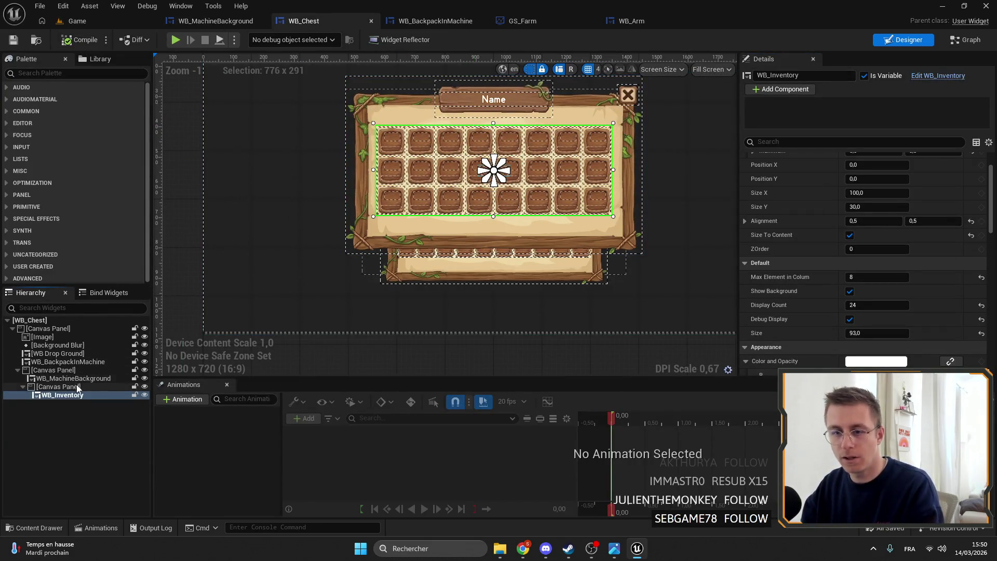
left_click(72, 363)
left_click(72, 378)
left_click_drag(396, 282, 576, 247)
key("ctrl+z")
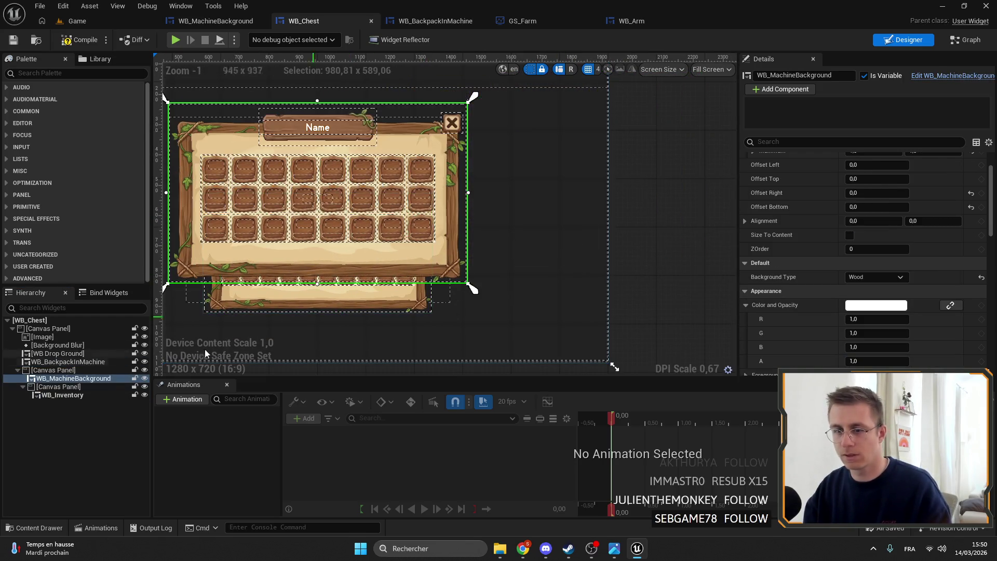
left_click(103, 370)
left_click(135, 370)
- Move the backpack panel beside the chest grid and resize it to about 333 × 709
left_click(357, 289)
mouse_move(357, 289)
left_mouse_down()
mouse_move(619, 223)
mouse_move(630, 210)
left_mouse_up()
mouse_move(693, 239)
left_mouse_down()
mouse_move(585, 293)
mouse_move(548, 336)
mouse_move(558, 279)
left_mouse_up()
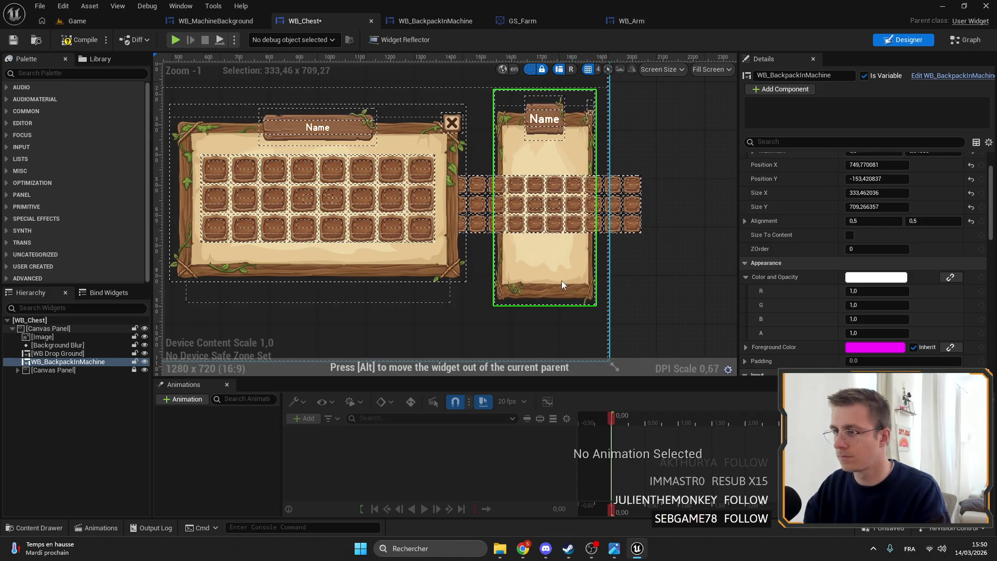
scroll(653, 273, "down", 3)
scroll(660, 273, "up", 3)
mouse_move(661, 277)
left_mouse_down()
mouse_move(644, 264)
mouse_move(643, 283)
left_mouse_up()
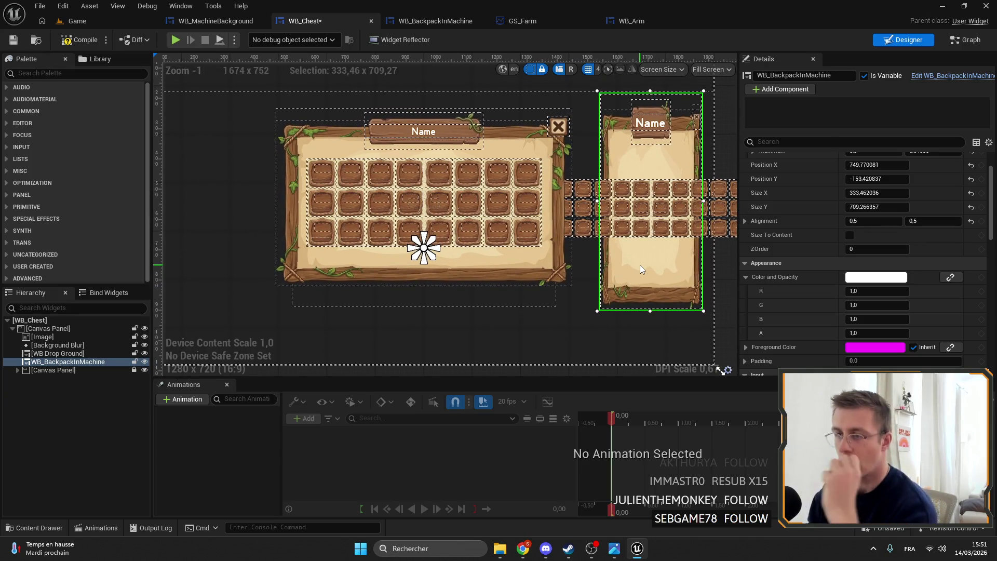
left_click_drag(659, 261, 593, 257)
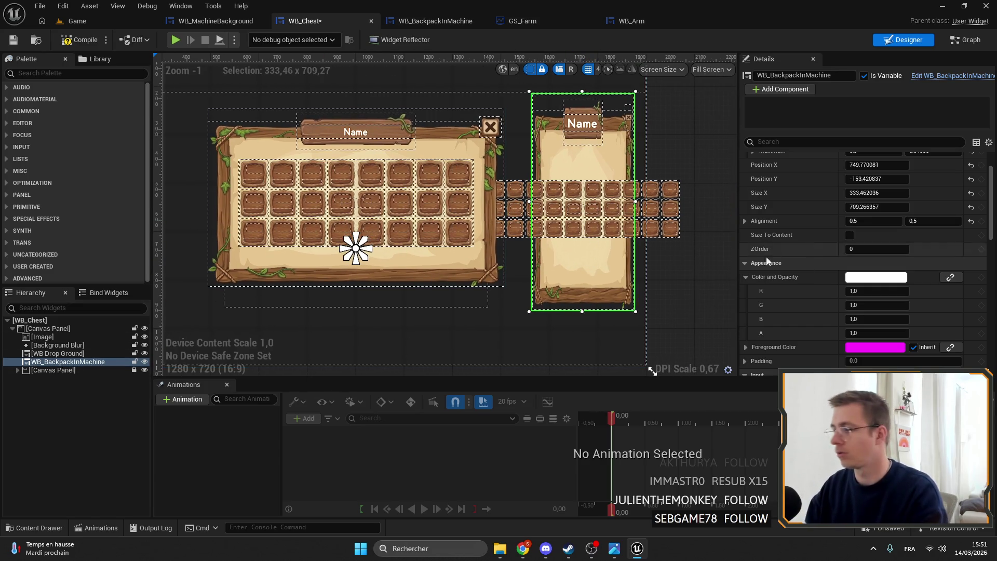
scroll(770, 251, "down", 2)
left_click(410, 22)
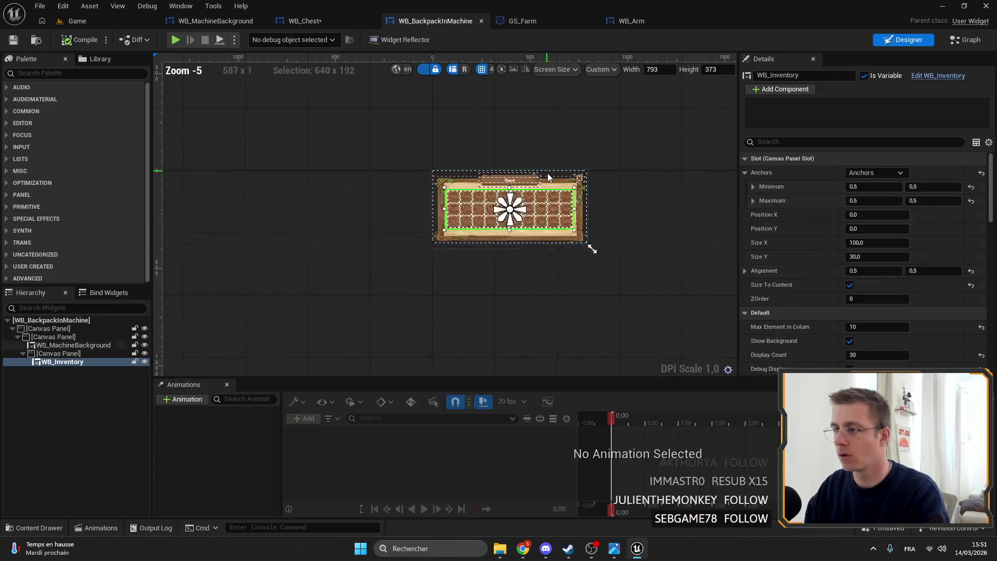
- Resize the preview to 288×607 and set WB_Inventory's Max Element in Colum to 3
mouse_move(612, 189)
left_mouse_down()
mouse_move(550, 229)
mouse_move(511, 229)
left_mouse_up()
scroll(499, 239, "up", 5)
left_click(450, 166)
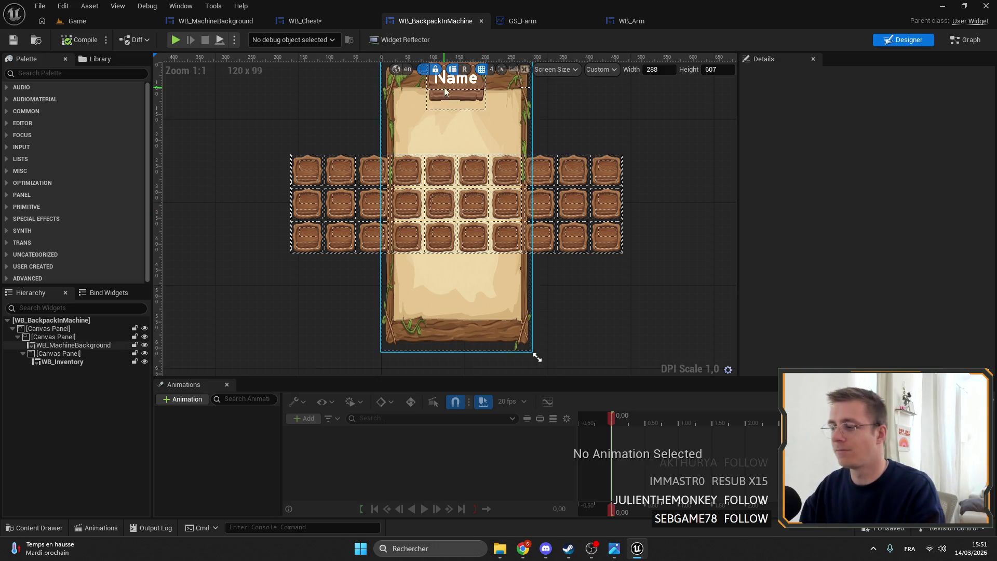
left_click(52, 362)
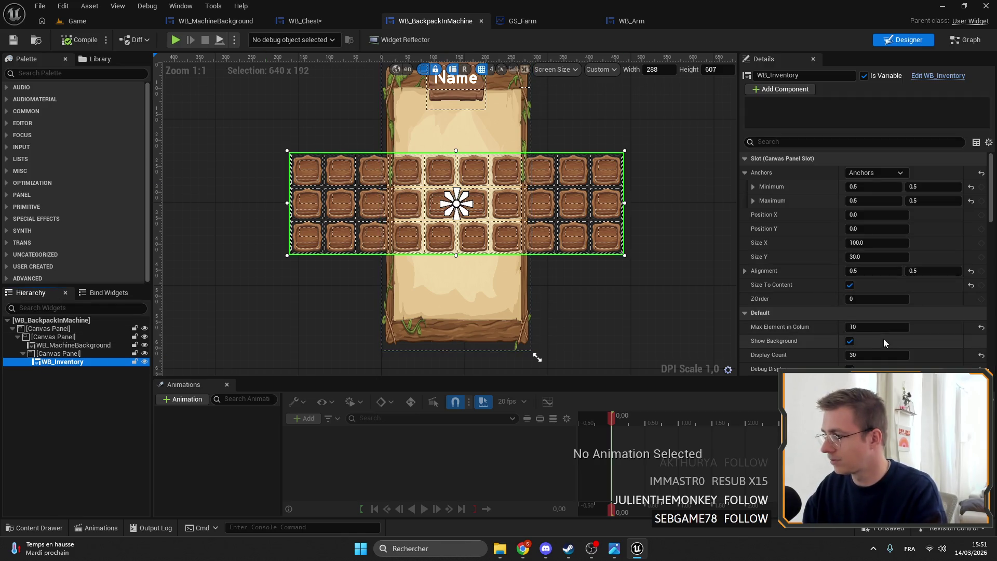
left_click(875, 323)
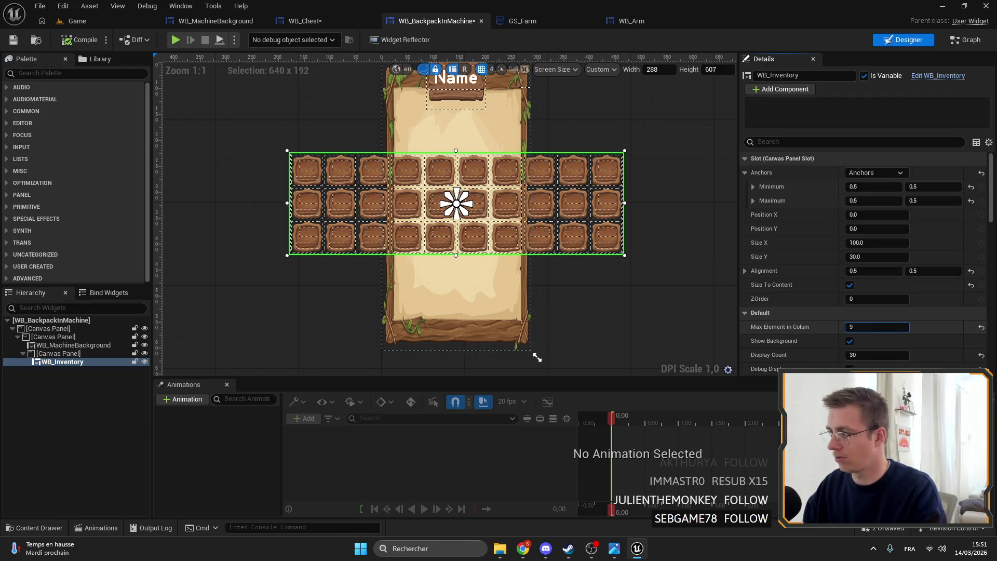
key("Return")
left_click_drag(875, 326, 862, 326)
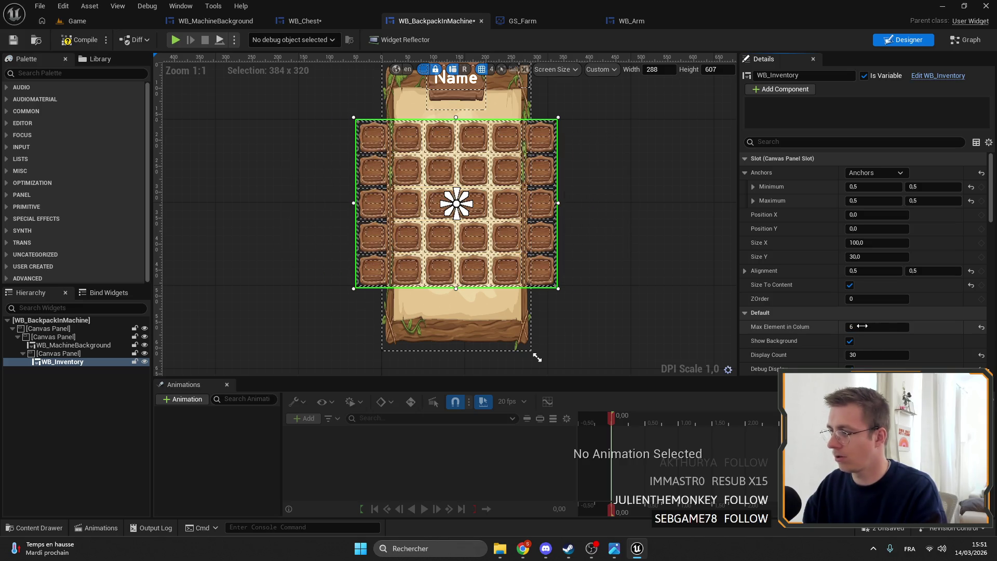
key("Return")
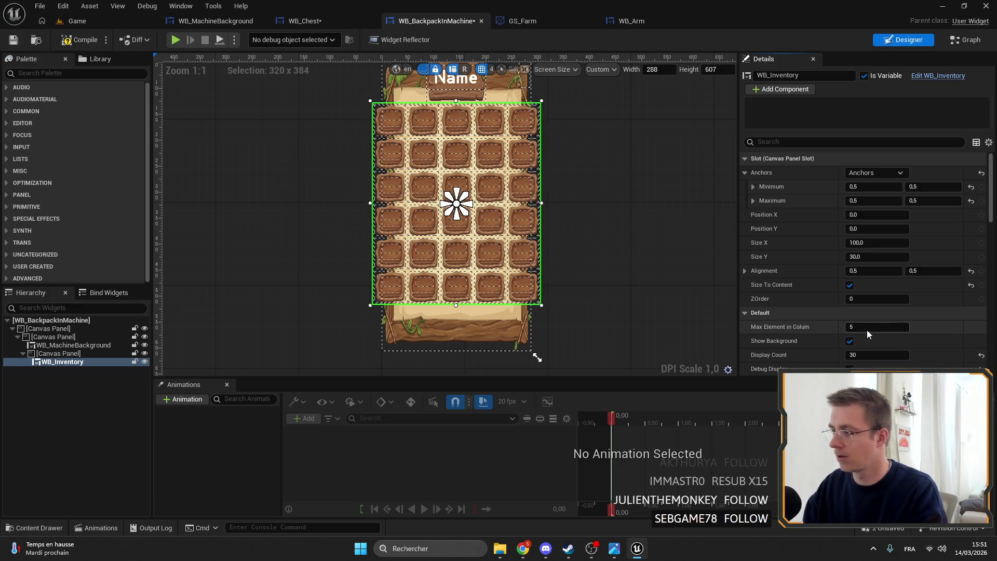
key("BackSpace")
type("3")
key("Return")
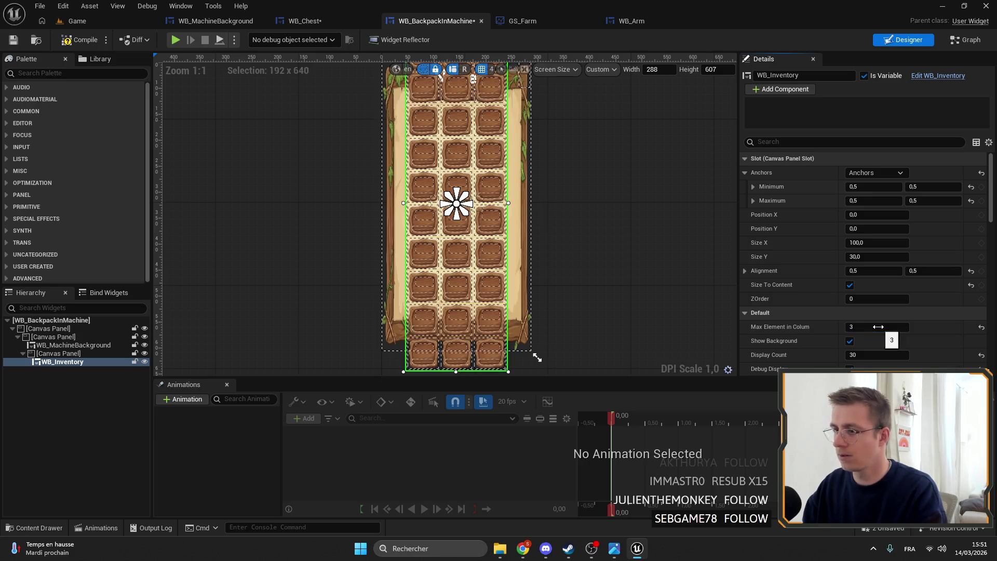
- Enlarge the preview to 368×1007, then compile and save WB_BackpackInMachine
scroll(529, 291, "down", 3)
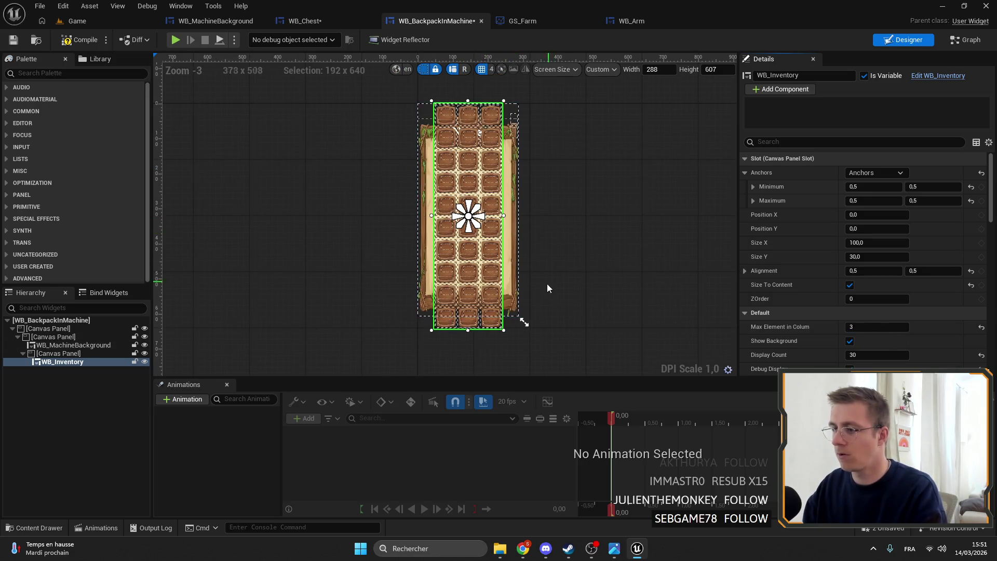
mouse_move(539, 245)
left_mouse_down()
mouse_move(534, 278)
mouse_move(561, 338)
mouse_move(566, 384)
left_mouse_up()
left_click(598, 241)
scroll(692, 253, "down", 2)
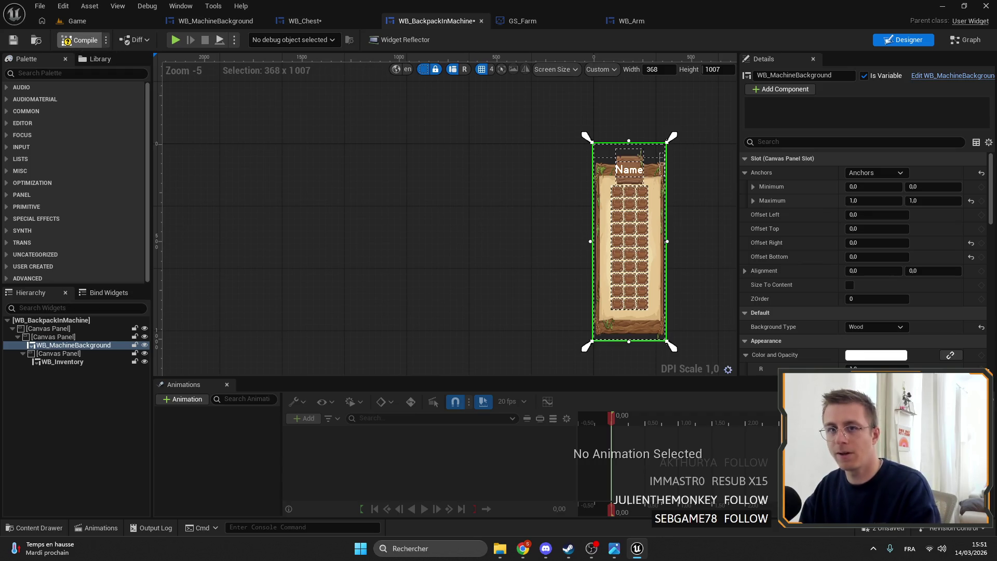
left_click(79, 40)
left_click(10, 42)
left_click(307, 21)
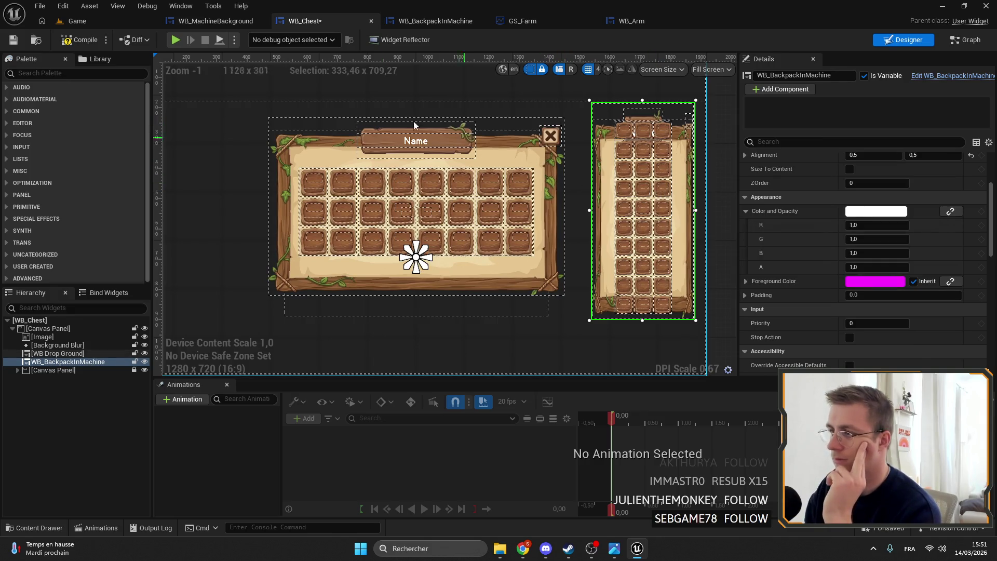
- Play-test the Game level: open a chest and drag the wood stack into a chest slot
left_click(112, 21)
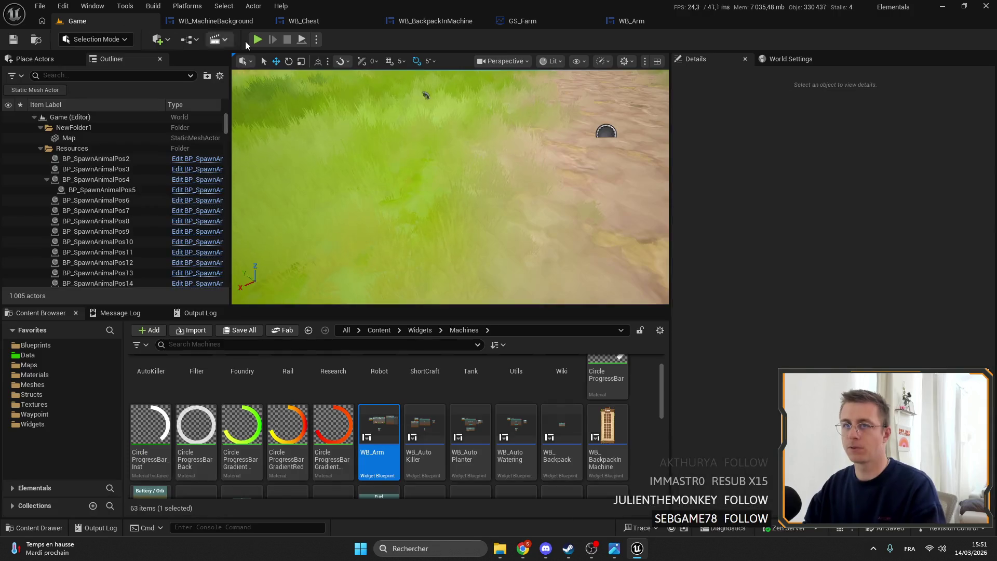
left_click(258, 39)
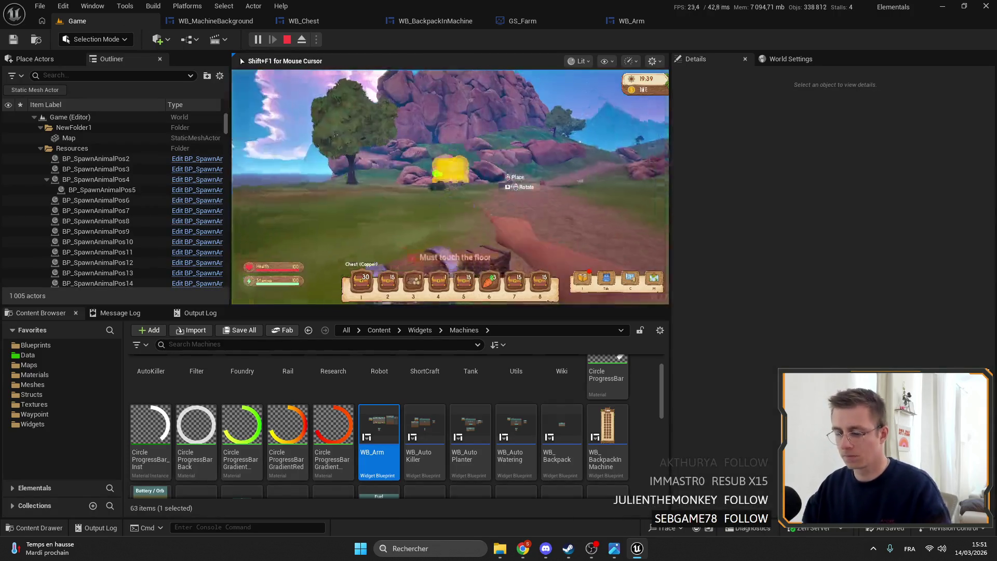
double_click(240, 57)
key("f")
mouse_move(417, 481)
left_mouse_down()
mouse_move(439, 381)
mouse_move(474, 322)
left_mouse_up()
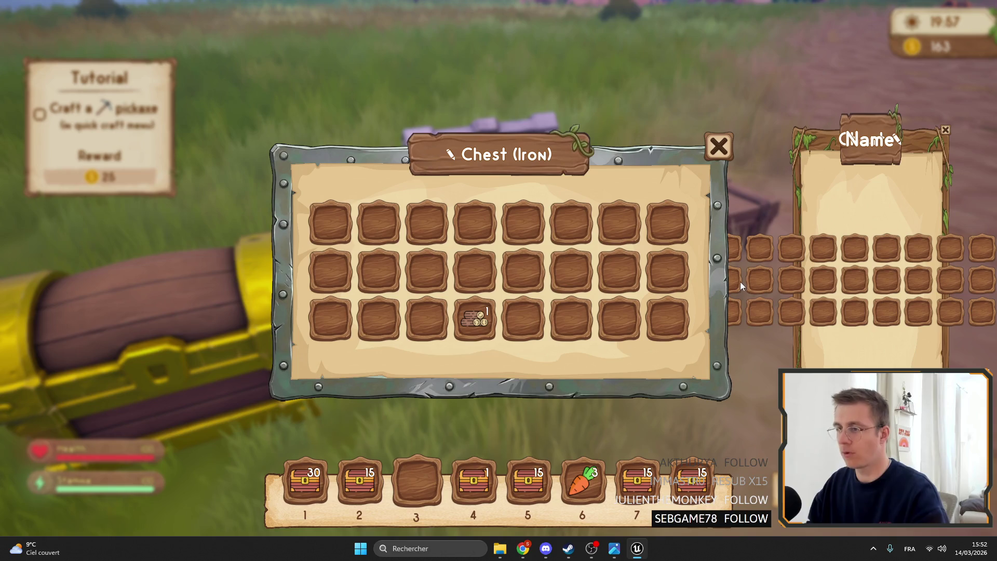
key("Escape")
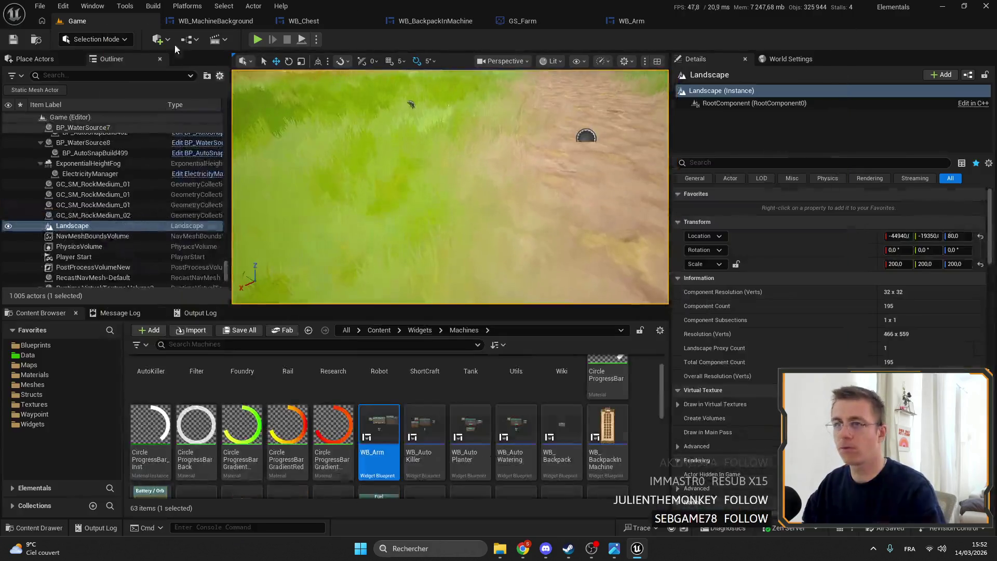
- Expand WB_Chest's canvas panels in the Hierarchy, select WB_Inventory, and unlock the chest panel
left_click(335, 20)
scroll(544, 142, "down", 1)
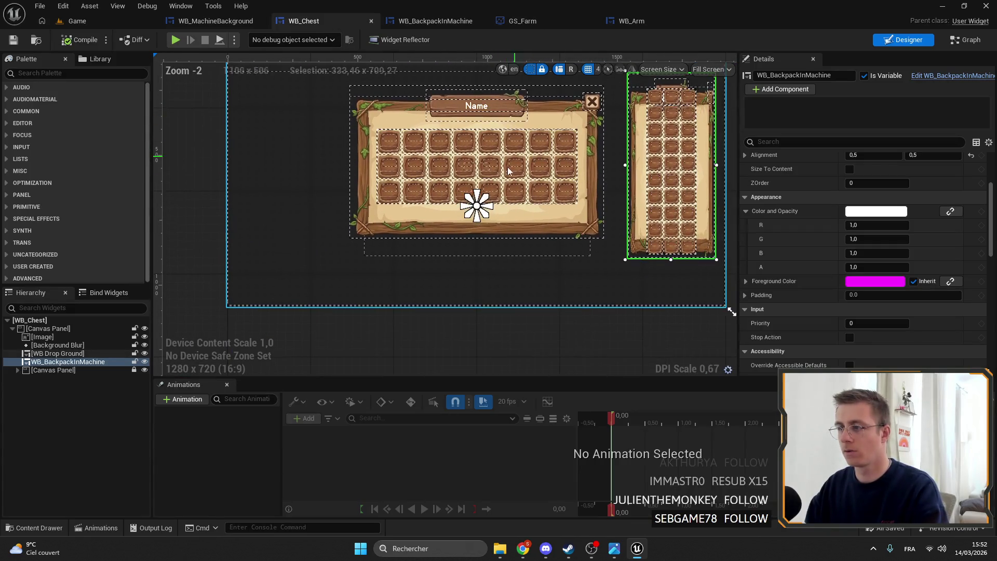
left_click(53, 369)
left_click(17, 370)
left_click(23, 386)
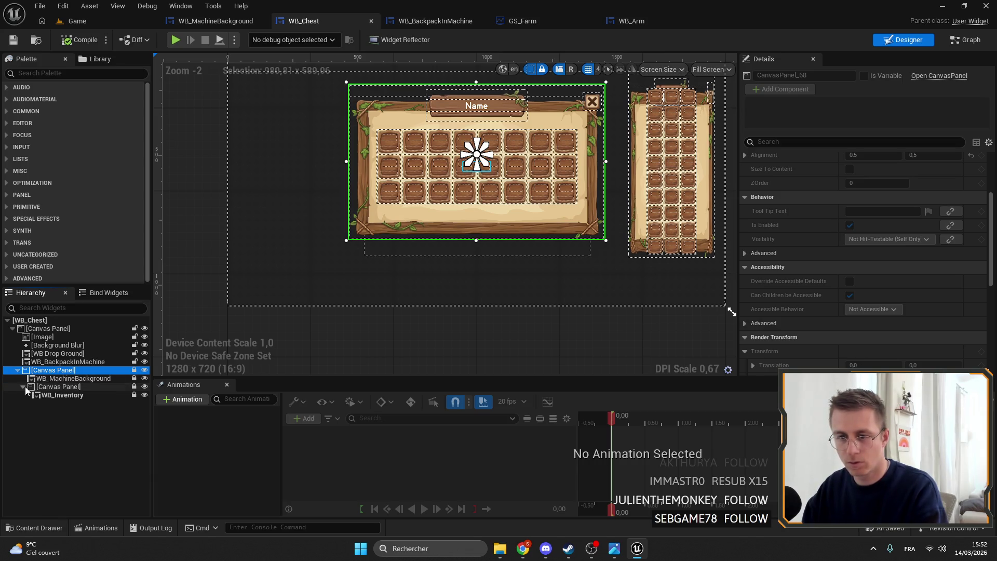
left_click(63, 394)
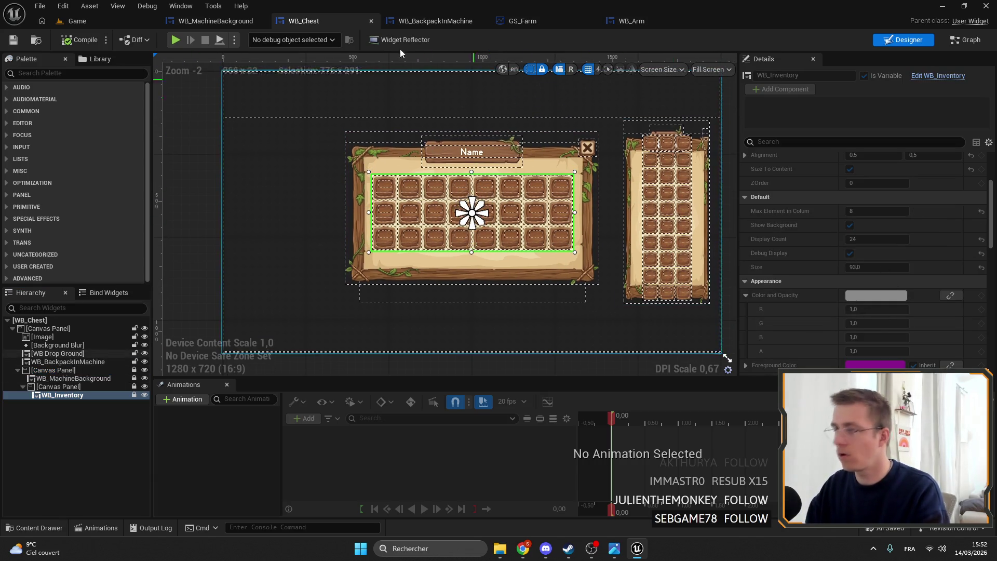
left_click(136, 370)
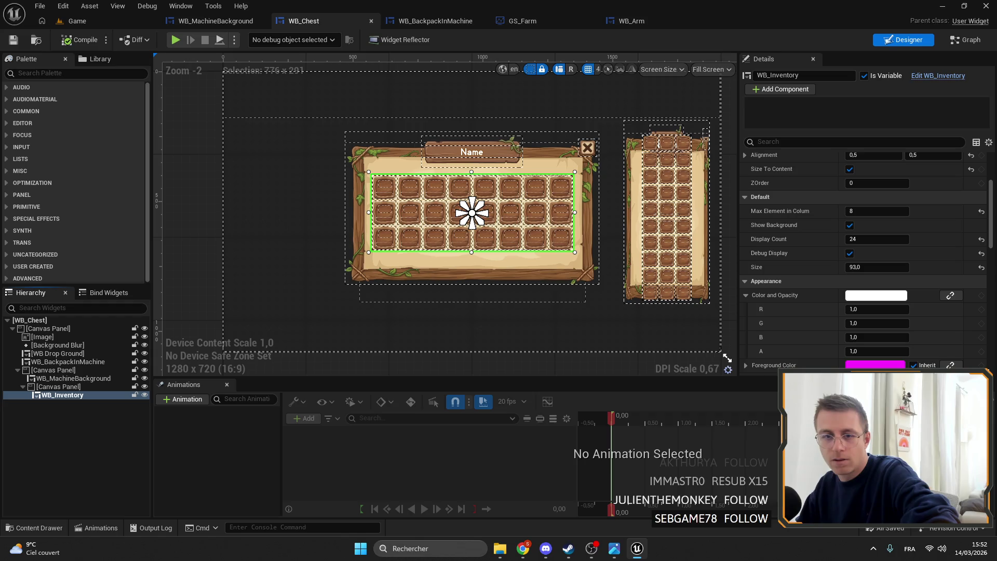
left_click_drag(463, 205, 527, 188)
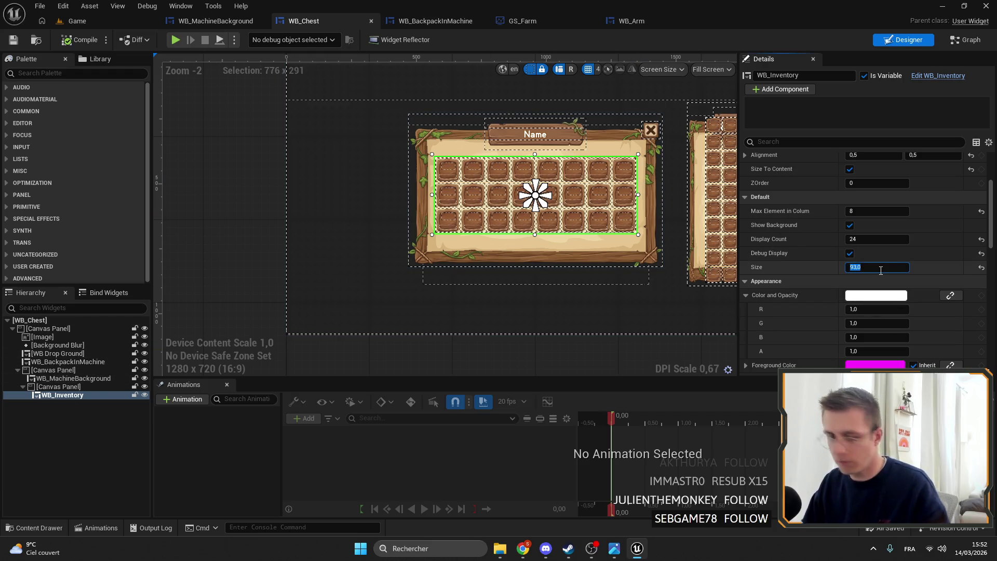
type("66")
- Set the chest grid's slot size to 65 and move WB_Inventory into the outer canvas panel
key("Return")
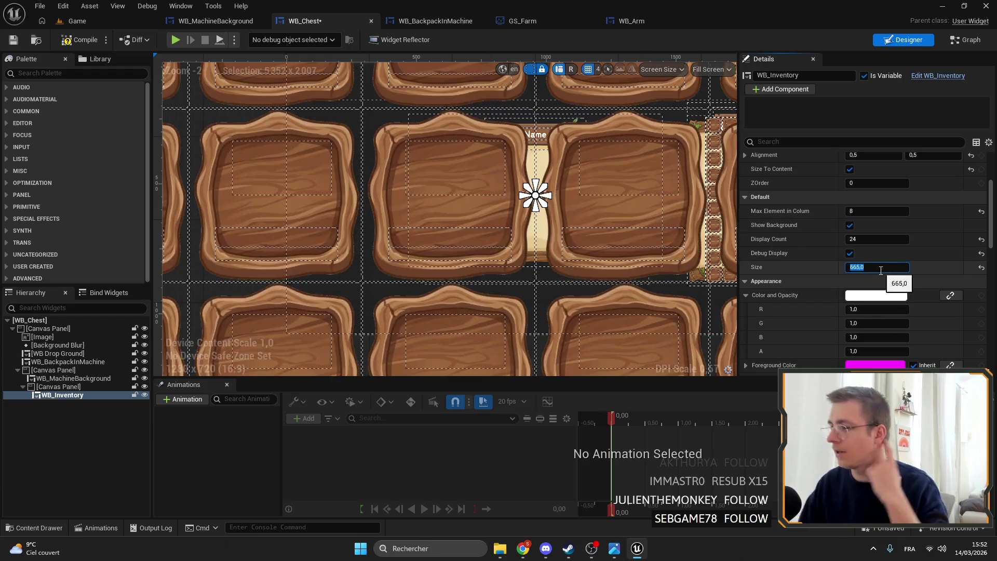
key("Return")
scroll(553, 151, "up", 3)
left_click_drag(553, 151, 551, 158)
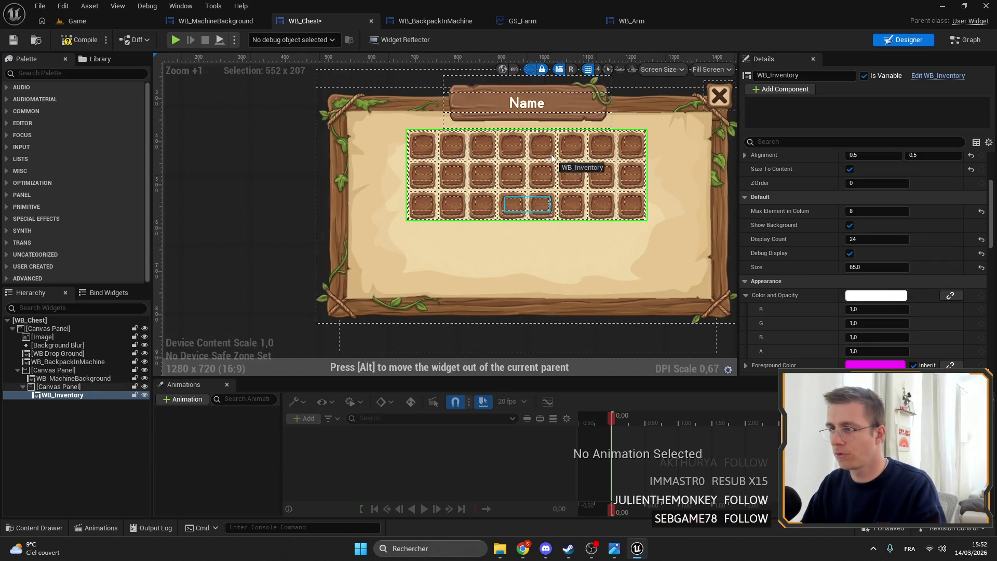
mouse_move(536, 194)
left_mouse_down()
mouse_move(523, 198)
mouse_move(532, 198)
left_mouse_up()
left_click(62, 387)
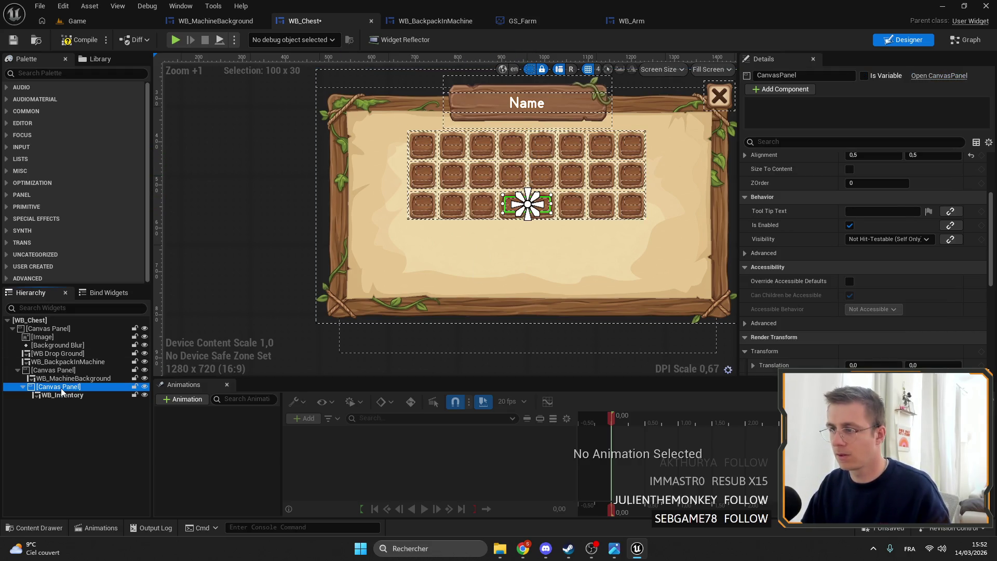
left_click_drag(62, 394, 56, 372)
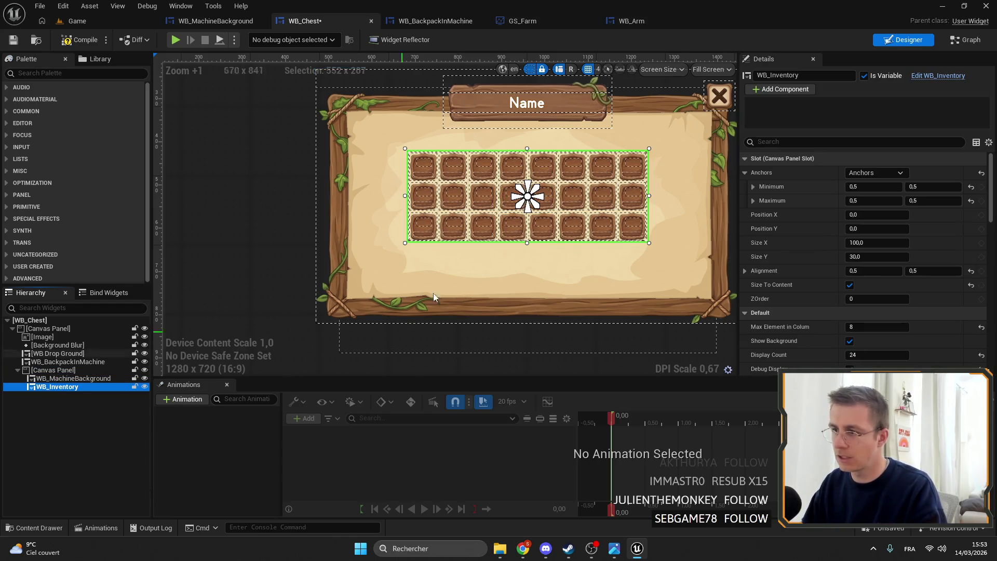
- Anchor the chest grid at 0.5, 0.4 with position 0, 0, and compile
left_click_drag(527, 196, 527, 160)
left_click(862, 229)
type("30")
key("Return")
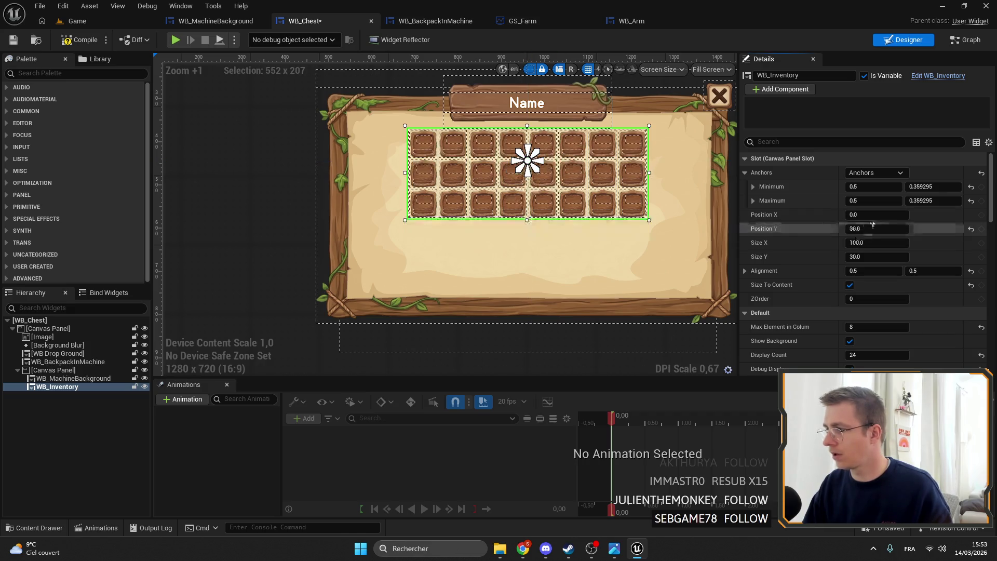
left_click(876, 217)
key("Return")
left_click_drag(527, 160, 527, 170)
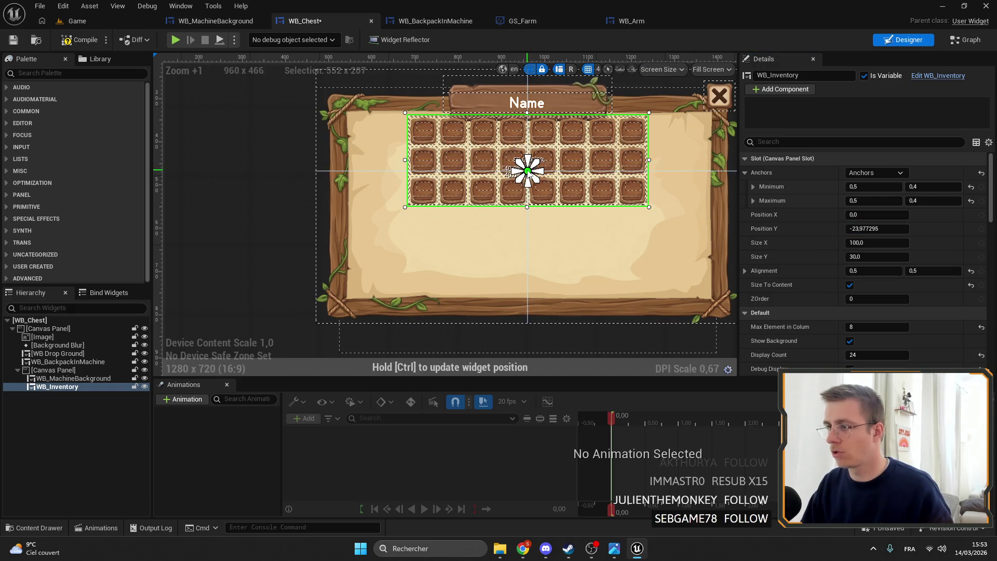
left_click(827, 229)
type("0")
key("Return")
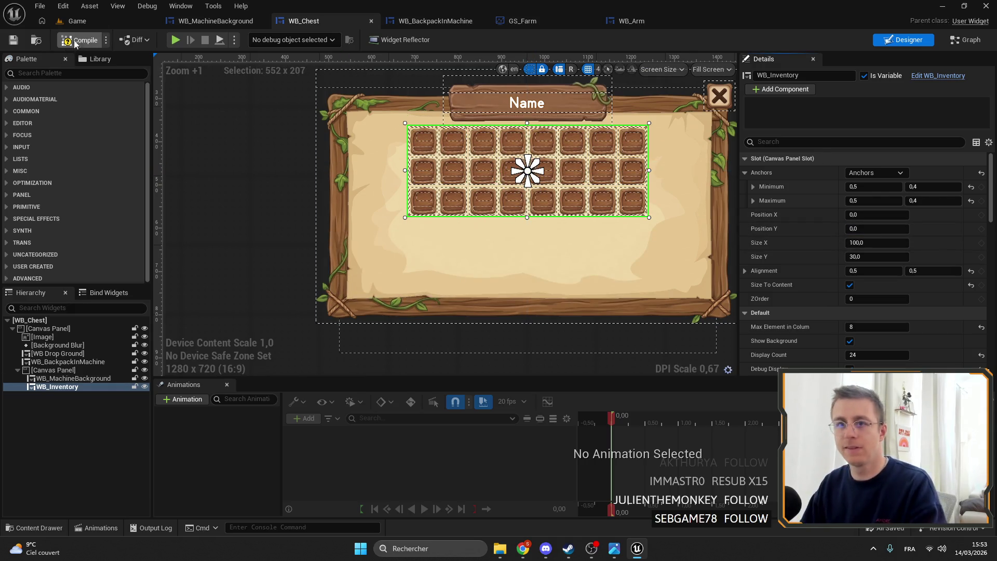
left_click(15, 42)
- Re-centre the chest canvas panel at position 0, 0 and stretch it to about 980 × 727
left_click(547, 269)
scroll(501, 244, "down", 2)
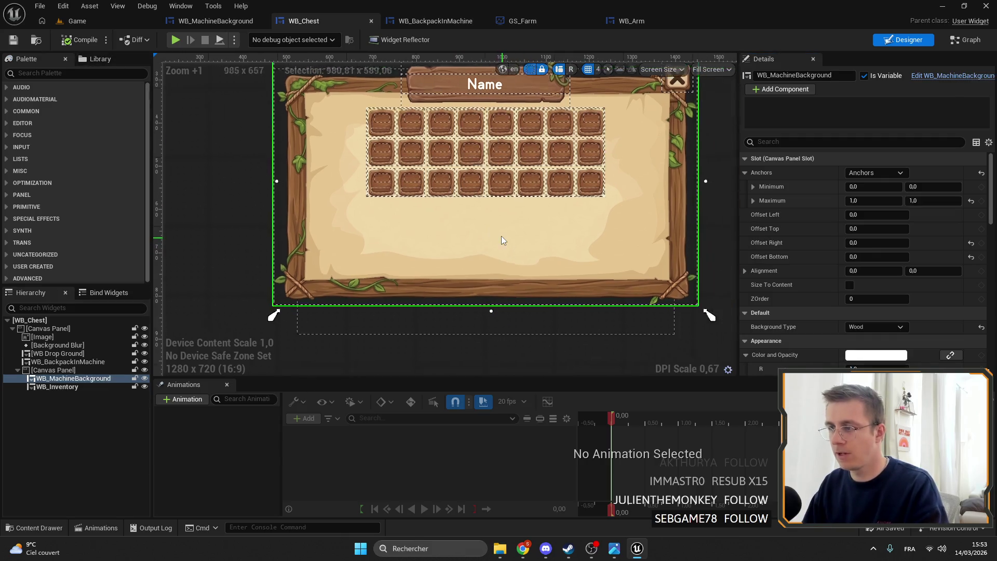
scroll(502, 242, "up", 2)
scroll(558, 205, "down", 3)
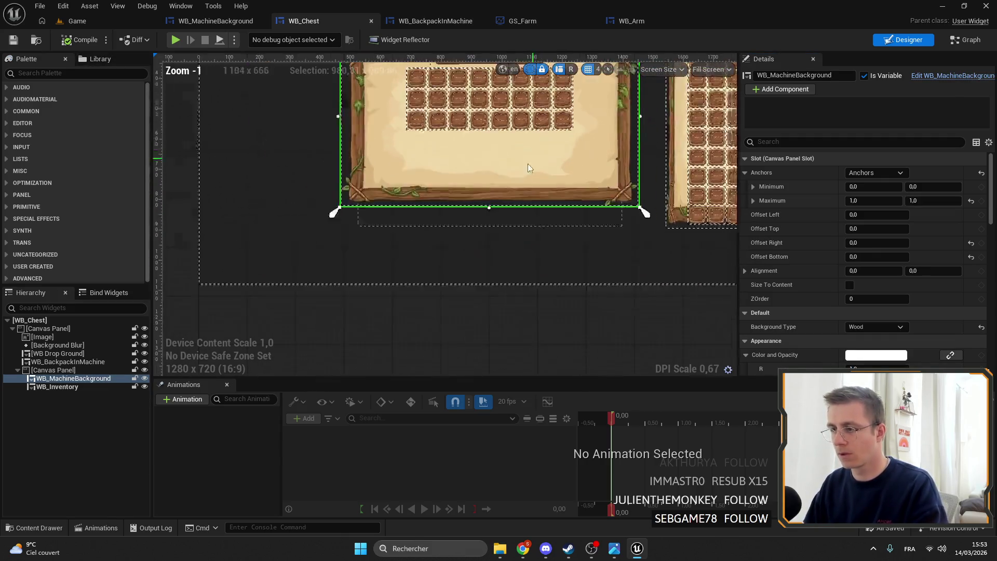
left_click_drag(496, 202, 496, 234)
left_click(53, 370)
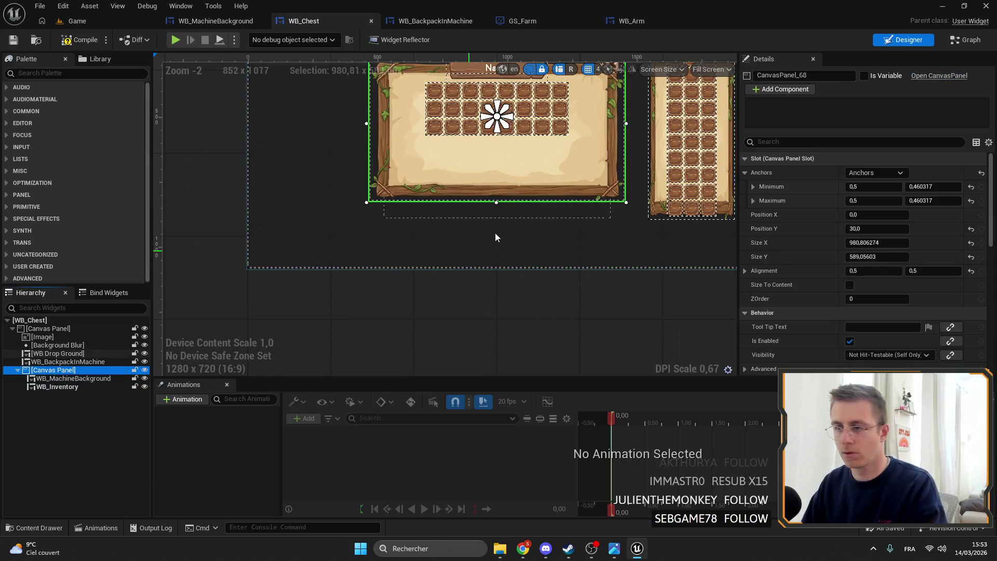
left_click_drag(494, 202, 495, 225)
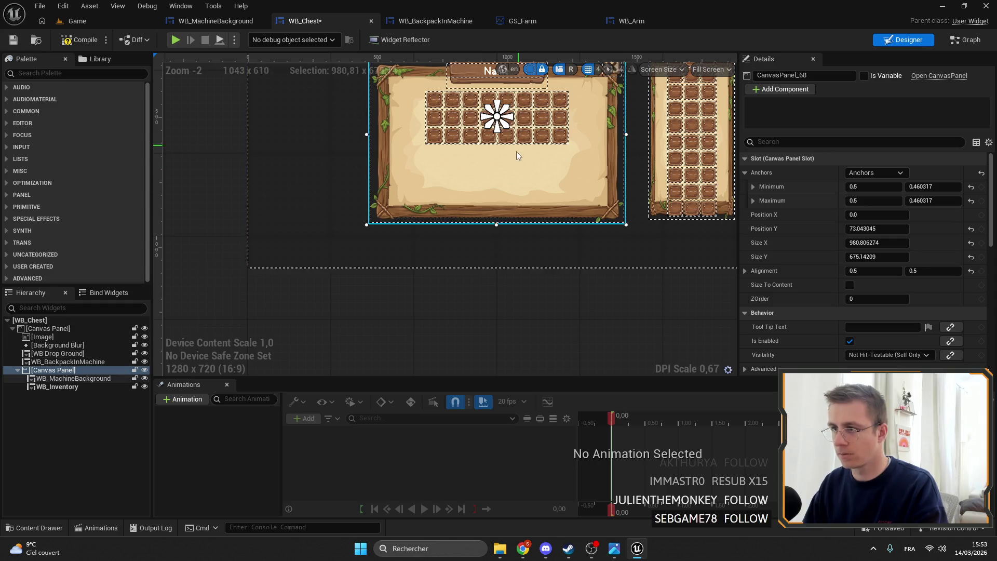
left_click_drag(518, 145, 512, 234)
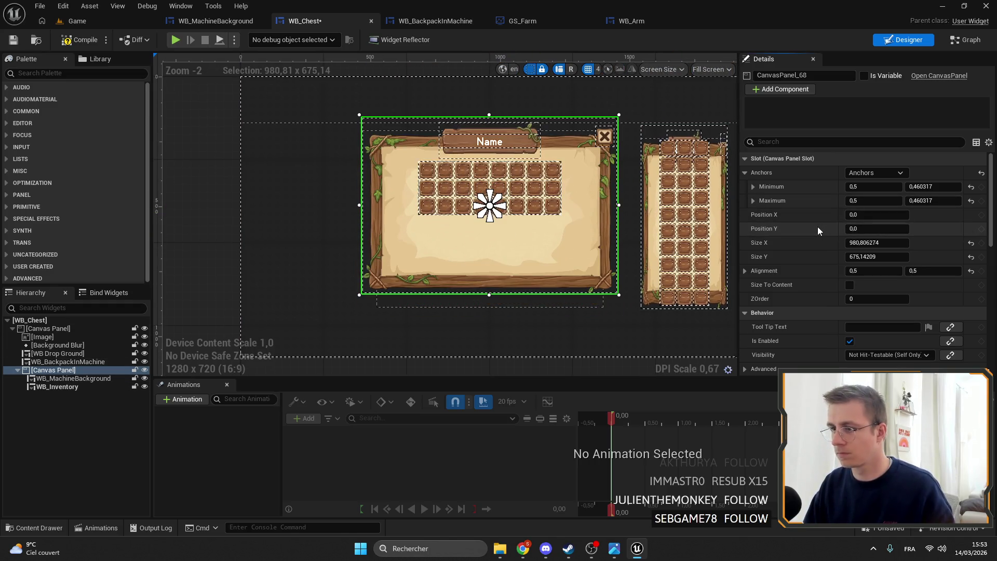
left_click_drag(489, 296, 489, 309)
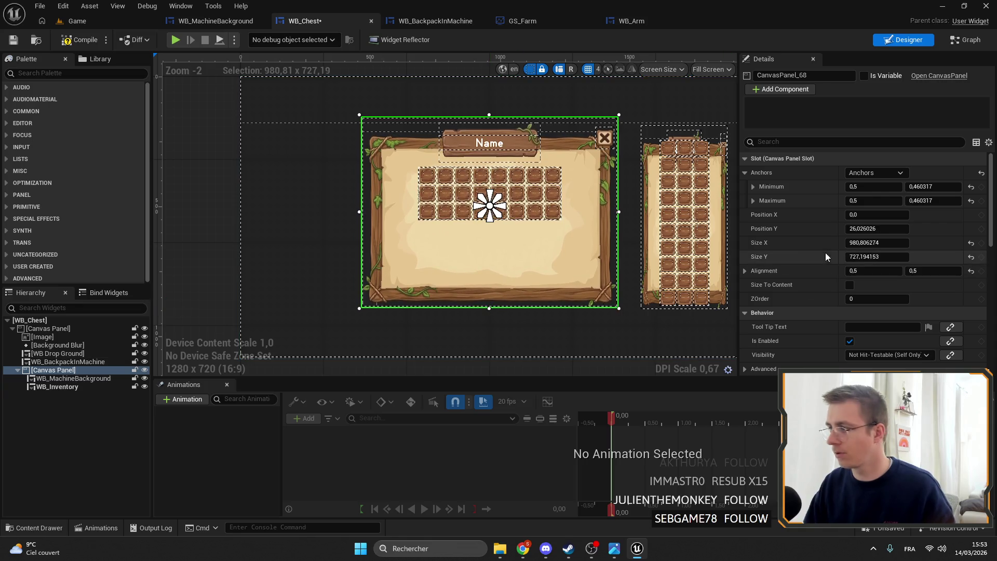
left_click(696, 215)
left_click(449, 195)
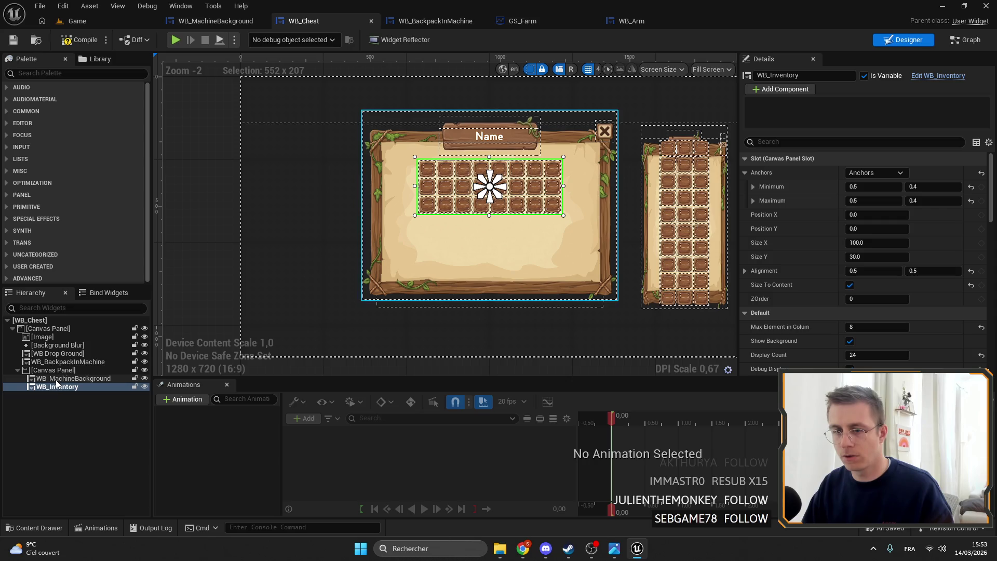
scroll(884, 293, "down", 3)
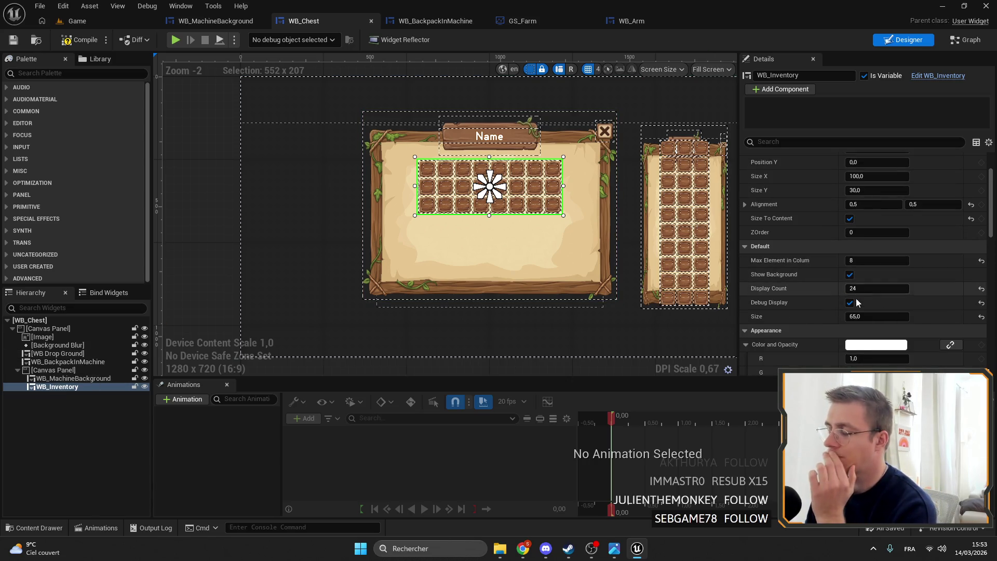
left_click(75, 21)
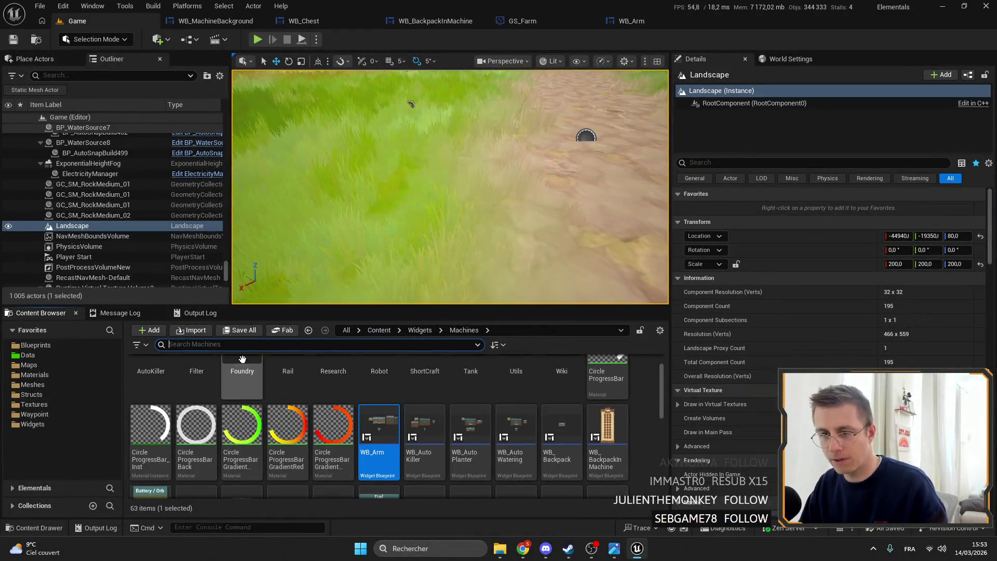
- Filter the Blueprints folder by 'CHEST' and check BP_Chest_L55's inventory size of 24
left_click(36, 345)
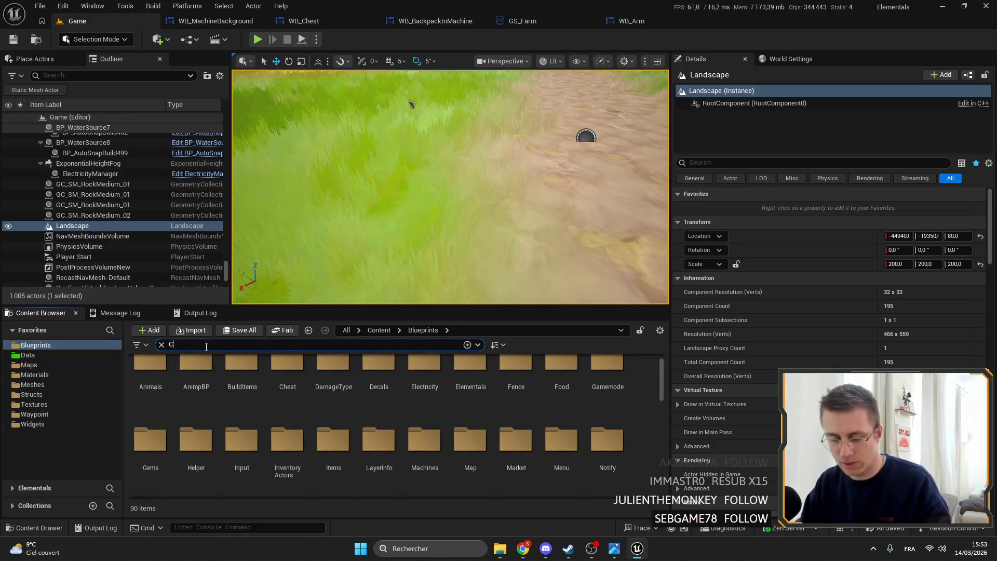
type("HEST")
left_click(340, 402)
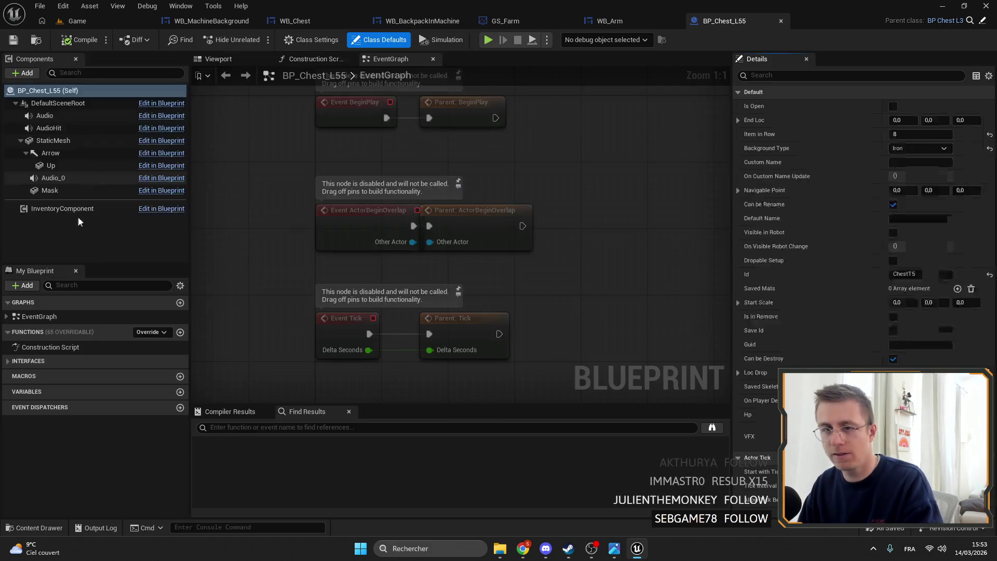
left_click(78, 212)
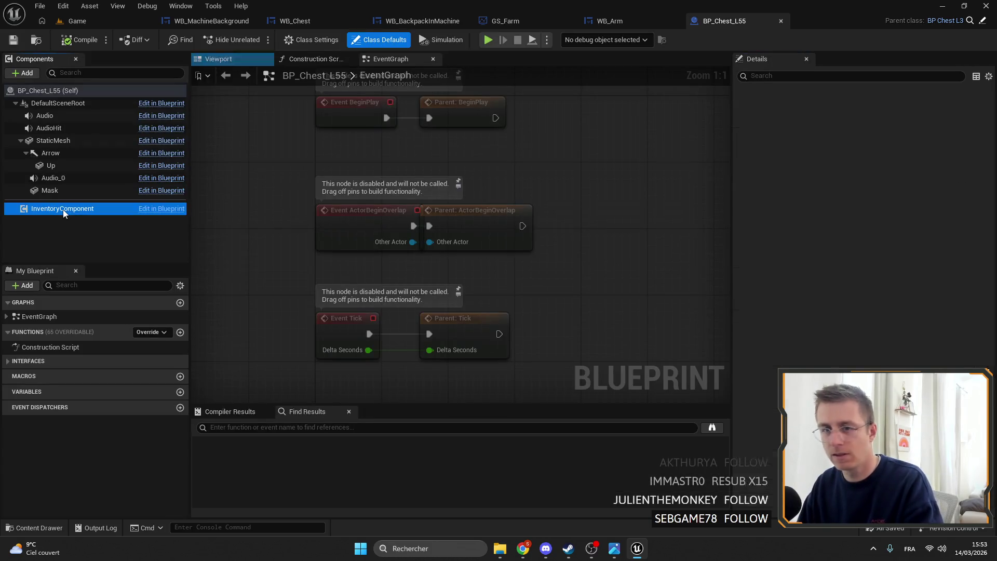
left_click(909, 213)
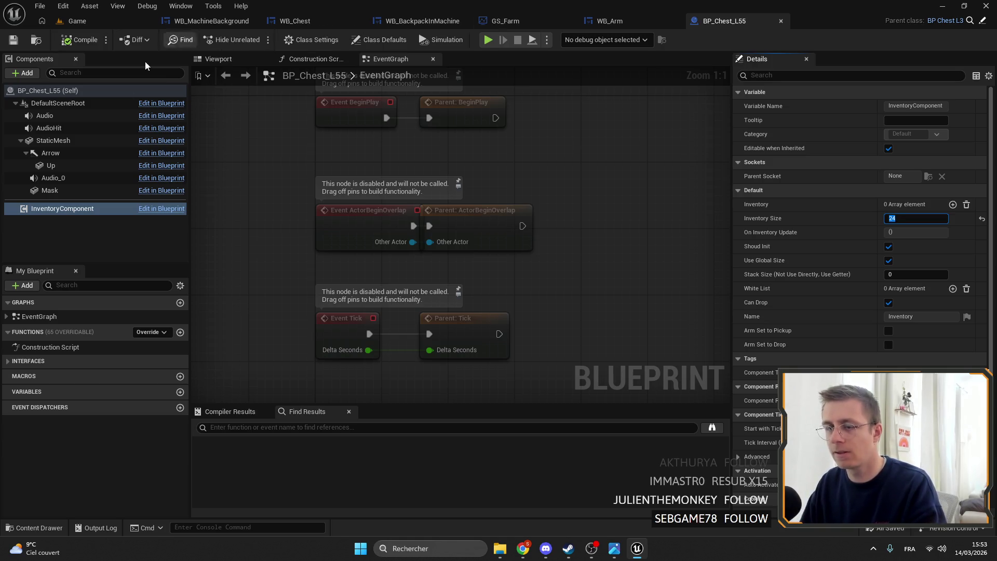
- Open BP_Chest_L44 in the full Blueprint editor and select its inventory component
left_click(76, 21)
double_click(287, 394)
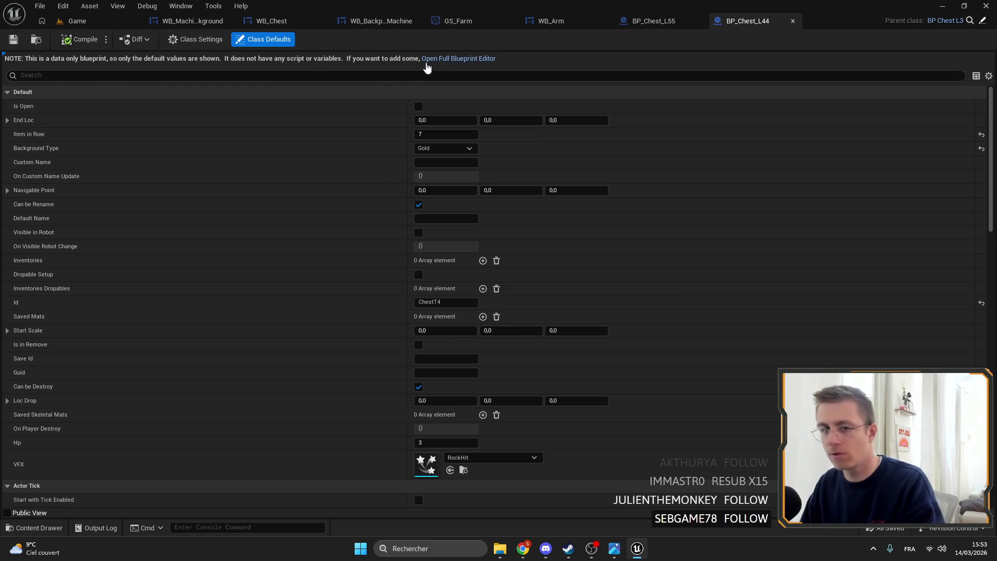
left_click(458, 58)
left_click(62, 209)
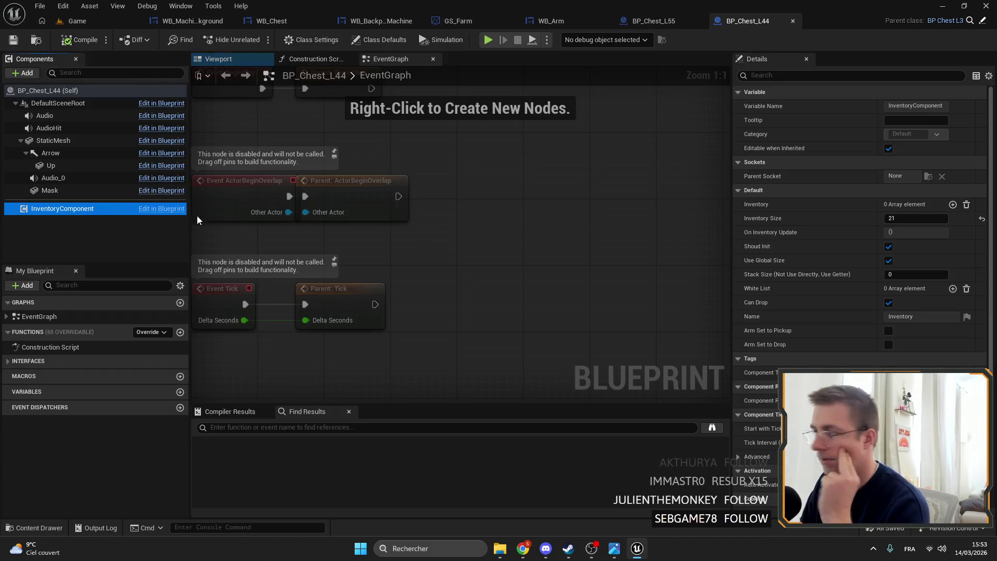
- Compare WB_MachineBackground with WB_Chest's background frame, then go back to the level editor
left_click(192, 20)
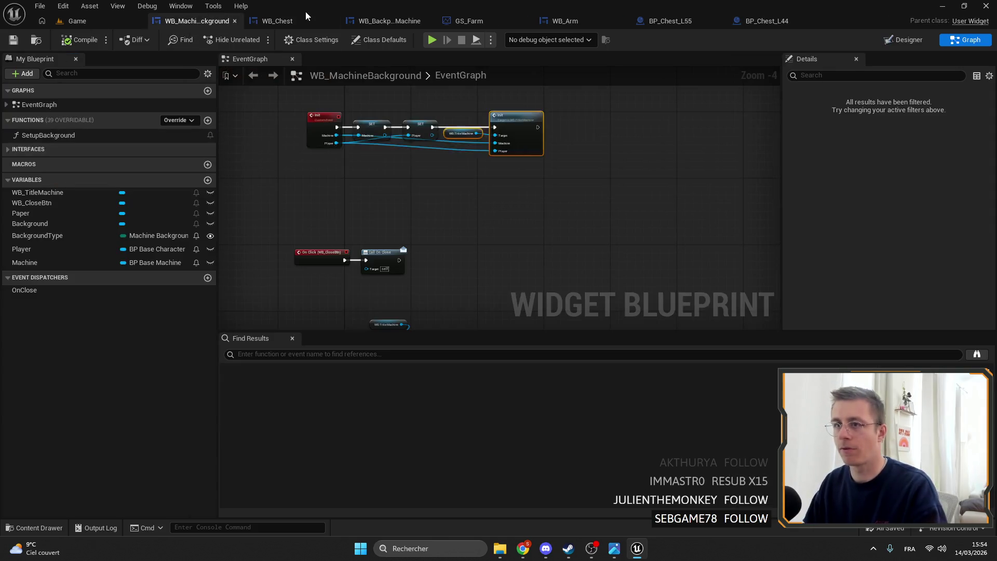
left_click(281, 21)
scroll(527, 207, "up", 2)
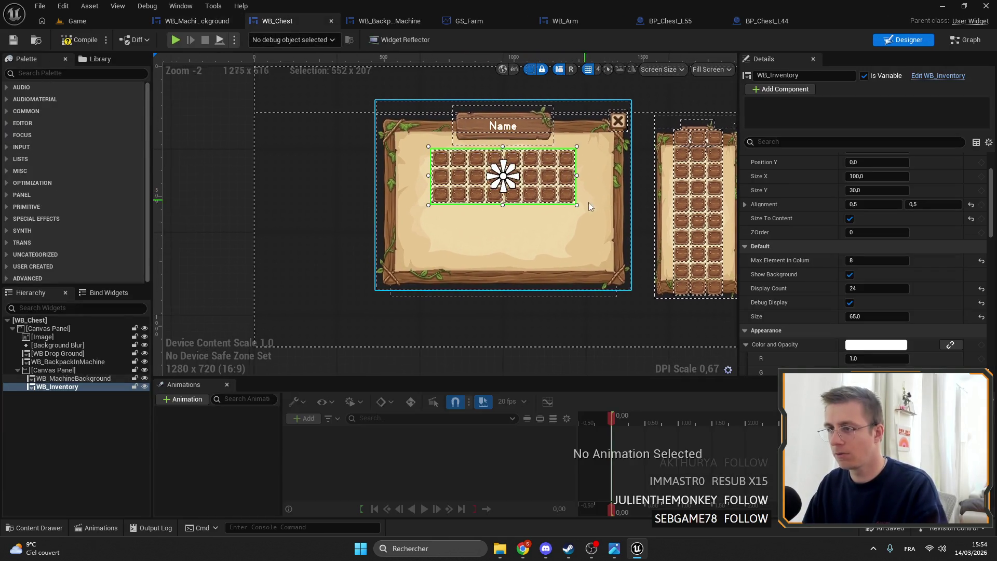
left_click(533, 183)
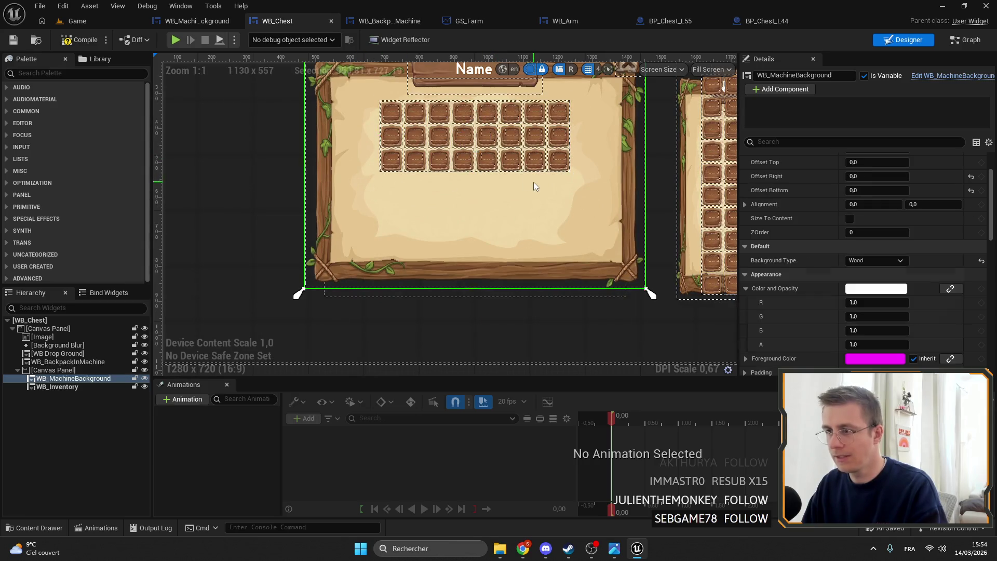
left_click(78, 20)
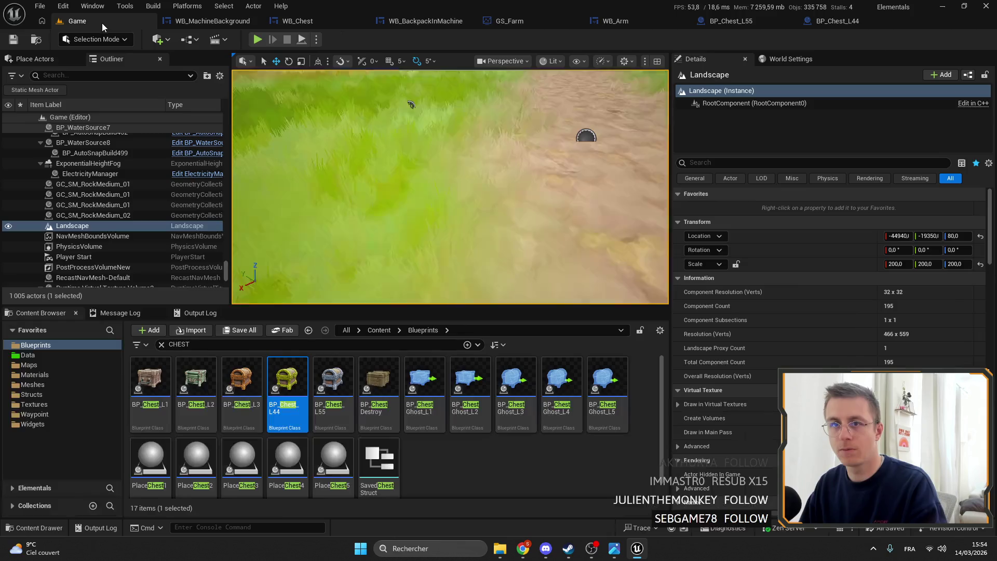
- Search the Widgets folder for 'tuto' and open both WB_TutorialStep and WB_Tutorial
left_click(44, 422)
double_click(208, 346)
type("tuto")
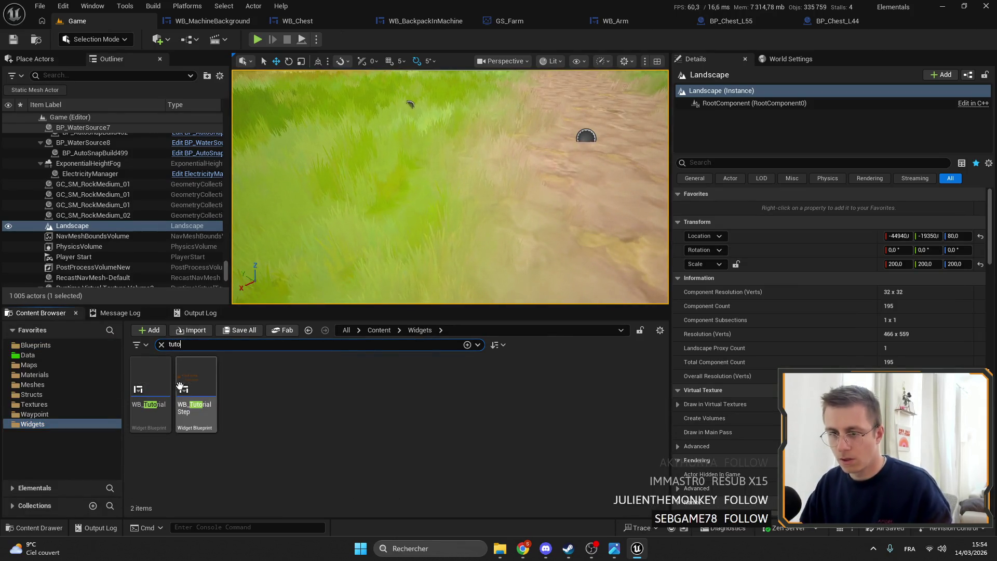
double_click(211, 382)
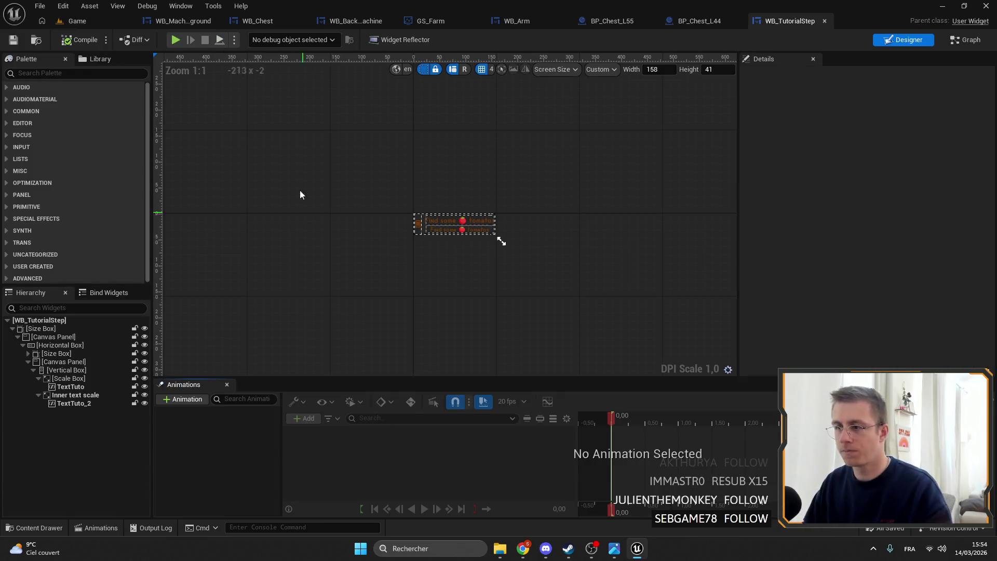
left_click(78, 21)
double_click(167, 376)
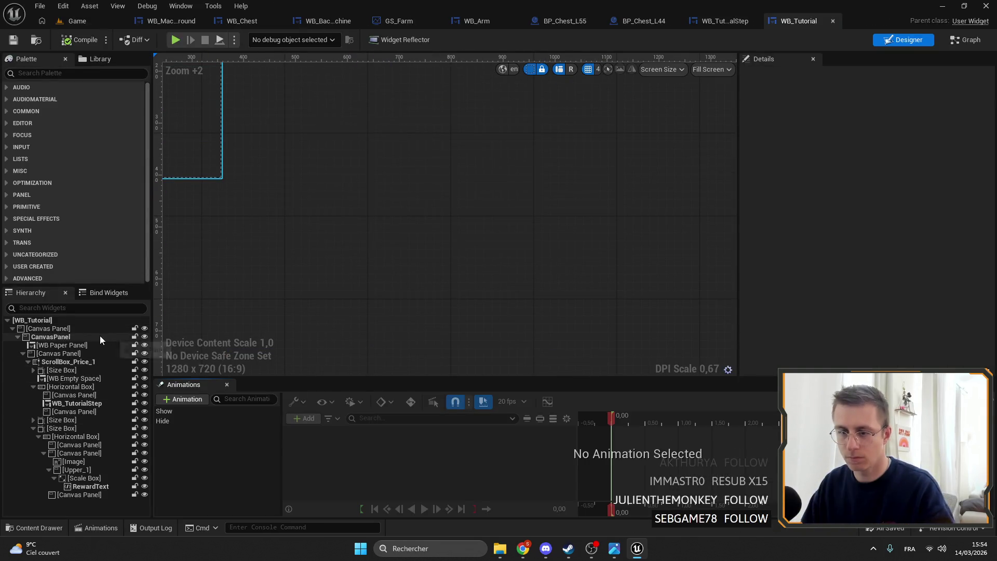
- Look over WB_Tutorial's Show and Hide animations and zoom in on the title area
left_click(100, 336)
left_click(178, 412)
left_click(176, 421)
scroll(444, 225, "up", 5)
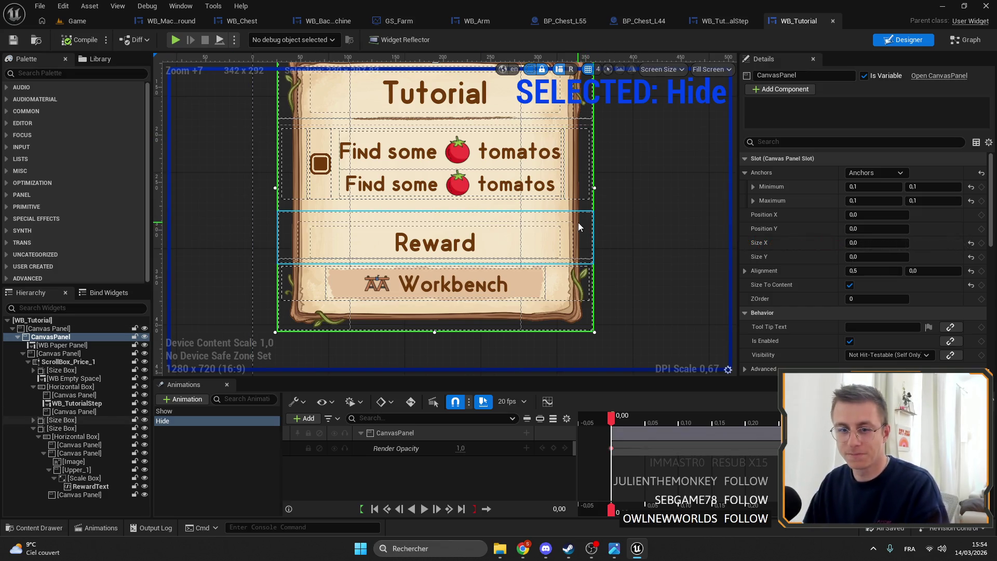
left_click_drag(433, 64, 504, 86)
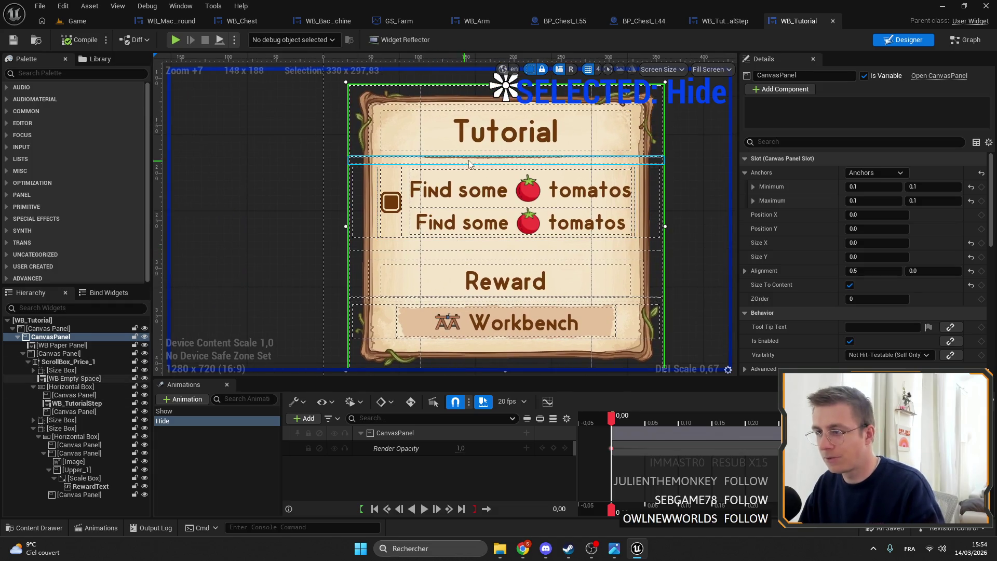
- Inspect the title's divider, scroll box, Size Box and Canvas Panel in the hierarchy
left_click(471, 159)
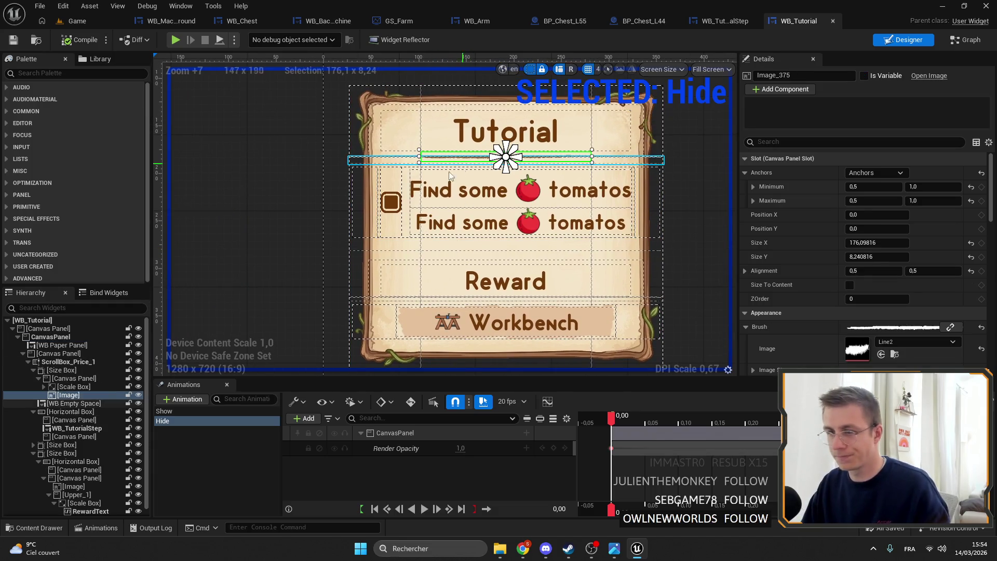
left_click(39, 380)
left_click(78, 362)
left_click(61, 370)
left_click(34, 370)
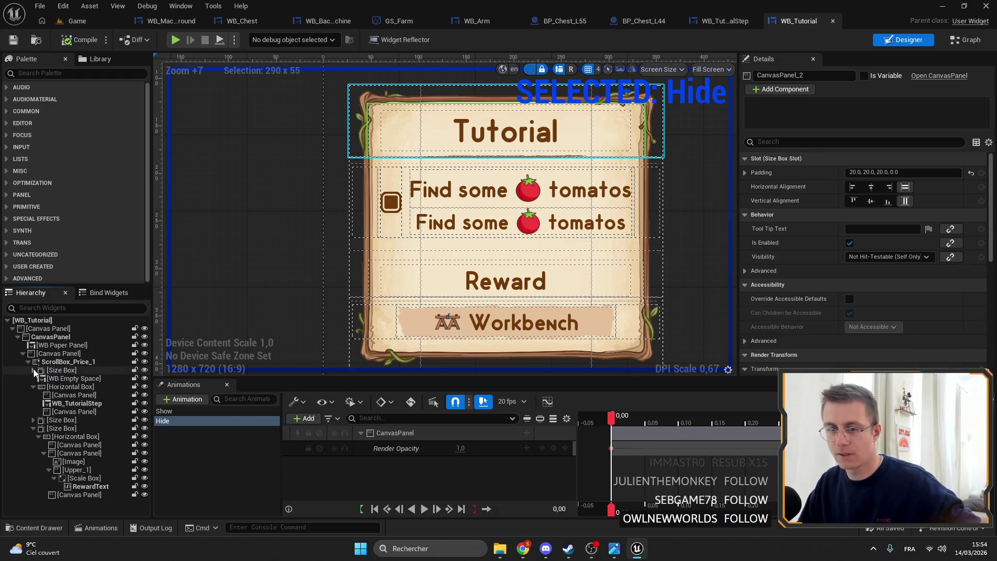
left_click(33, 370)
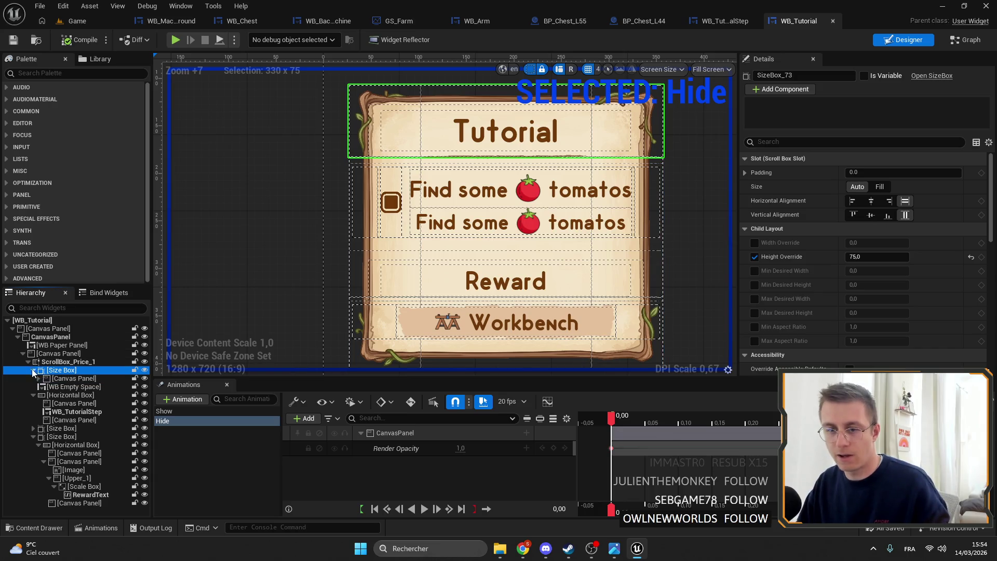
left_click(58, 378)
- Undo the stray copy of the title panel in WB_Tutorial and reselect its canvas panel
mouse_move(58, 382)
left_mouse_down()
mouse_move(363, 100)
mouse_move(196, 121)
mouse_move(235, 27)
left_mouse_up()
left_click(800, 21)
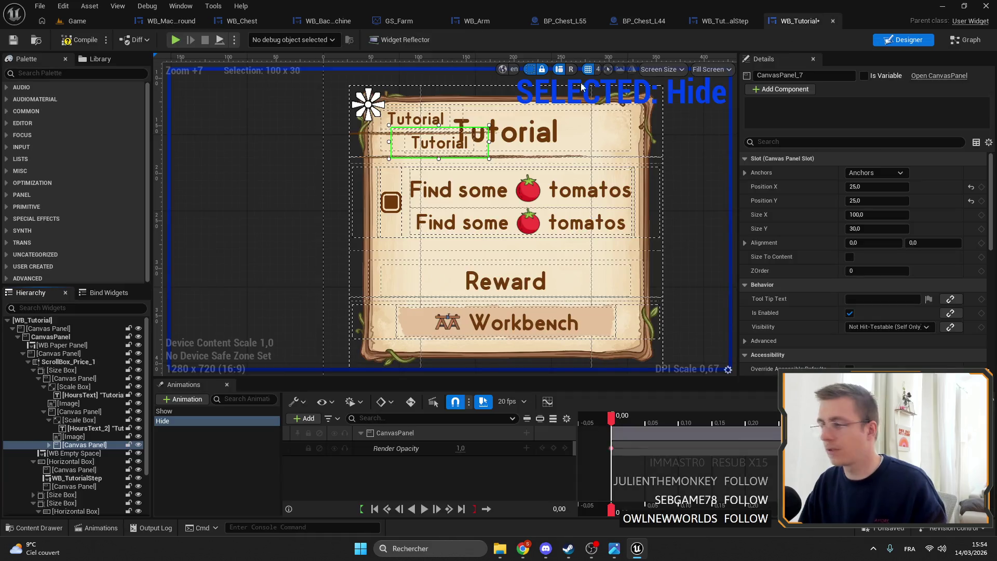
key("ctrl+z")
key("ctrl+z")
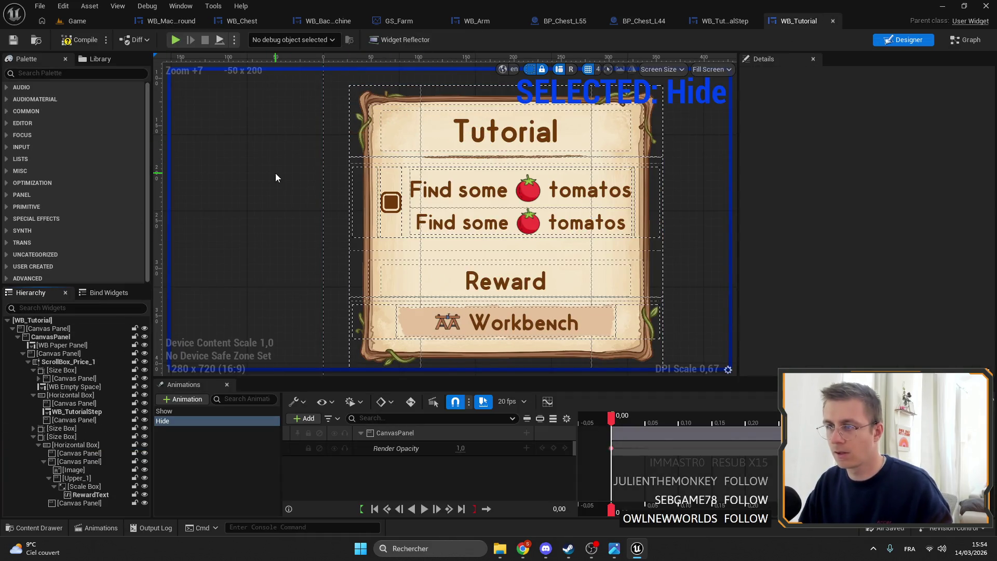
left_click(61, 379)
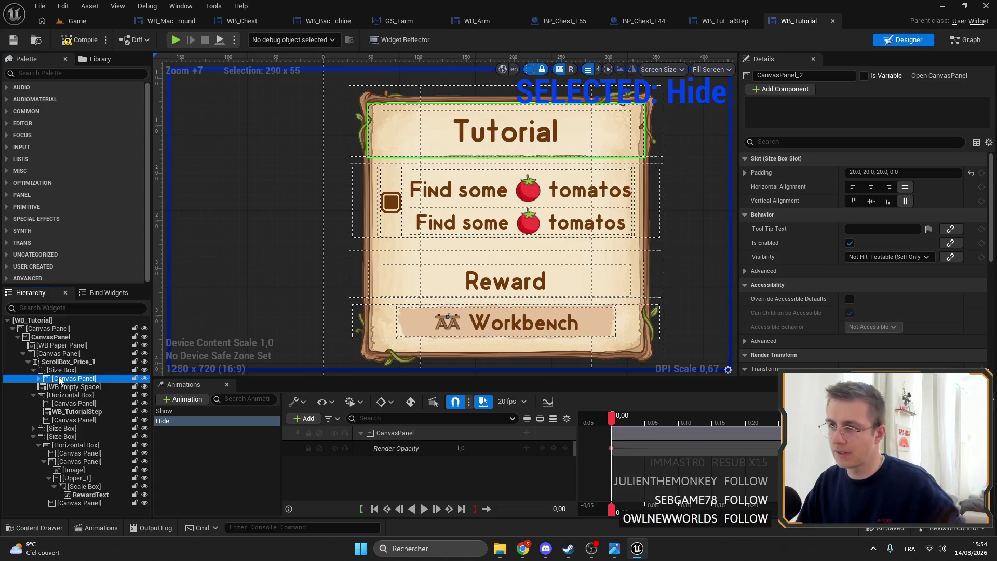
left_click(260, 18)
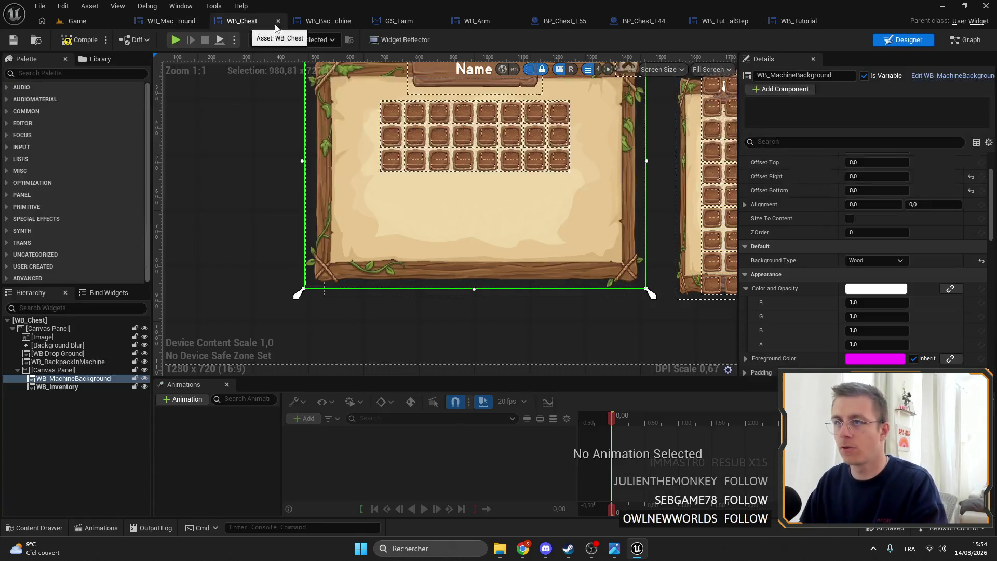
- Replace the title text with the Backpack key from the ST_UI string table
left_click(47, 371)
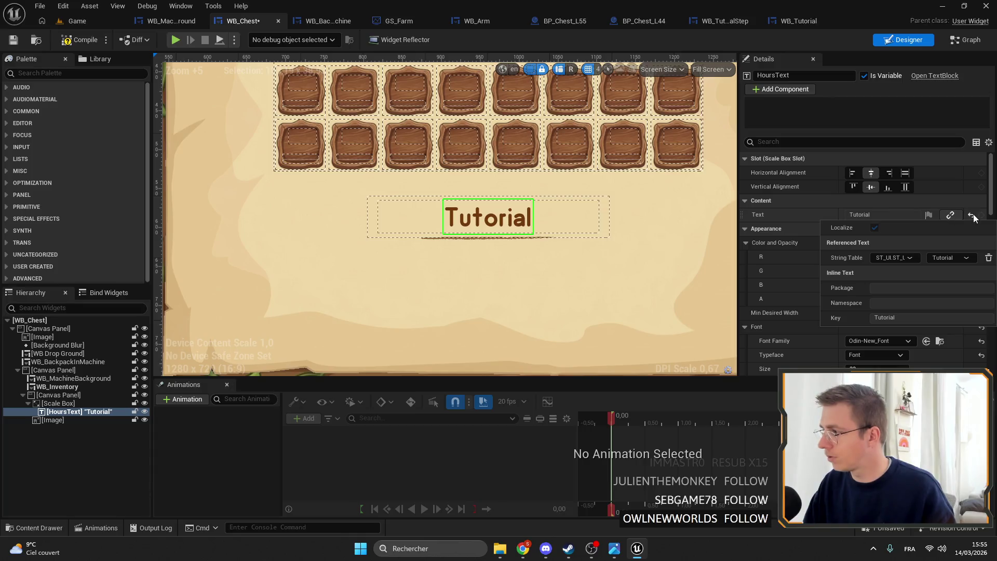
double_click(893, 214)
key("BackSpace")
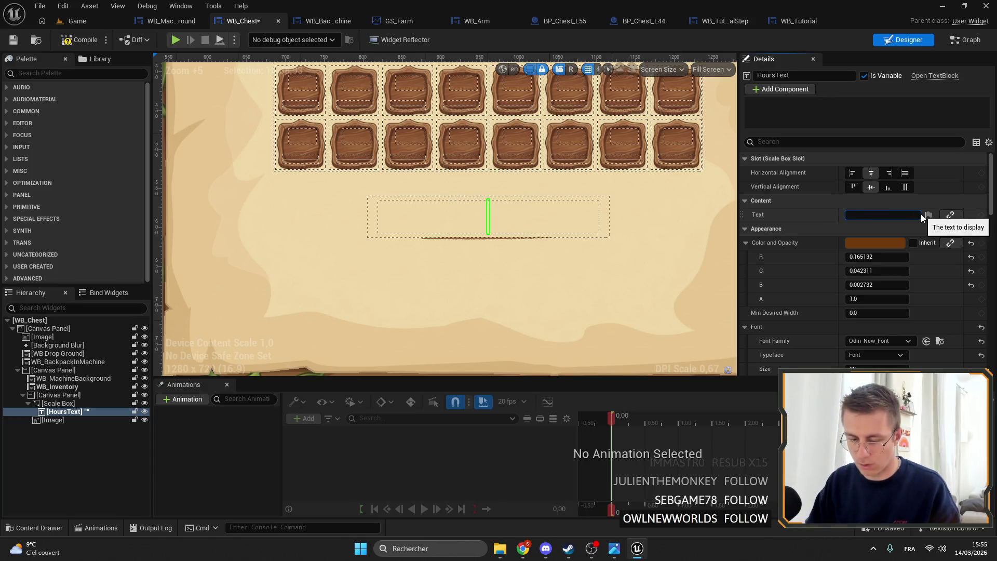
left_click(924, 215)
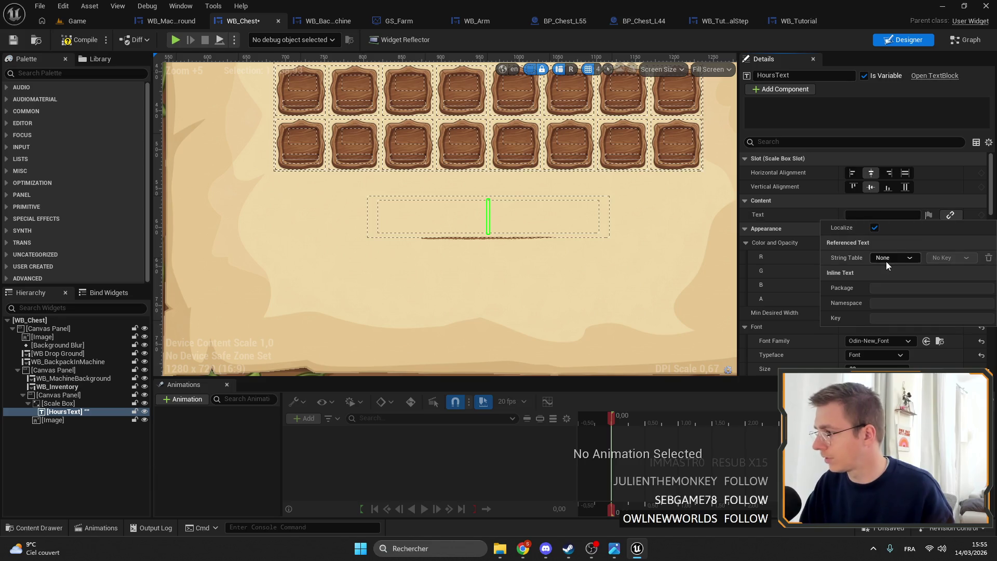
left_click(888, 258)
left_click(895, 282)
left_click(956, 258)
type("back")
left_click(878, 288)
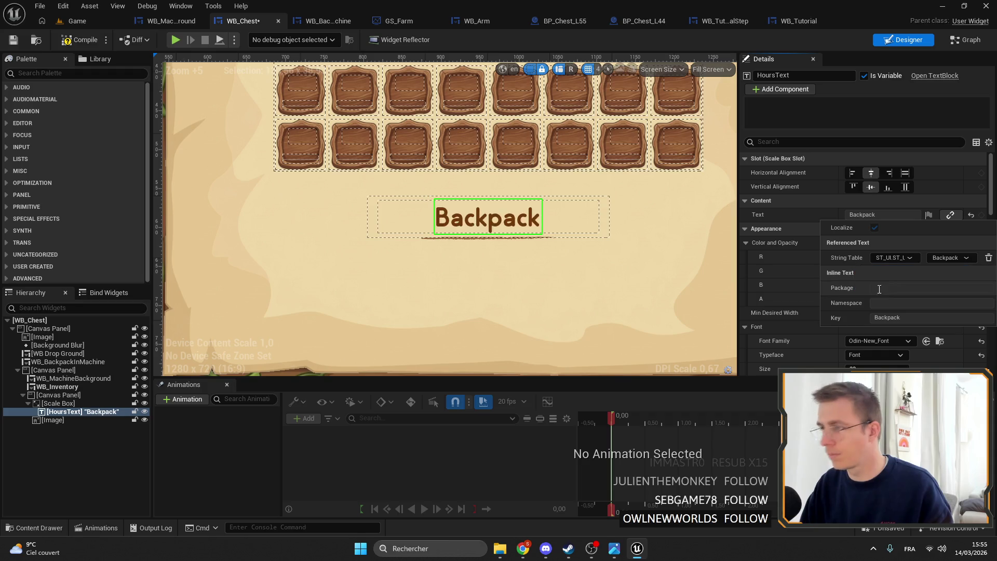
scroll(505, 198, "down", 2)
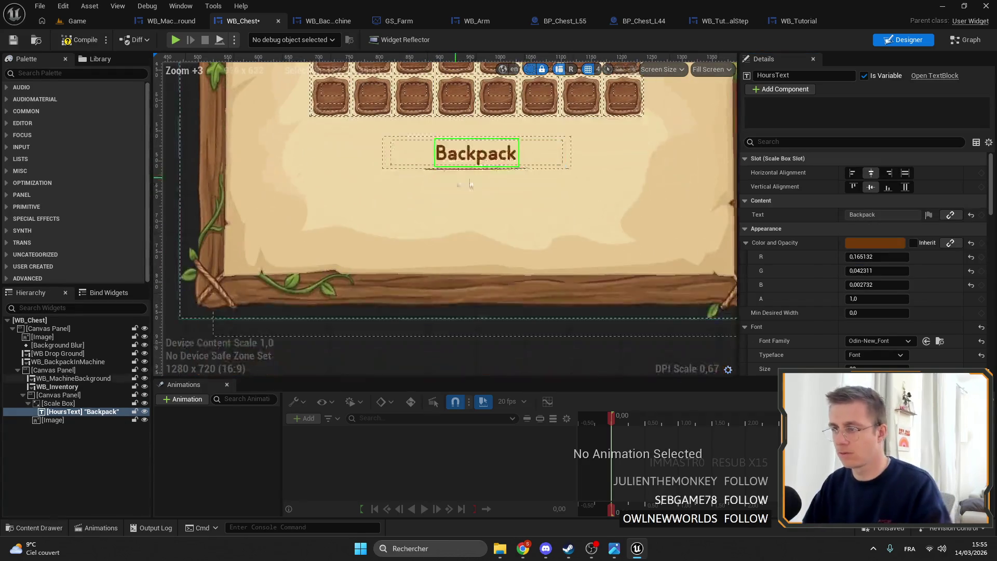
scroll(521, 247, "up", 3)
- Widen the divider line under Backpack to about 490 units
left_click(461, 213)
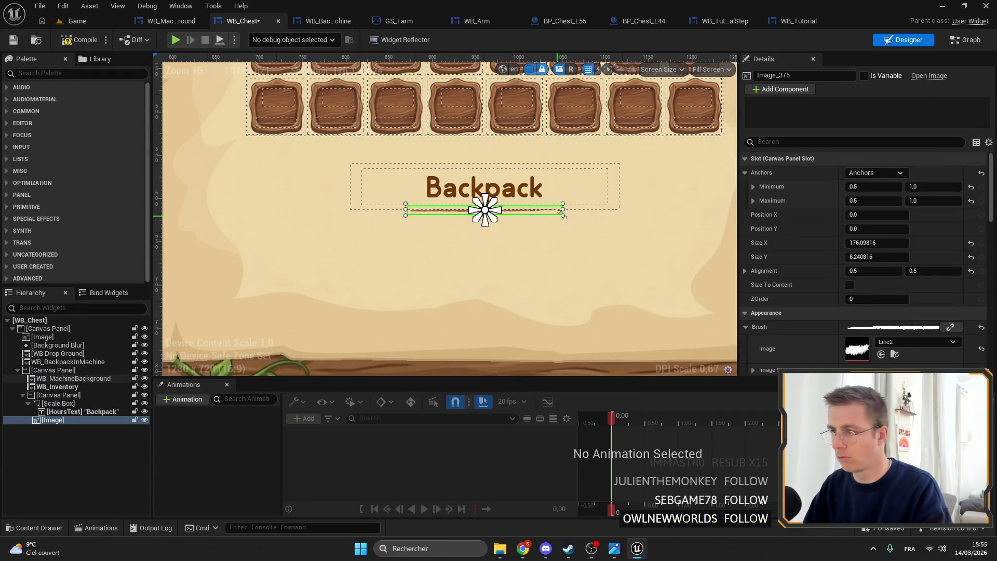
left_click_drag(872, 242, 893, 243)
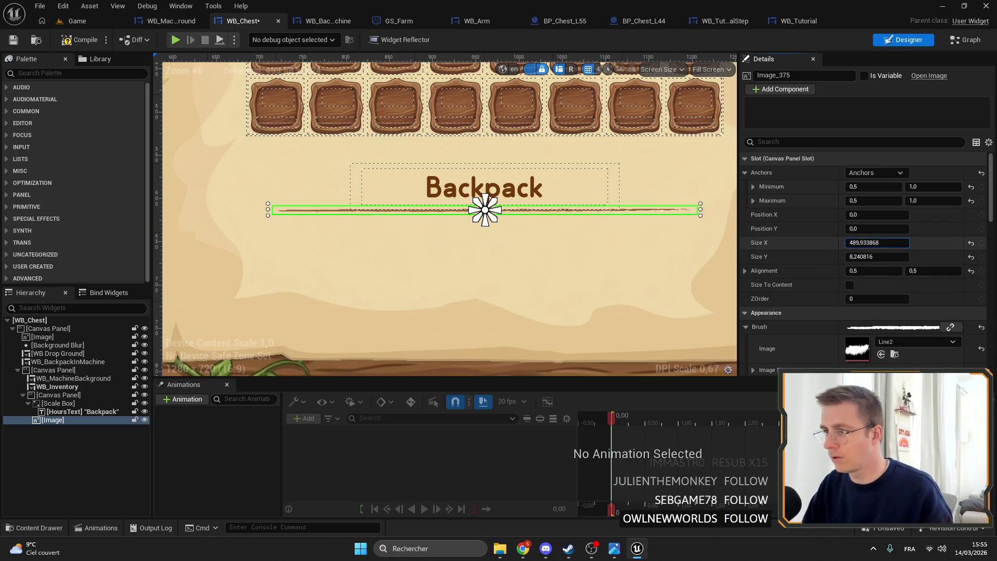
left_click(514, 190)
scroll(515, 196, "down", 4)
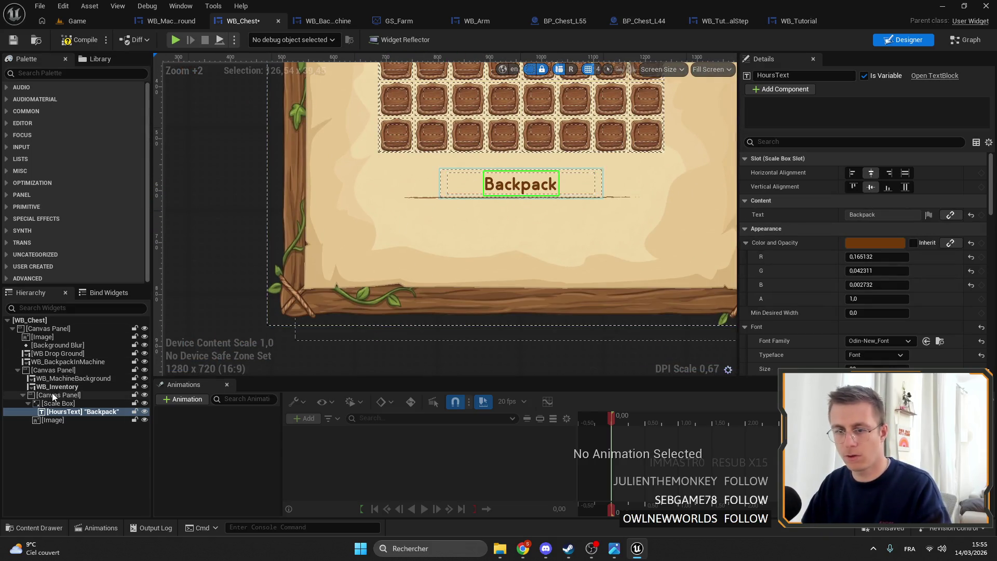
- Move the Backpack title panel up, closer to the chest grid
left_click(58, 394)
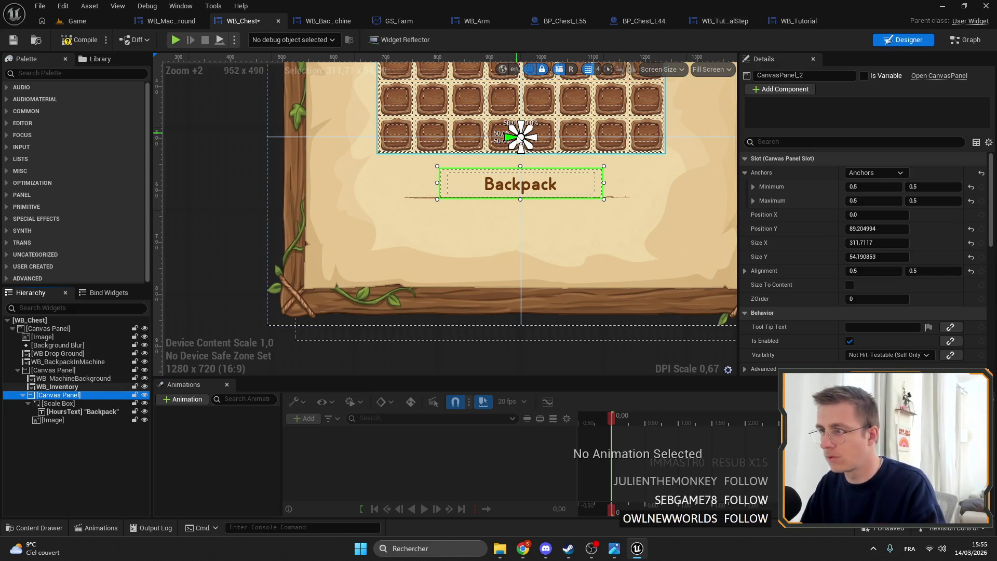
scroll(511, 136, "up", 1)
left_click_drag(883, 228, 877, 229)
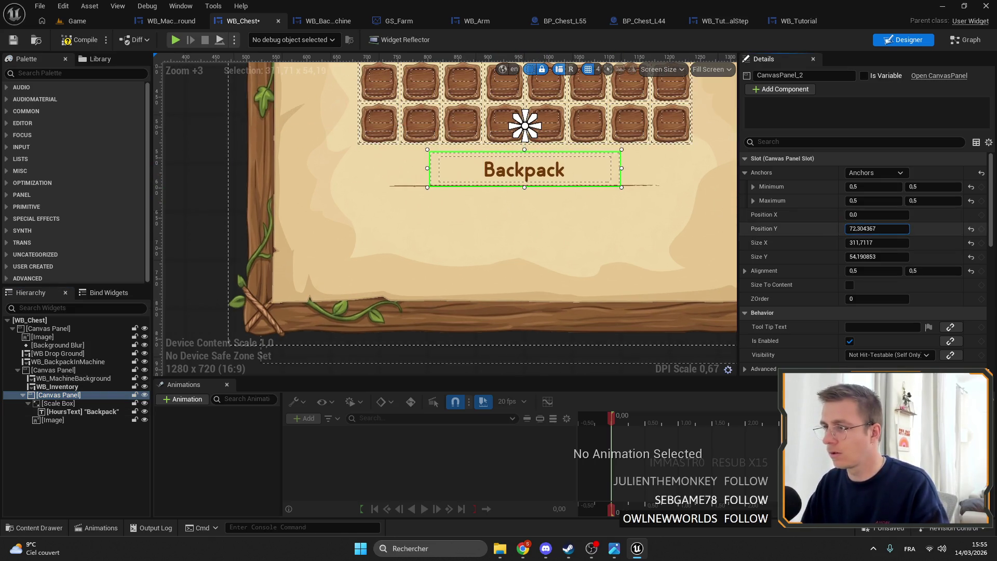
scroll(624, 291, "down", 3)
left_click(463, 250)
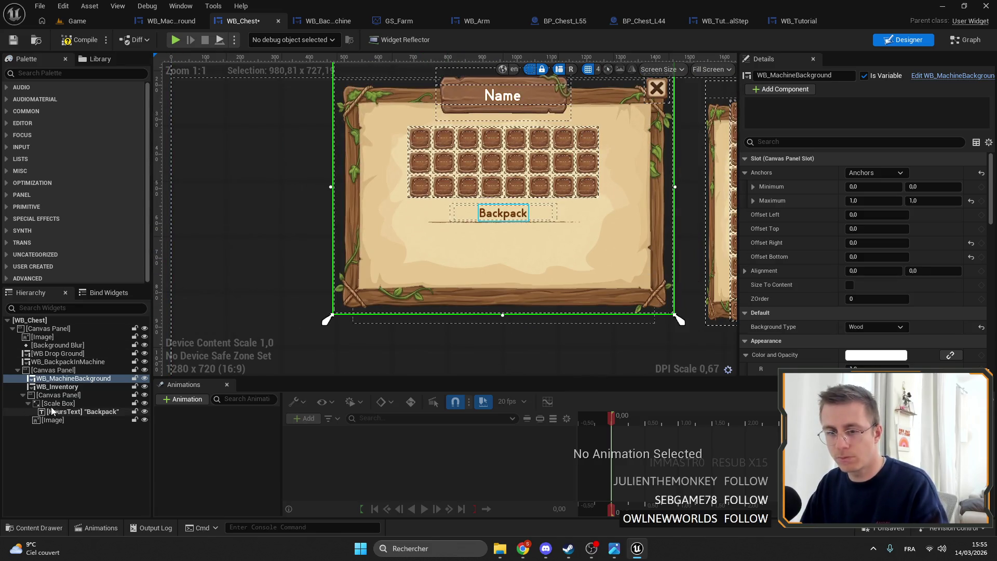
- Duplicate the chest inventory grid and place the copy after the Backpack title panel
left_click(22, 394)
left_click(56, 386)
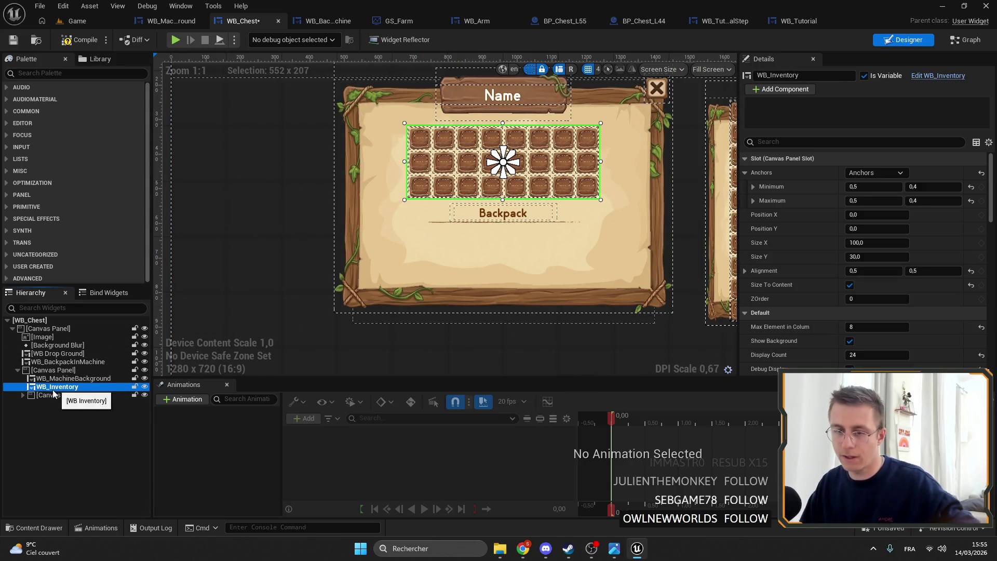
key("ctrl+d")
mouse_move(52, 394)
left_mouse_down()
mouse_move(50, 410)
mouse_move(48, 399)
mouse_move(31, 407)
mouse_move(51, 405)
left_mouse_up()
- Try lowering the Backpack title panel's anchor, then undo the change
left_click(51, 395)
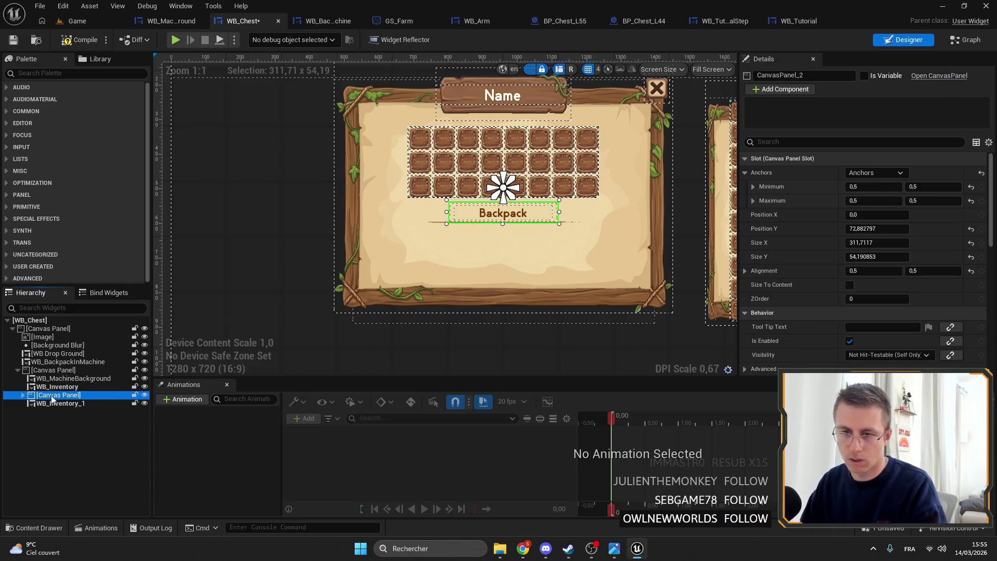
left_click_drag(495, 156, 495, 221)
left_click(970, 229)
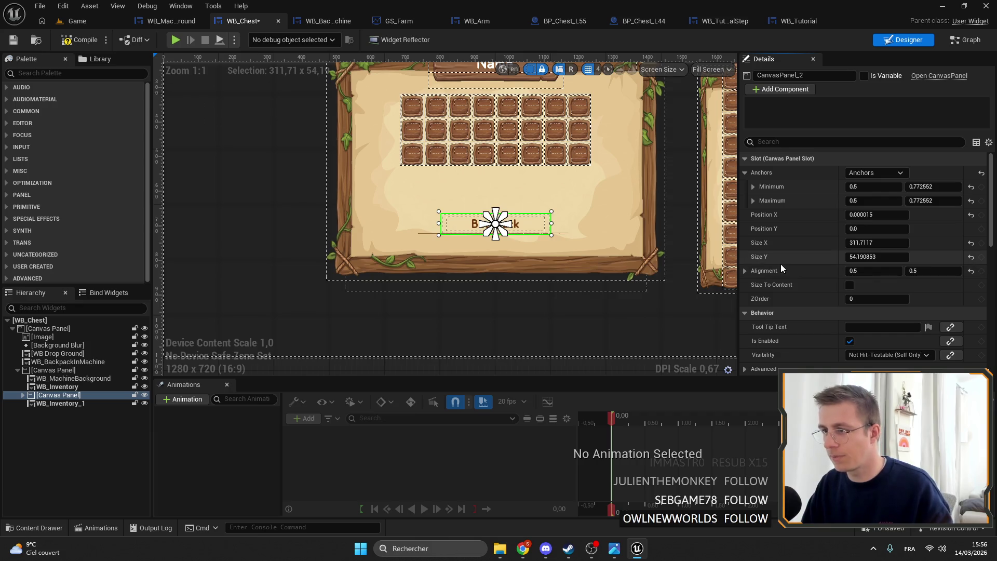
key("ctrl+z")
- Anchor the copied grid below Backpack with zero vertical offset and slot size 55
left_click(91, 403)
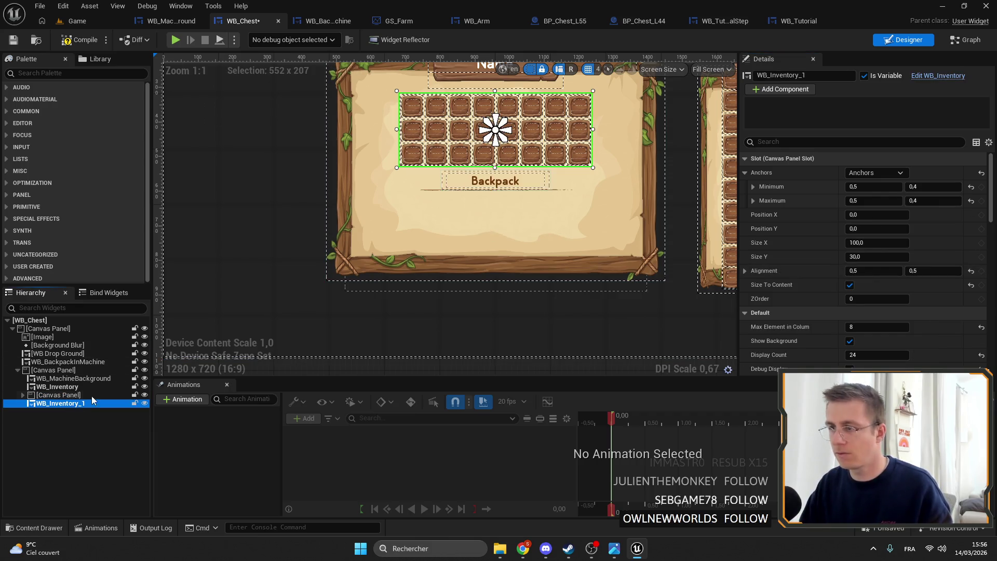
left_click_drag(495, 138, 493, 223)
left_click_drag(494, 125, 495, 222)
right_click(817, 226)
left_click(820, 225)
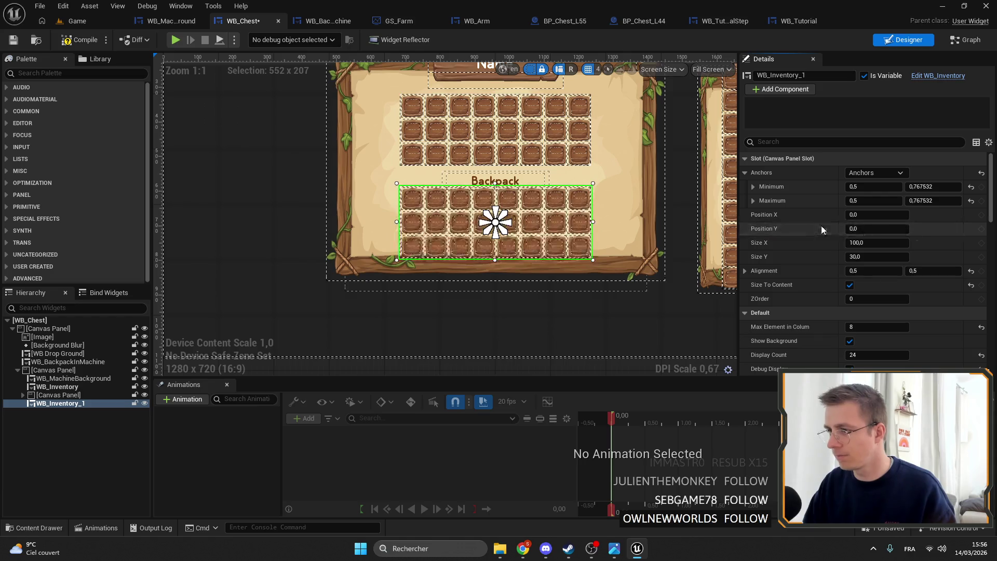
scroll(883, 343, "down", 3)
left_click(888, 300)
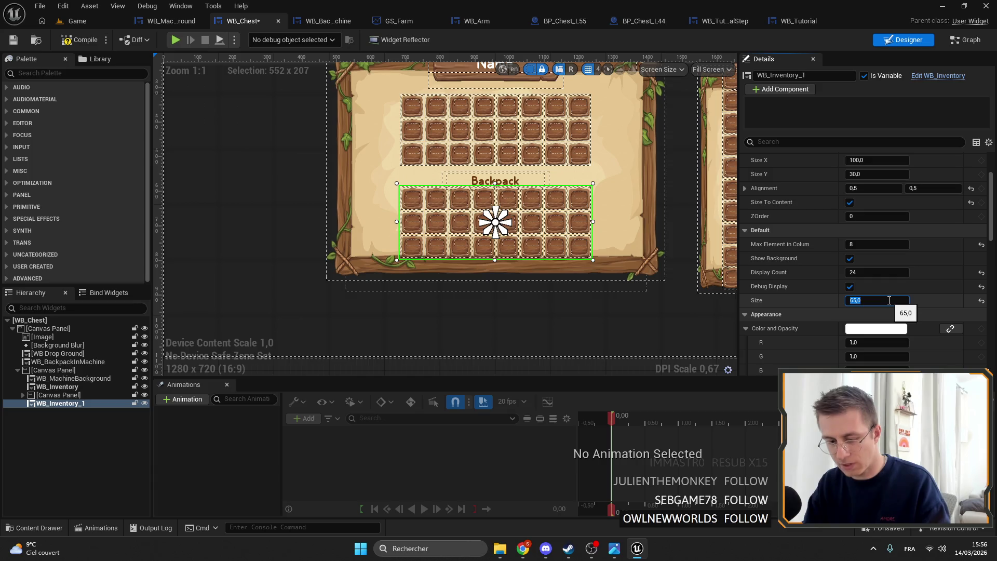
key("Return")
- Check the window background and backpack panel, then save WB_Chest
left_click(338, 186)
scroll(338, 186, "down", 4)
scroll(415, 179, "up", 7)
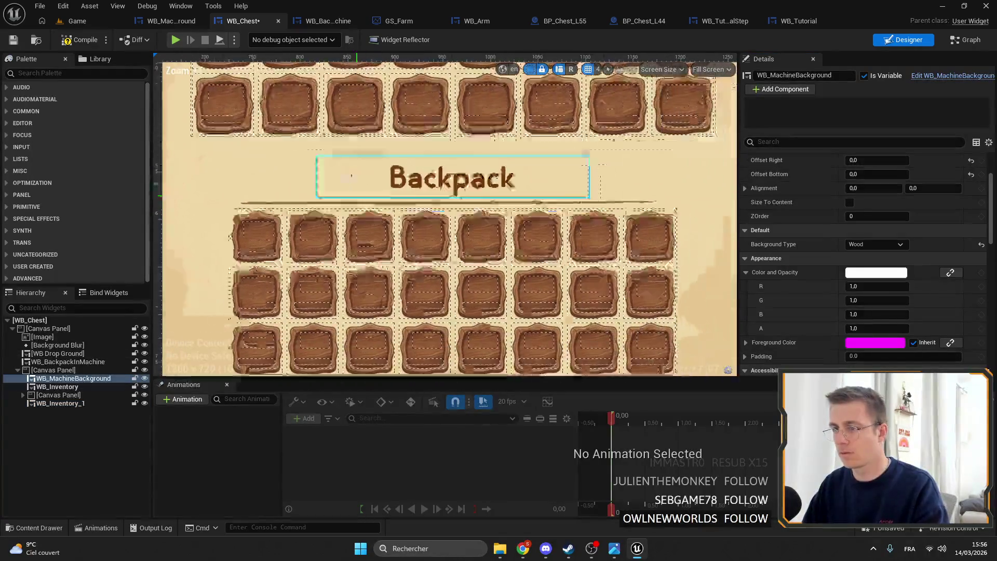
scroll(419, 180, "down", 4)
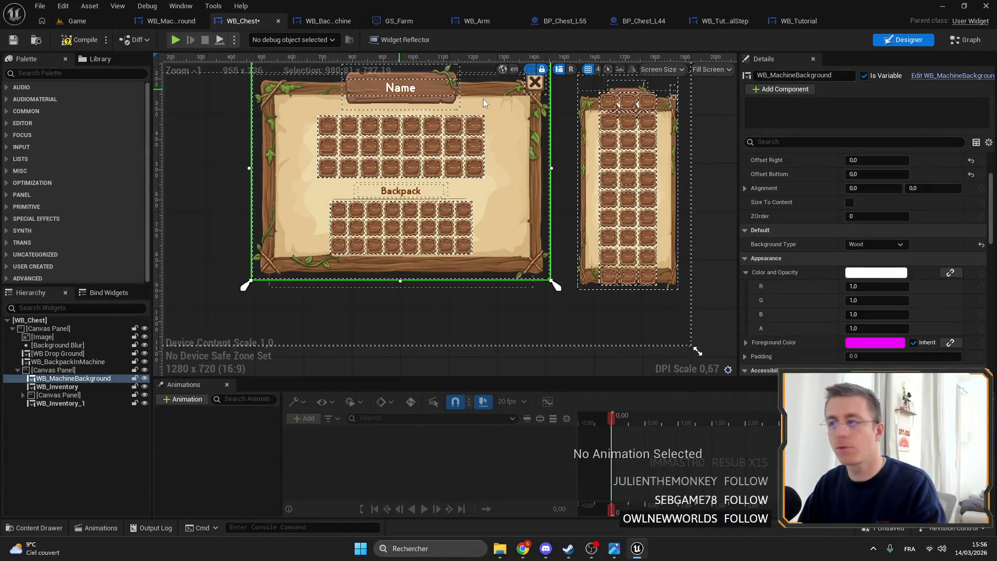
left_click(650, 176)
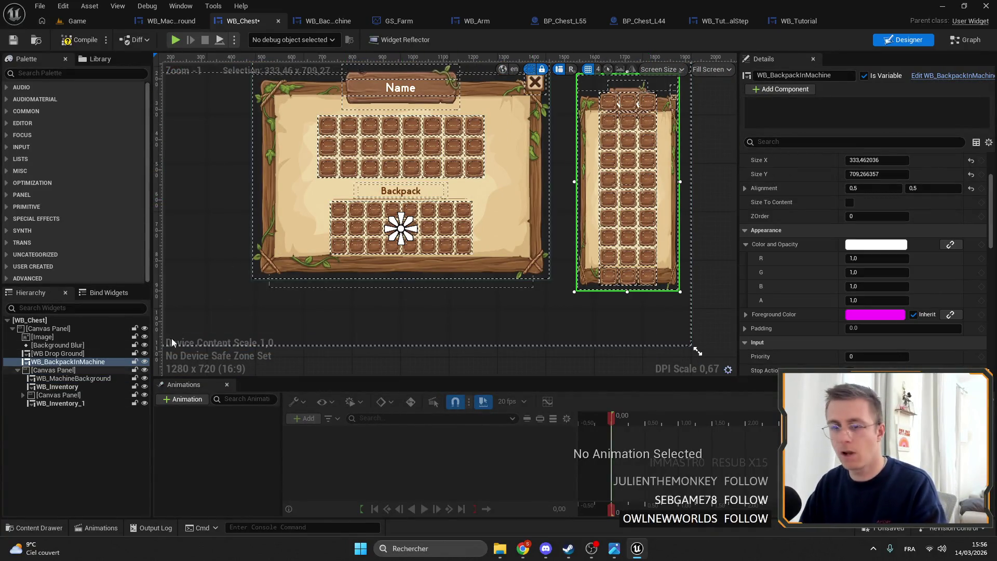
left_click(12, 36)
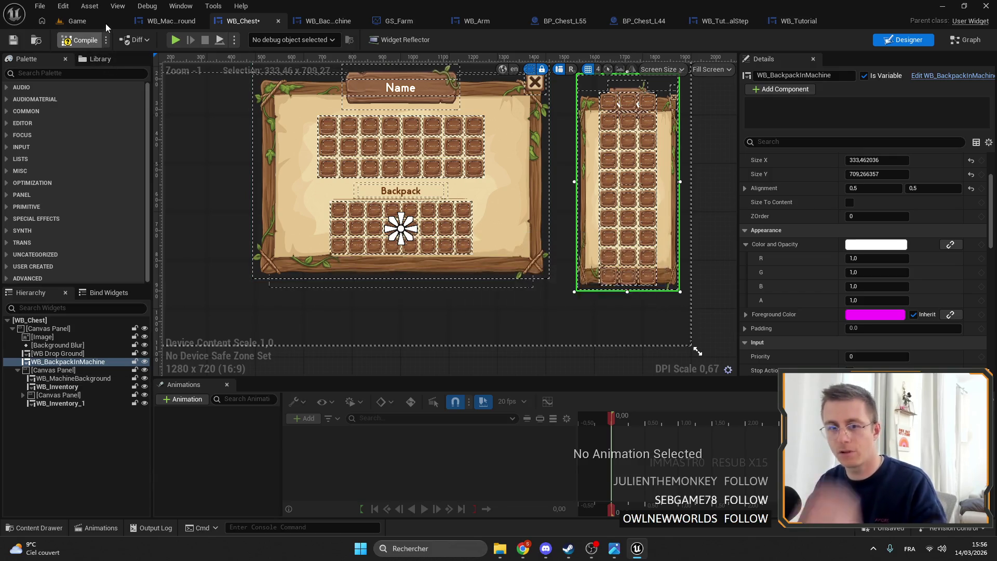
left_click(105, 24)
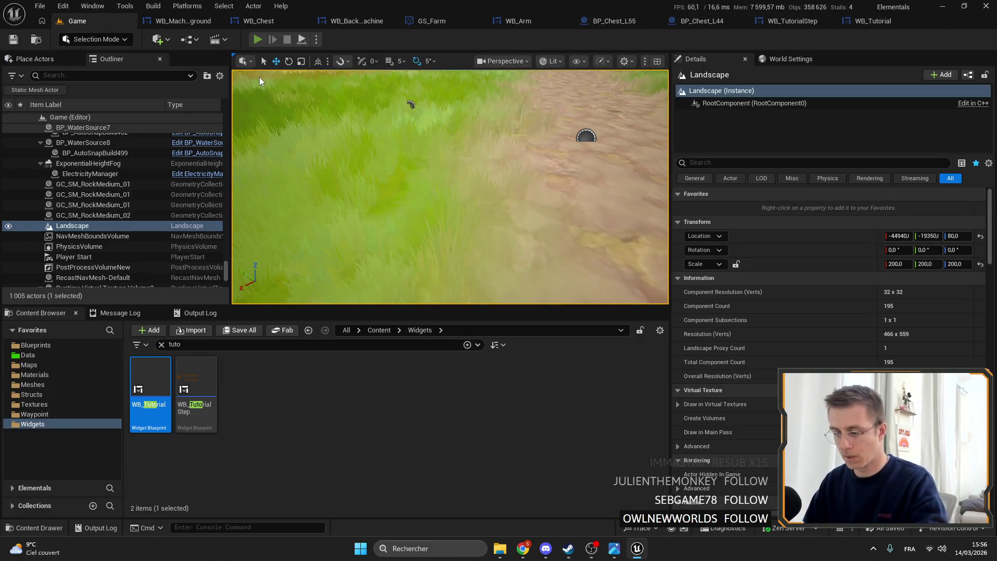
- Play in the editor and open the iron chest to see the new Backpack grid
key("alt+p")
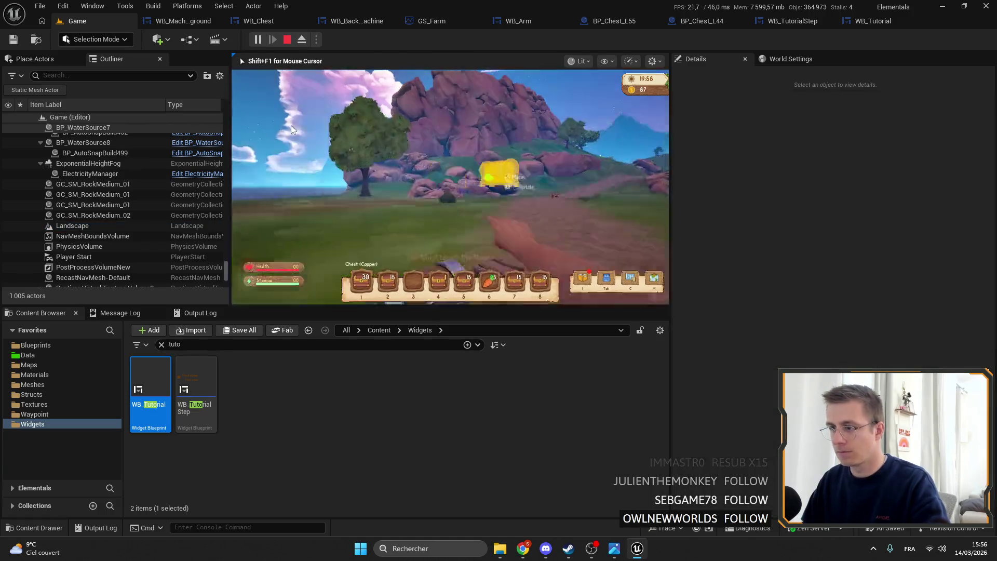
key("f")
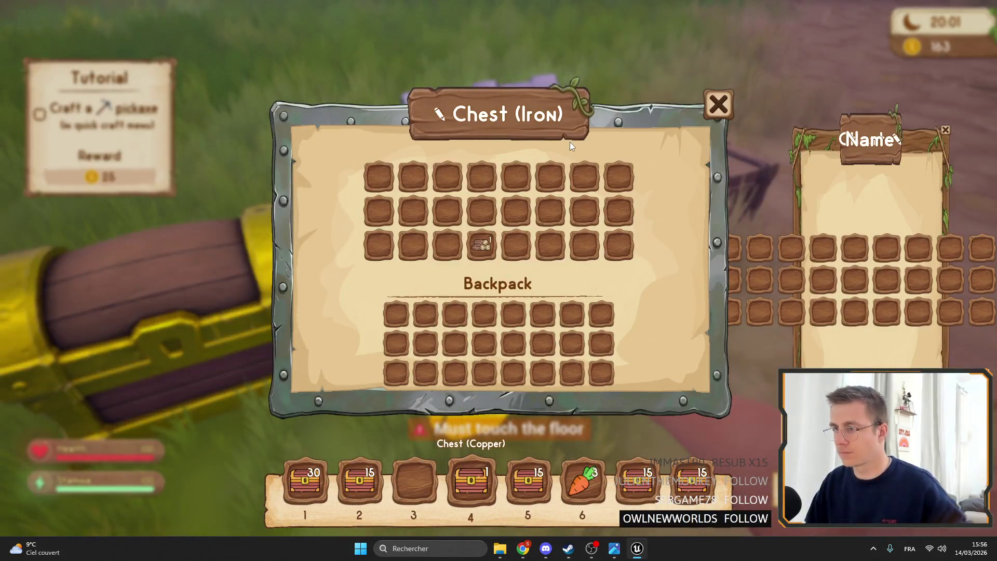
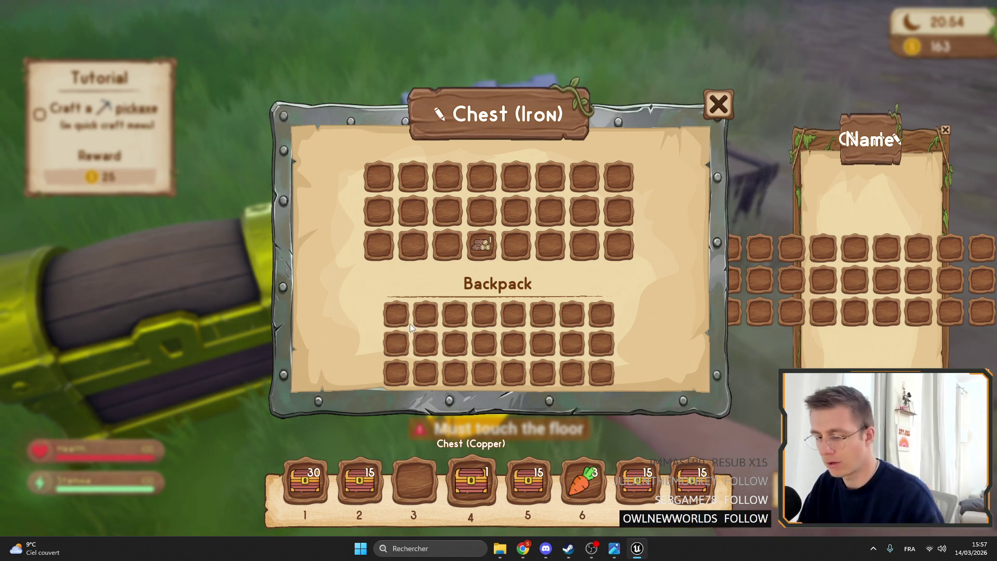
- Close the chest window and return from the fullscreen play-test to the editor
left_click(722, 112)
key("F11")
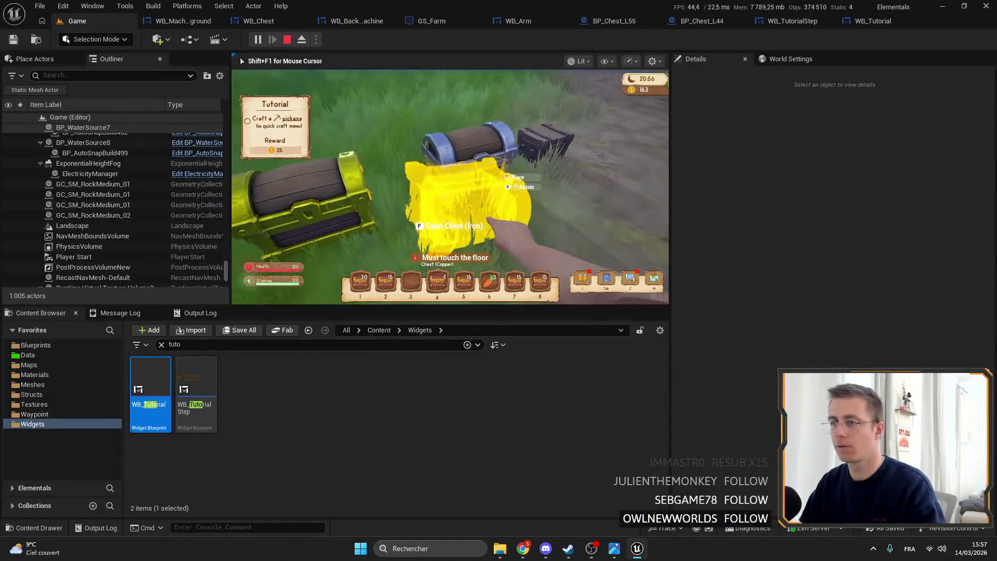
key("Escape")
- Open WB_Chest in the Designer and enlarge its main Canvas Panel
left_click(249, 21)
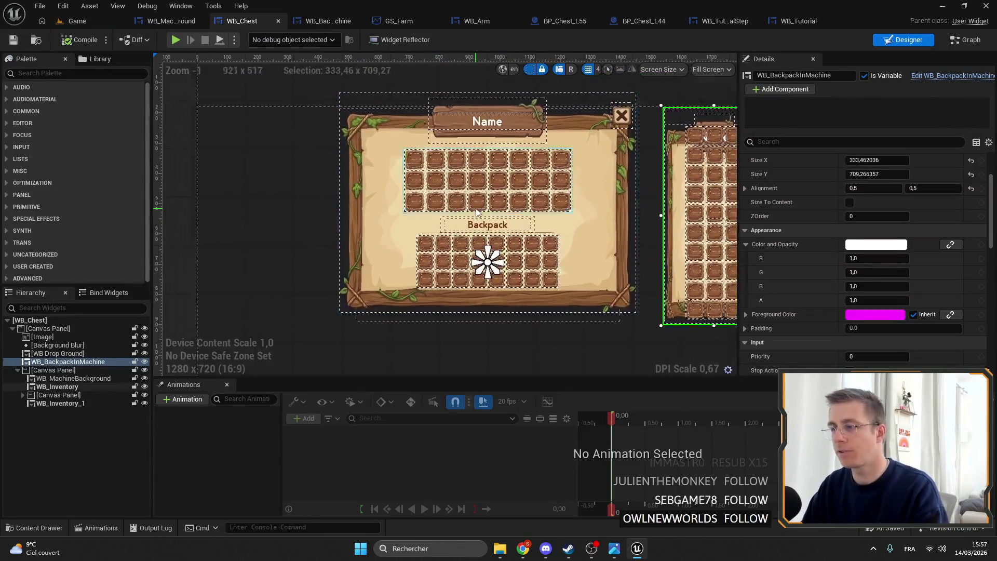
scroll(501, 253, "down", 1)
left_click(588, 148)
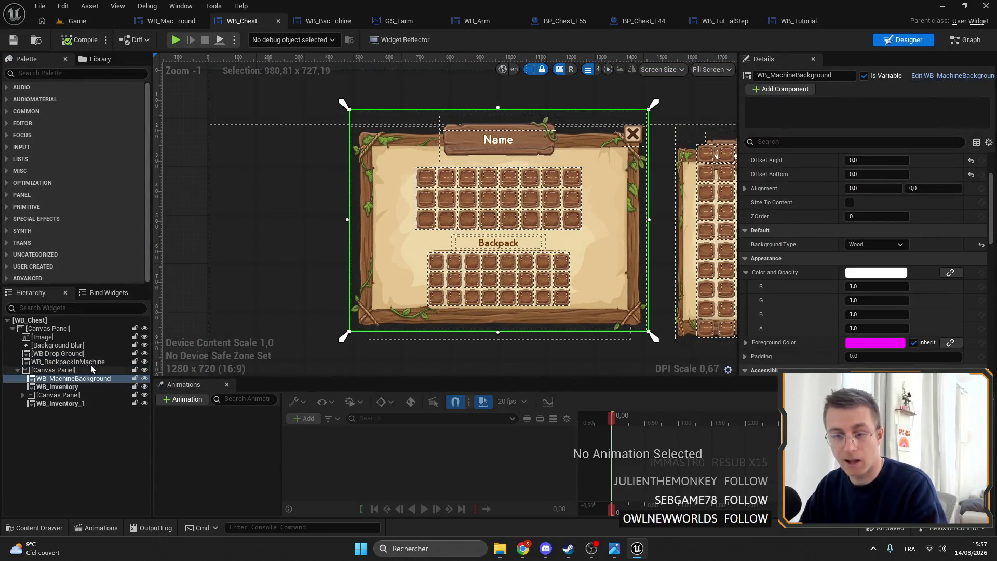
left_click(68, 369)
scroll(447, 218, "down", 1)
scroll(446, 218, "up", 1)
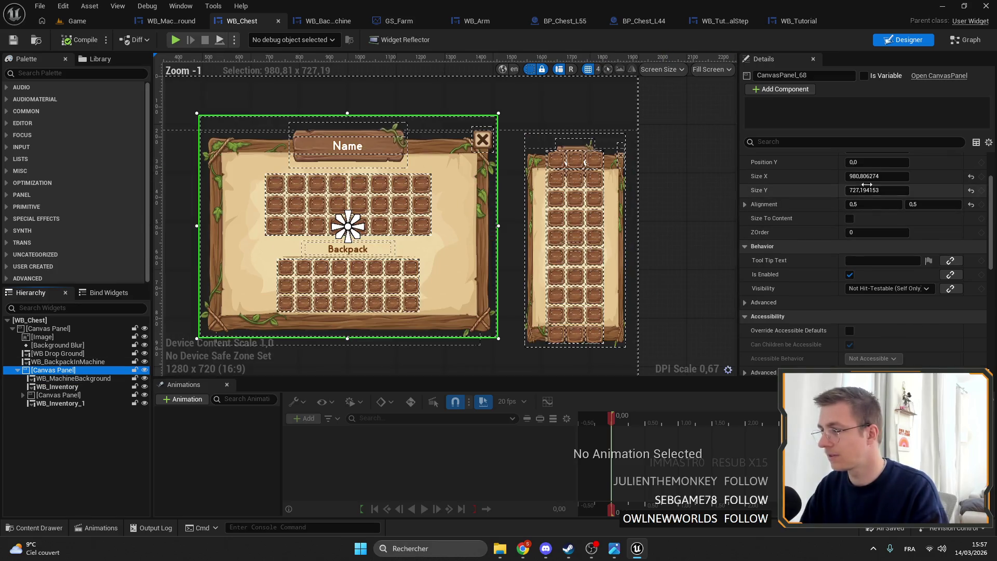
mouse_move(866, 176)
left_mouse_down()
mouse_move(893, 176)
mouse_move(883, 190)
left_mouse_up()
mouse_move(580, 234)
left_mouse_down()
mouse_move(658, 228)
mouse_move(718, 209)
left_mouse_up()
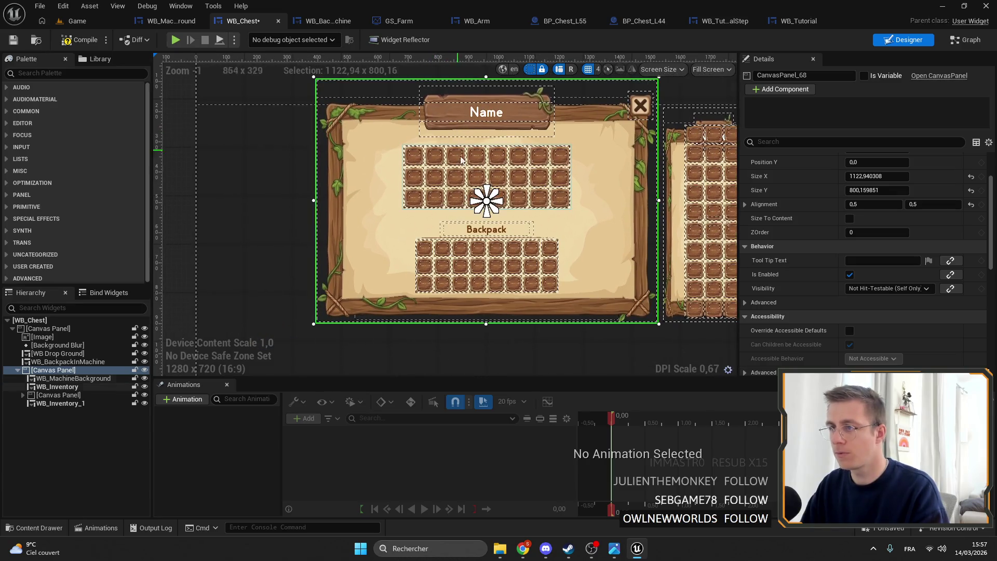
scroll(718, 209, "down", 2)
left_click_drag(499, 191, 499, 200)
left_click_drag(851, 176, 820, 170)
key("ctrl+s")
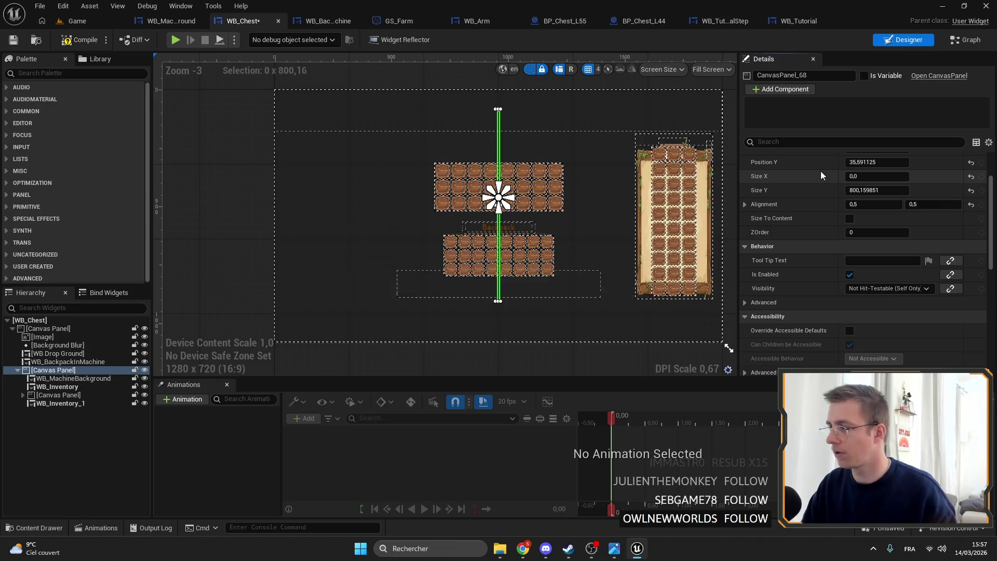
key("ctrl+z")
key("ctrl+z")
key("ctrl+s")
scroll(531, 193, "up", 4)
- Raise the chest grid's anchor and set its vertical offset to 0
left_click_drag(517, 193, 516, 187)
left_click(851, 229)
type("0")
key("Return")
- Nudge the Backpack label down and stretch its anchors around it
left_click(517, 275)
mouse_move(859, 228)
left_mouse_down()
mouse_move(830, 228)
mouse_move(847, 228)
left_mouse_up()
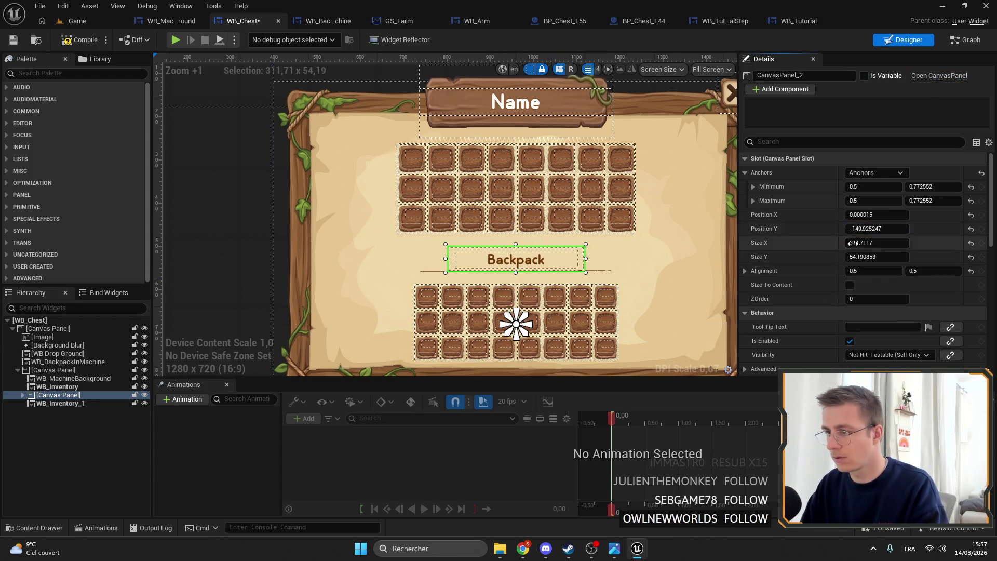
mouse_move(525, 315)
left_mouse_down()
mouse_move(618, 303)
mouse_move(590, 301)
left_mouse_up()
left_click_drag(587, 267, 590, 240)
left_click_drag(507, 330, 439, 280)
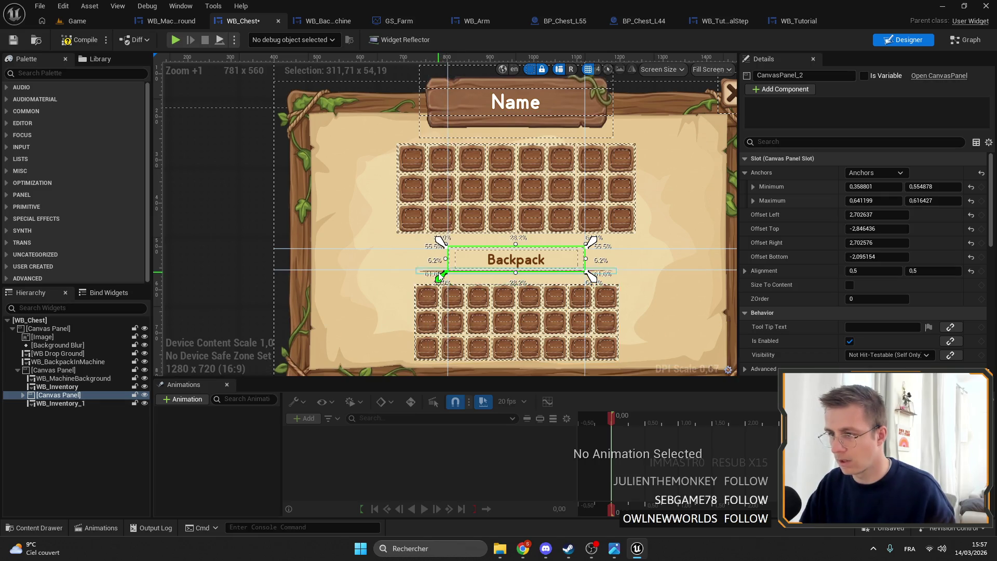
- Rename the lower grid to WB_Inventory_Backpack and raise it slightly
left_click(72, 404)
left_click(802, 76)
type("WB_Inventory_Backapack")
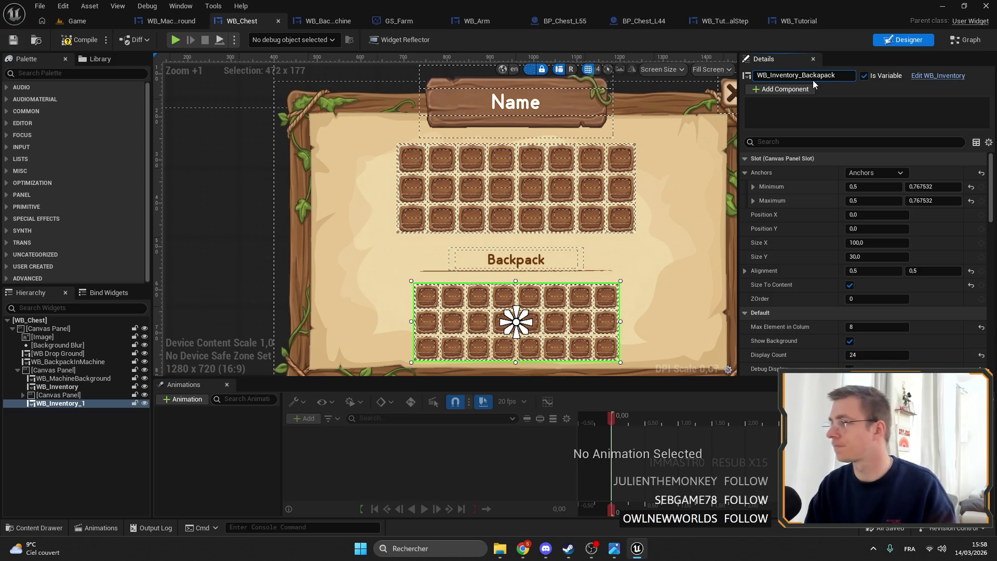
key("Return")
key("Return")
scroll(518, 238, "down", 2)
left_click_drag(511, 269, 511, 262)
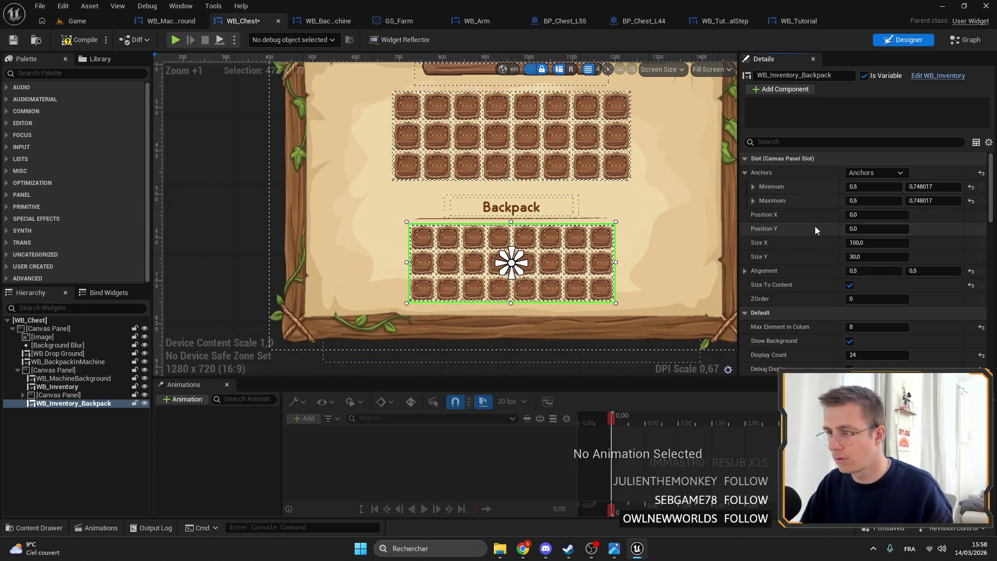
left_click(327, 254)
scroll(447, 234, "down", 5)
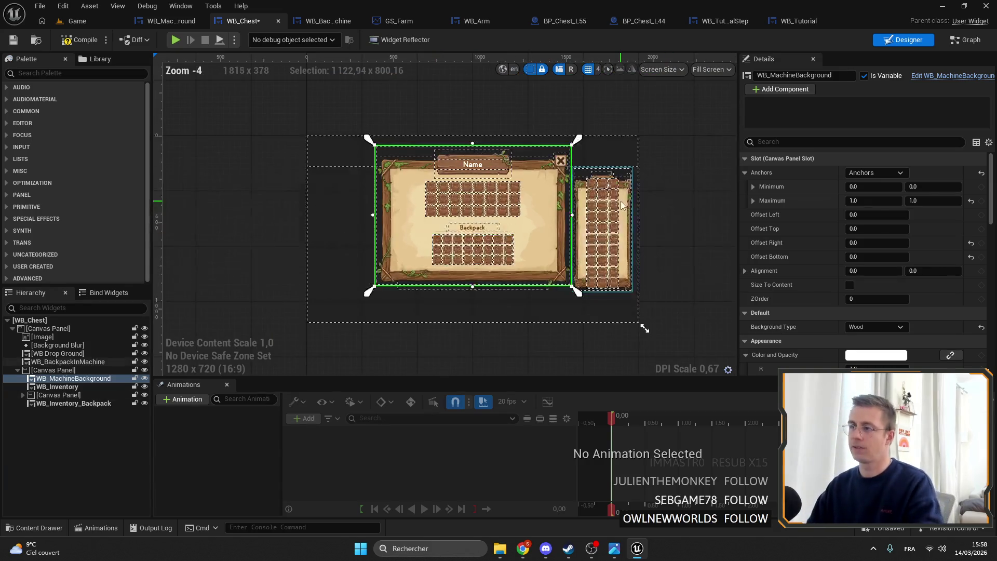
- Delete the WB_BackpackInMachine side panel and compile the widget
left_click(622, 205)
key("Delete")
left_click(583, 294)
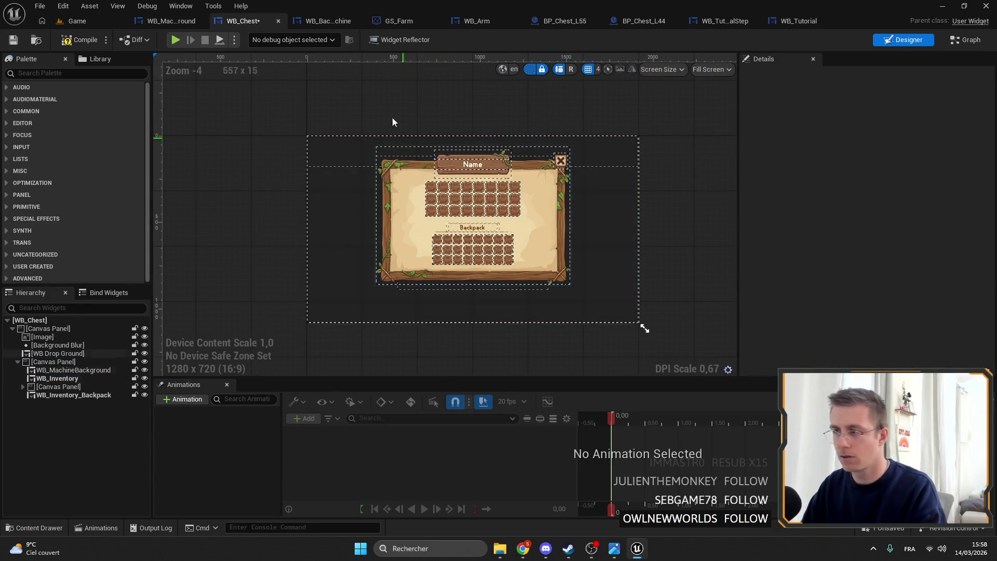
left_click(22, 42)
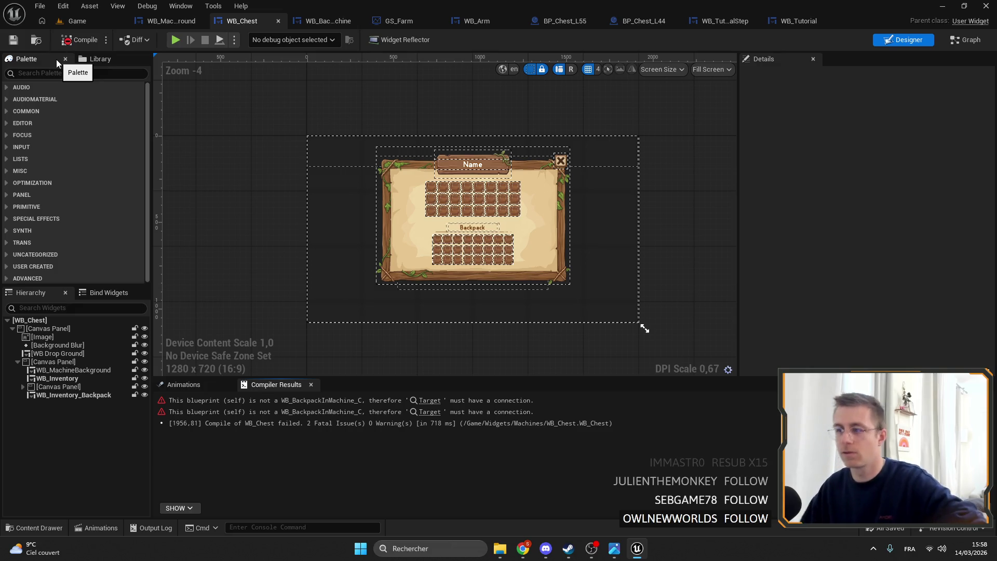
- Set the slot Size to 60 on both the chest and backpack grids
scroll(463, 234, "up", 5)
left_click(585, 269)
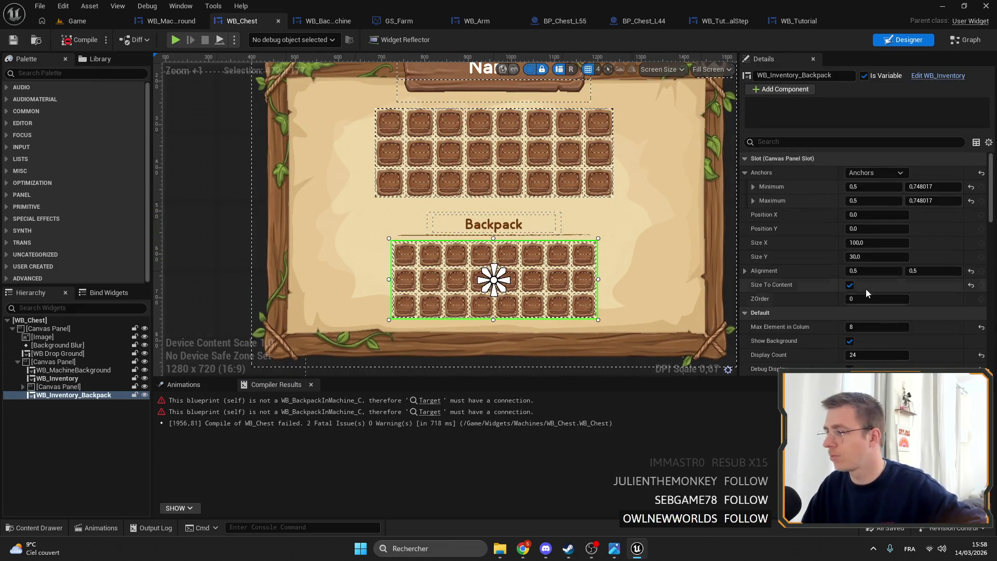
scroll(853, 279, "down", 2)
left_click(862, 333)
left_click(491, 144)
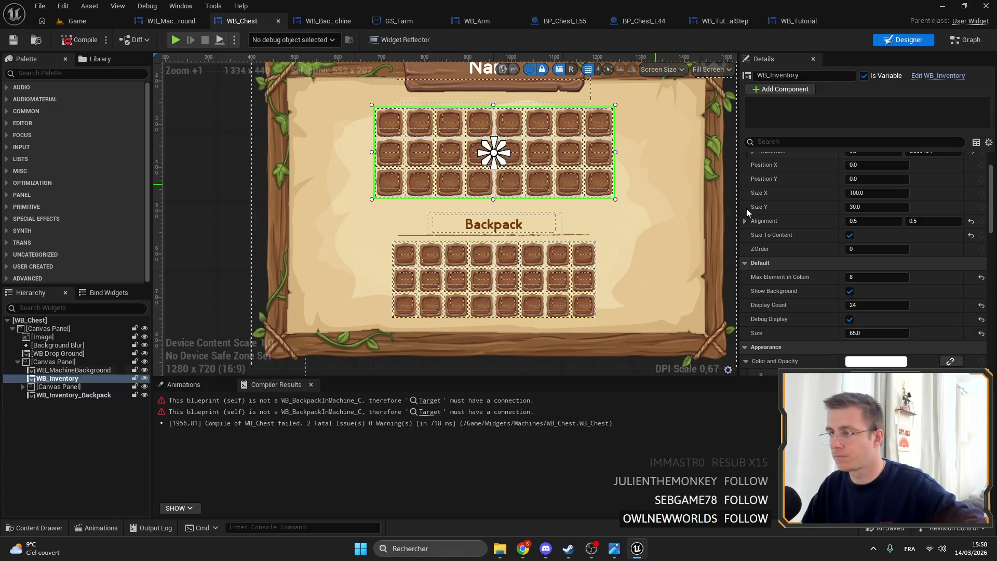
type("660")
key("Return")
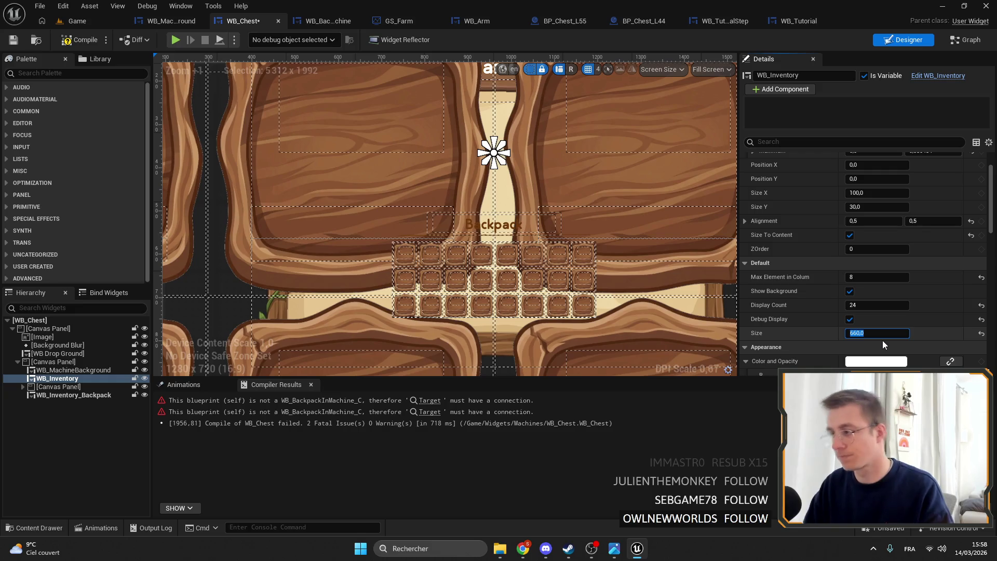
type("60")
key("Return")
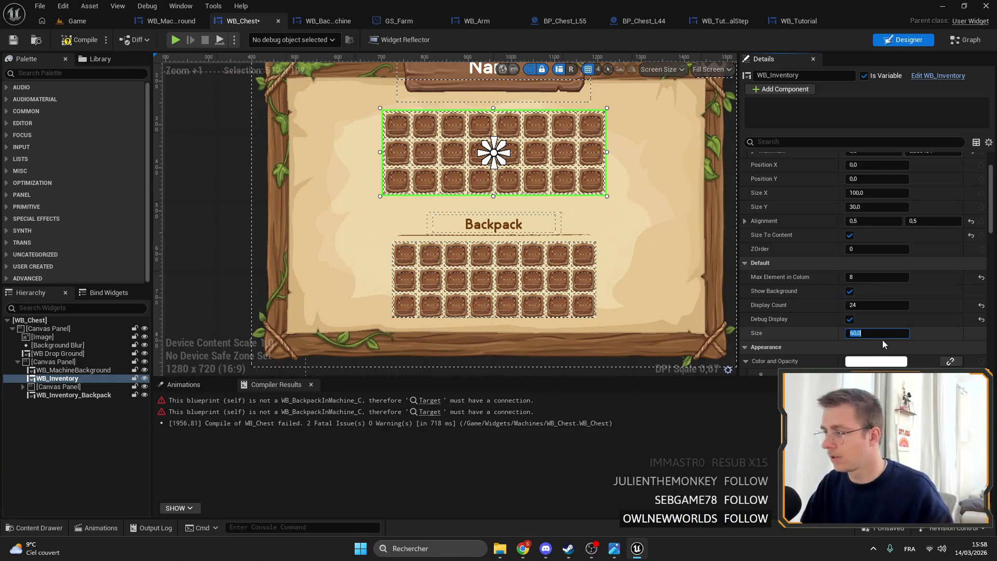
left_click(581, 290)
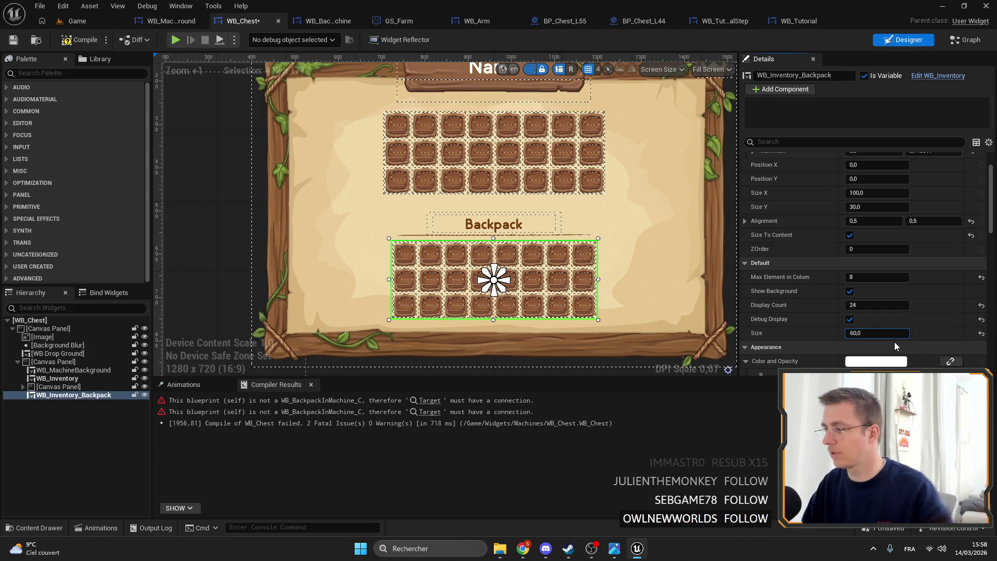
key("Return")
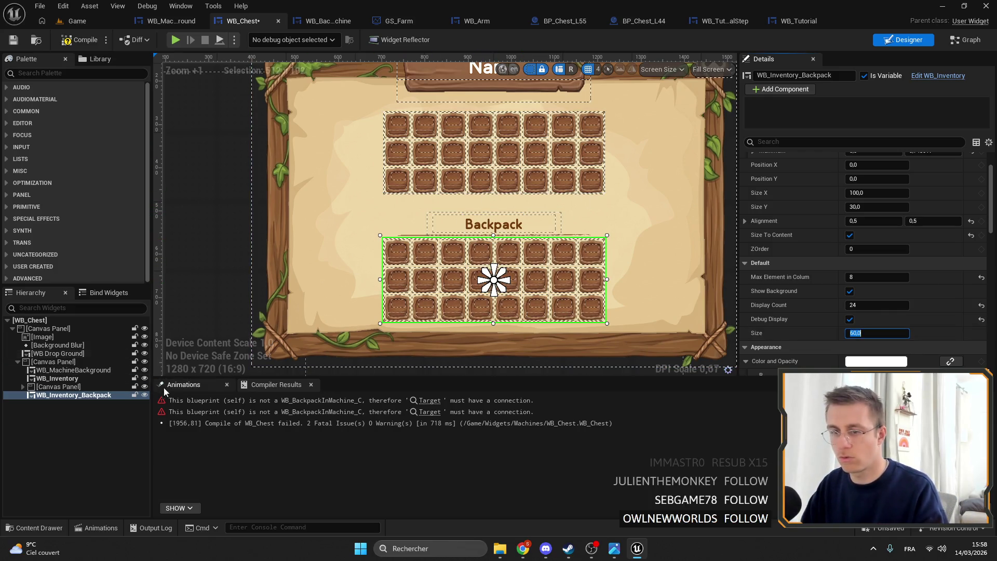
- Anchor the Backpack label to centre at X 0, spread its anchors, and save
left_click(560, 233)
scroll(877, 218, "up", 3)
left_click(874, 172)
left_click(900, 234, "ctrl")
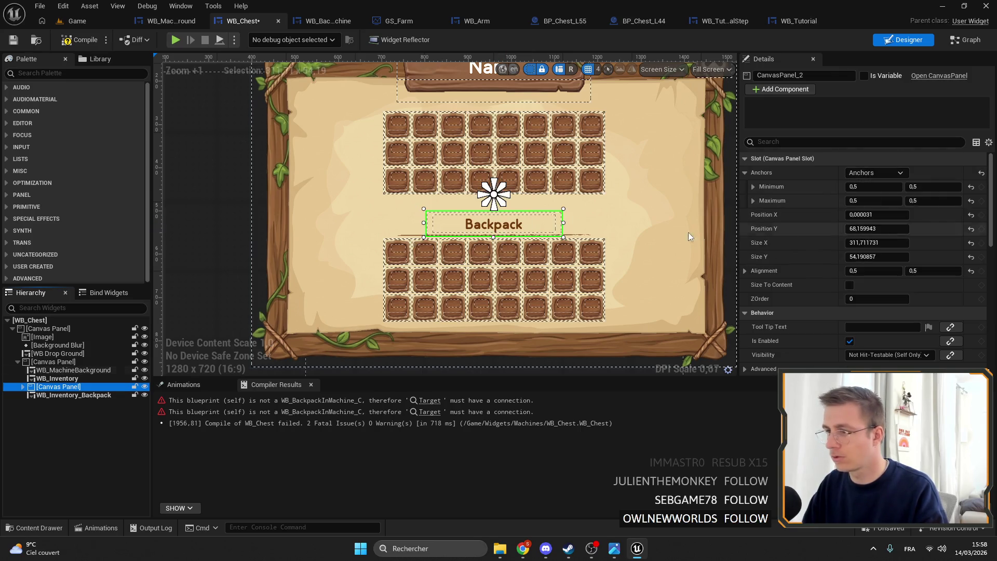
left_click_drag(878, 229, 872, 228)
left_click(888, 217)
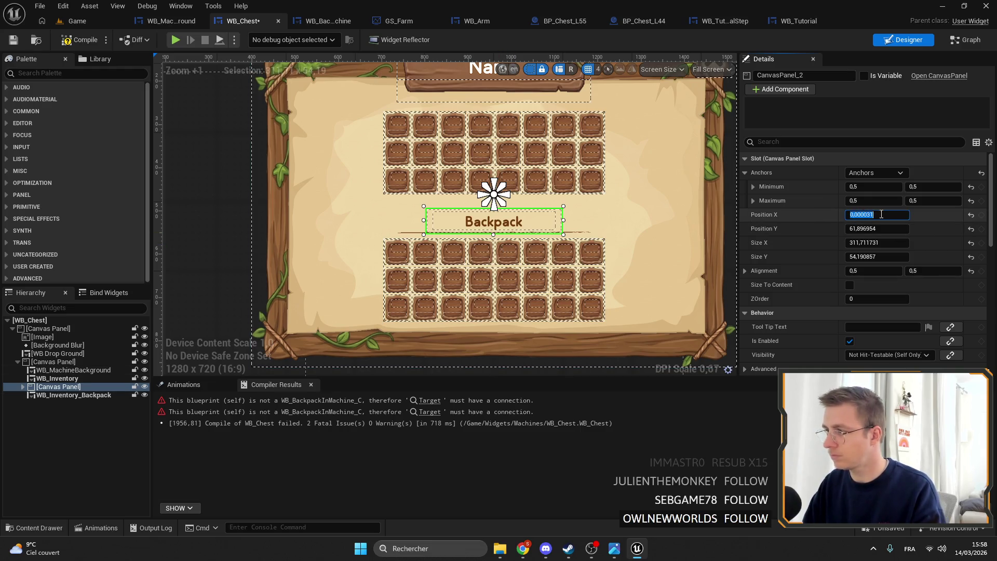
type("0")
key("Return")
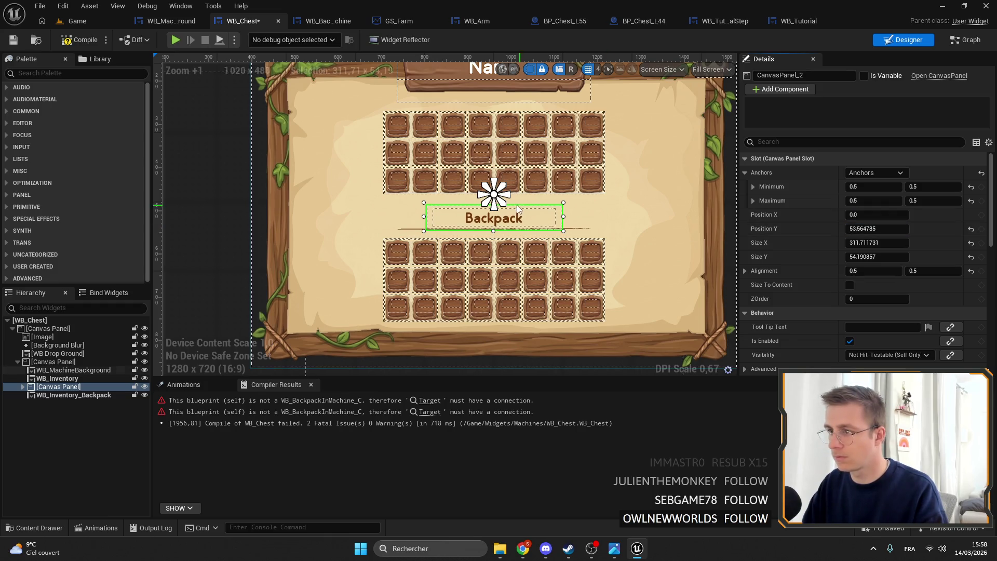
mouse_move(498, 203)
left_mouse_down()
mouse_move(578, 236)
mouse_move(567, 234)
left_mouse_up()
left_click_drag(486, 187, 420, 199)
scroll(376, 225, "down", 4)
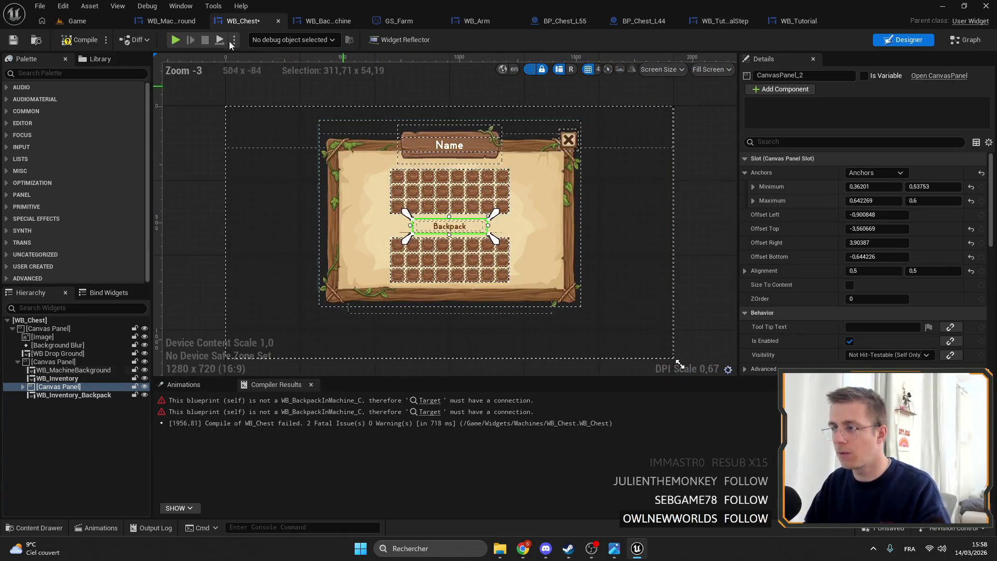
key("ctrl+s")
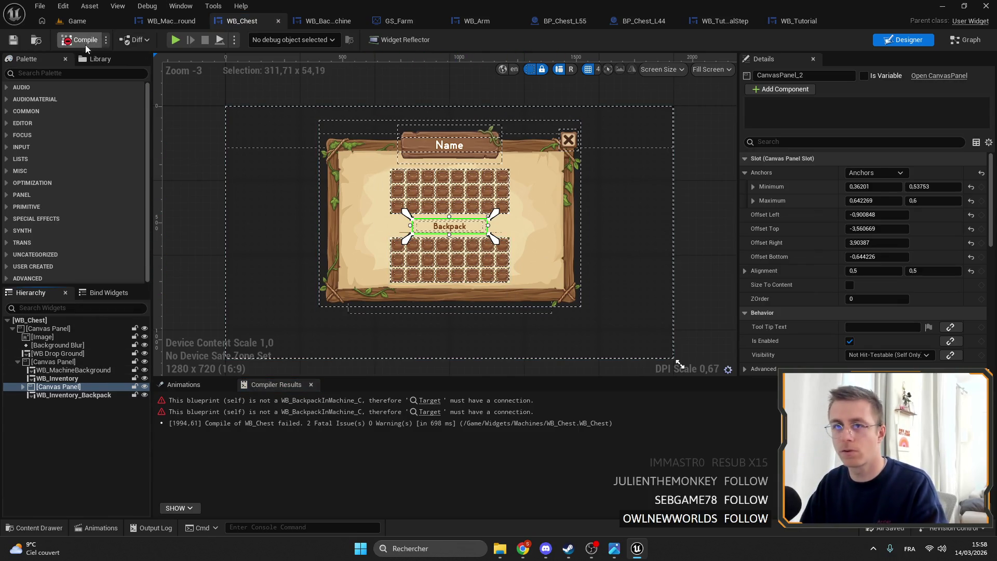
- Jump to the compile-error node and delete the broken On Close node
left_click(423, 400)
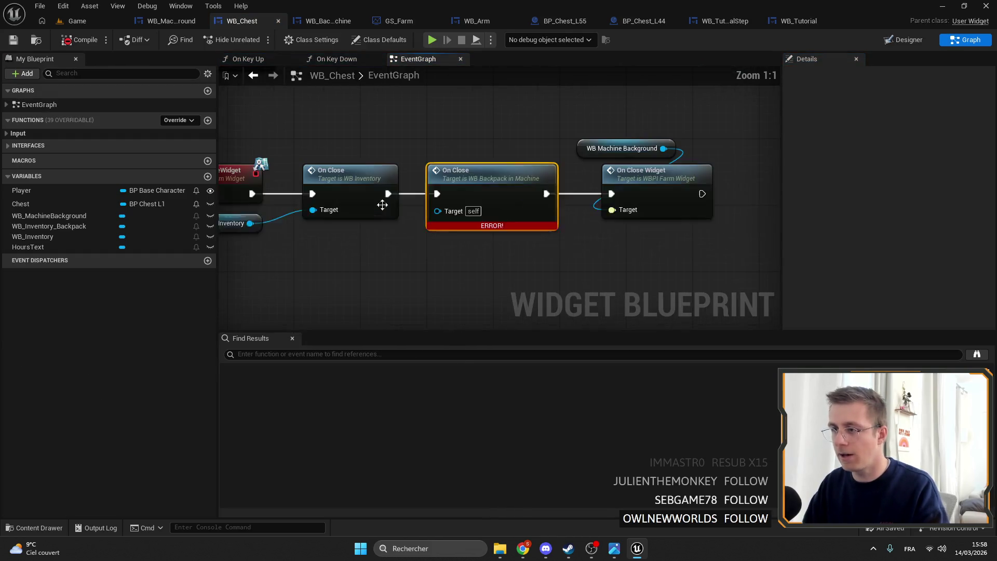
key("Delete")
scroll(485, 286, "down", 4)
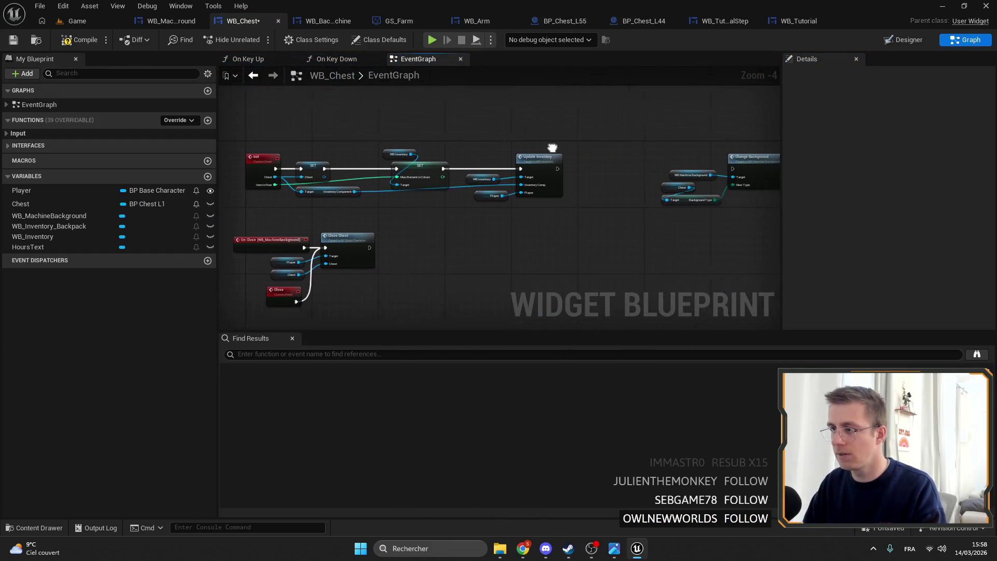
scroll(459, 192, "up", 4)
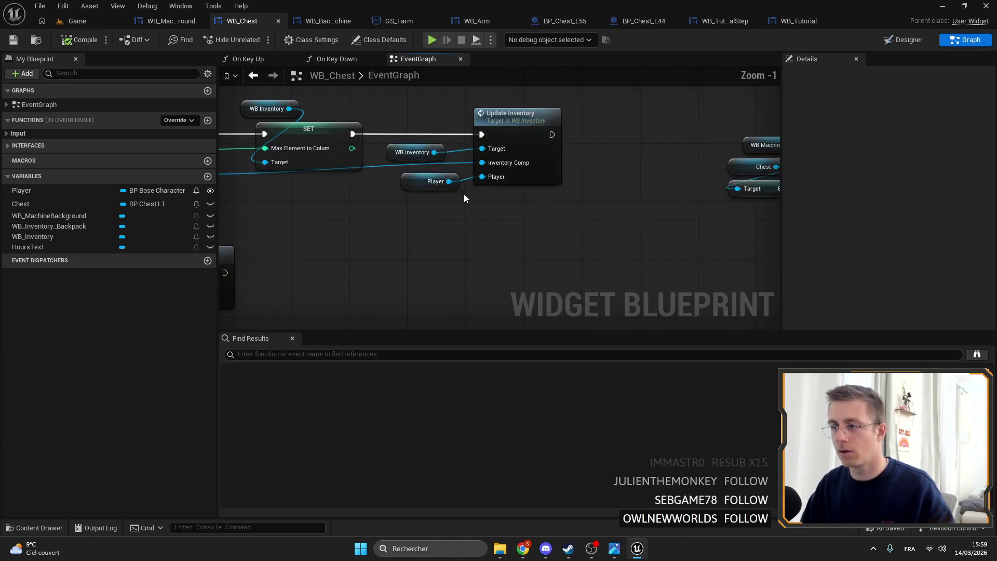
- Duplicate the Update Inventory nodes for Inventory Component Backpack and chain them into Change Background
left_click_drag(358, 130, 525, 202)
key("ctrl+c")
key("ctrl+v")
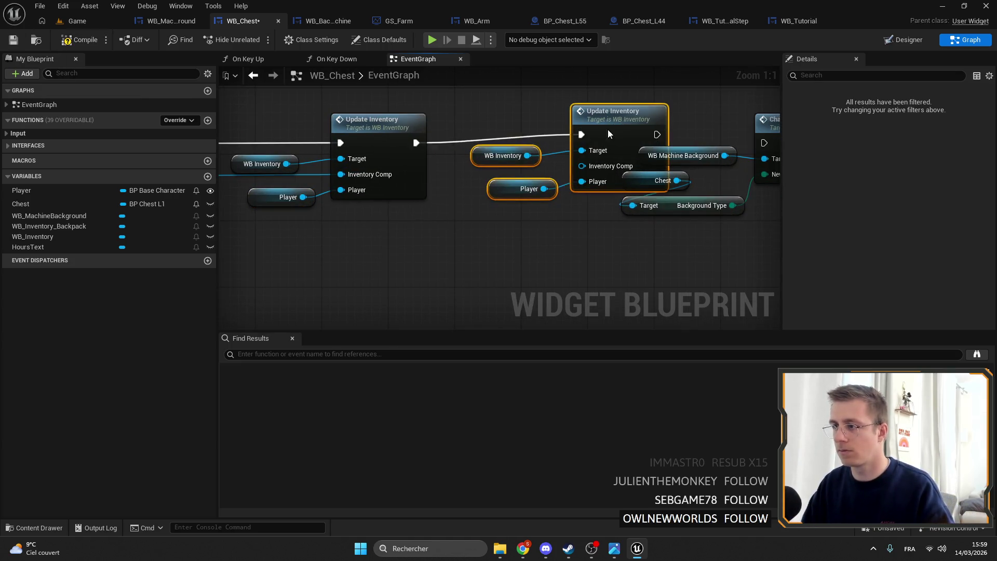
left_click_drag(612, 125, 580, 133)
left_click(524, 152)
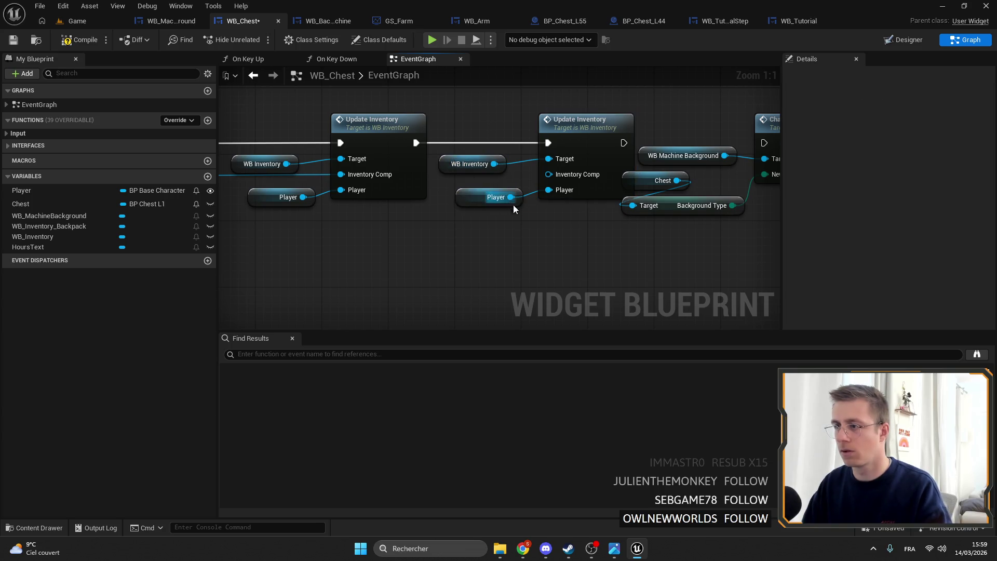
left_click_drag(511, 196, 541, 229)
type("BACK")
scroll(674, 311, "down", 2)
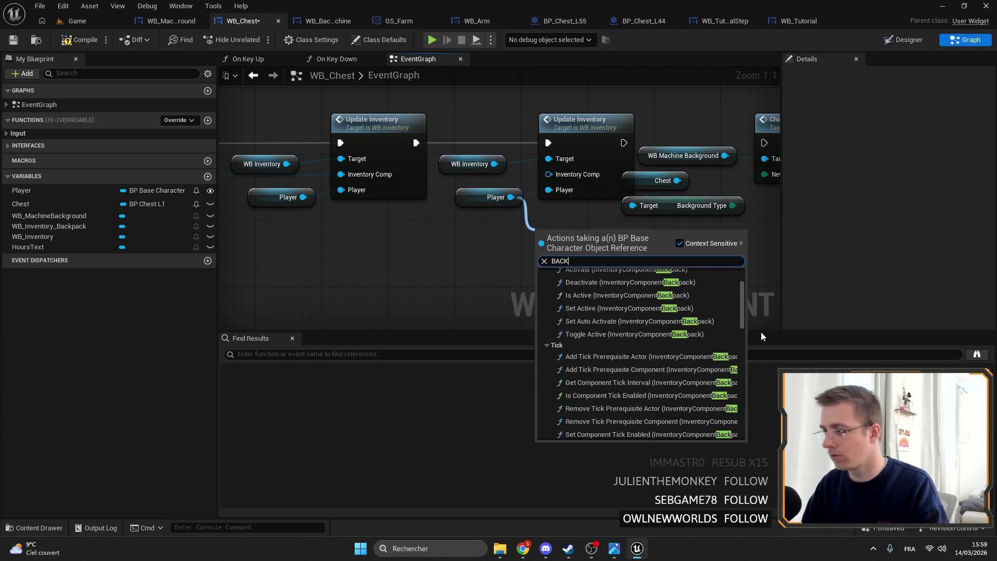
scroll(740, 307, "down", 5)
left_click(625, 388)
mouse_move(576, 239)
left_mouse_down()
mouse_move(503, 231)
mouse_move(578, 182)
left_mouse_up()
left_click_drag(468, 139, 609, 139)
scroll(727, 202, "down", 5)
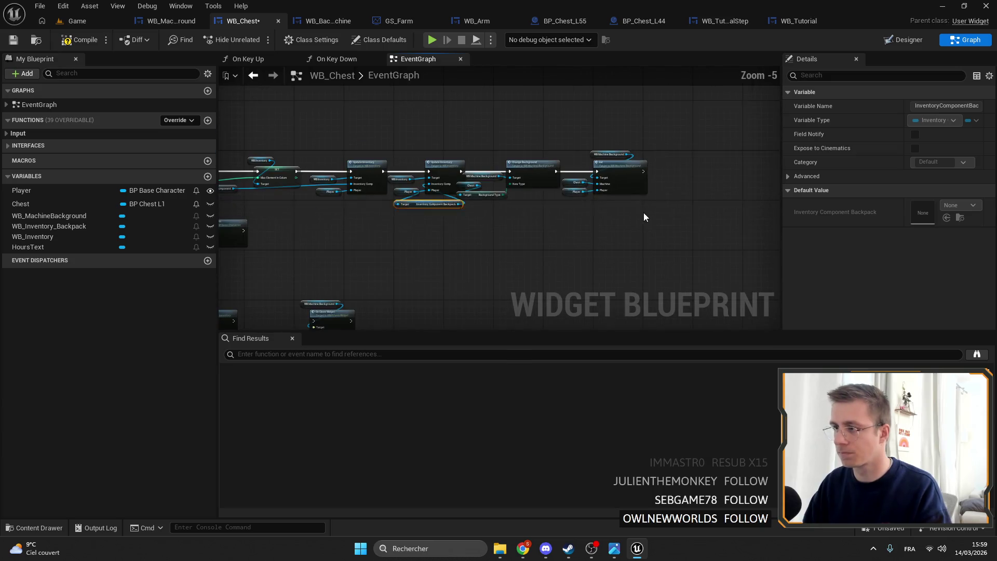
left_click_drag(484, 146, 485, 146)
scroll(556, 166, "up", 4)
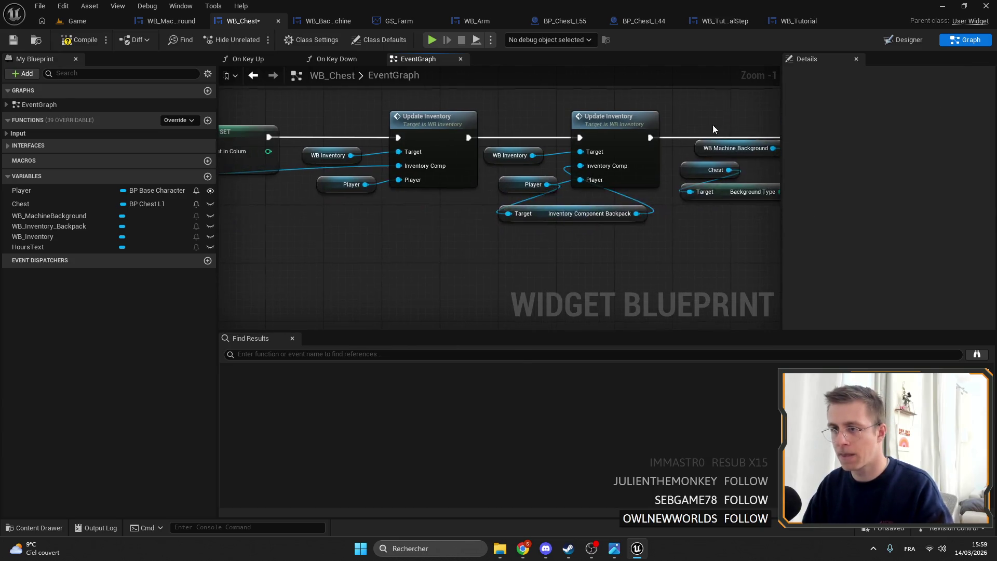
- Add a second On Close call targeting WB_Inventory_Backpack, chained before On Close Widget
key("alt+Left")
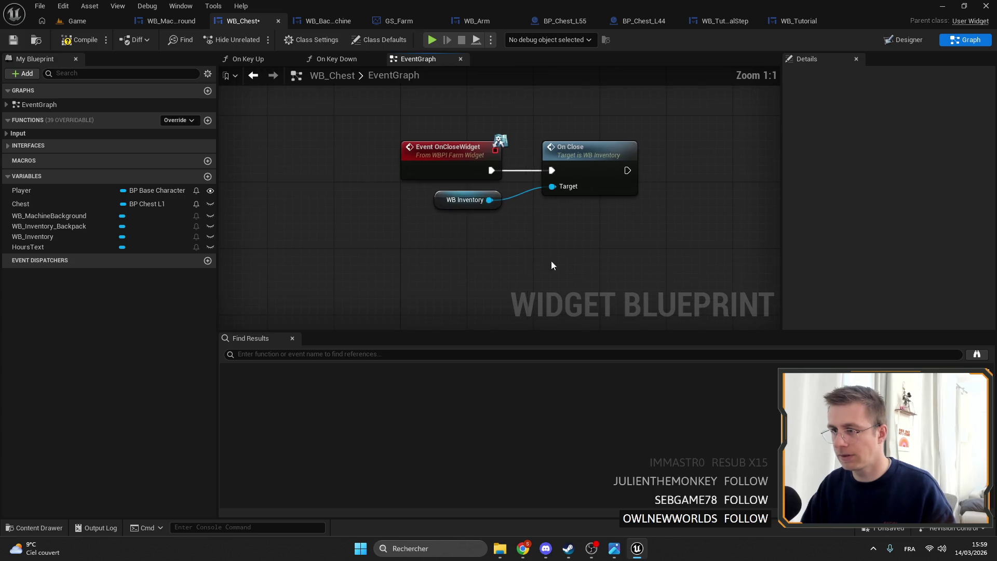
left_click_drag(474, 230, 326, 230)
key("ctrl+c")
key("ctrl+v")
left_click_drag(509, 176, 508, 175)
left_click_drag(396, 184, 493, 183)
left_click_drag(528, 164, 505, 170)
left_click(410, 192)
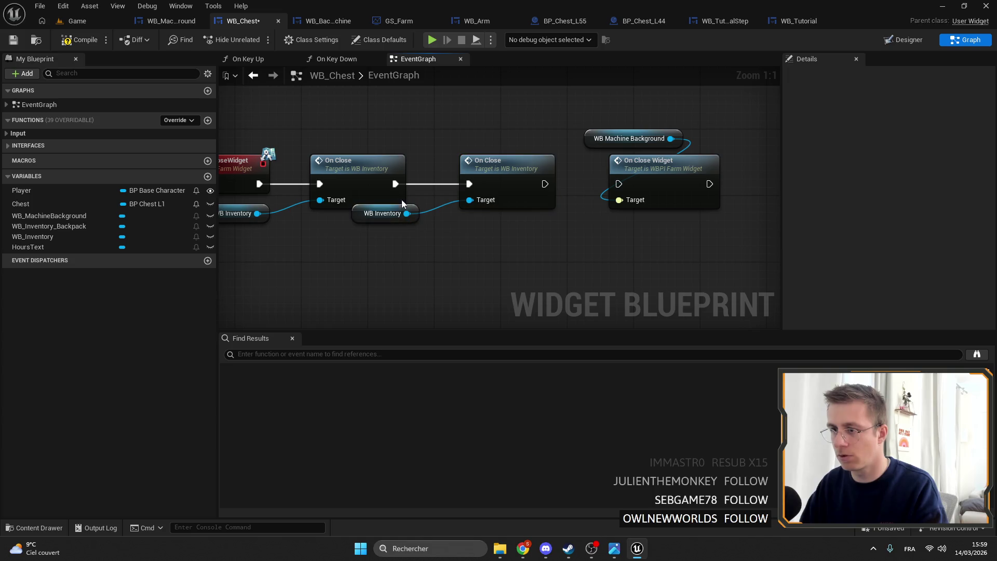
left_click_drag(364, 220, 447, 236)
left_click_drag(46, 226, 483, 231)
left_click_drag(543, 183, 618, 184)
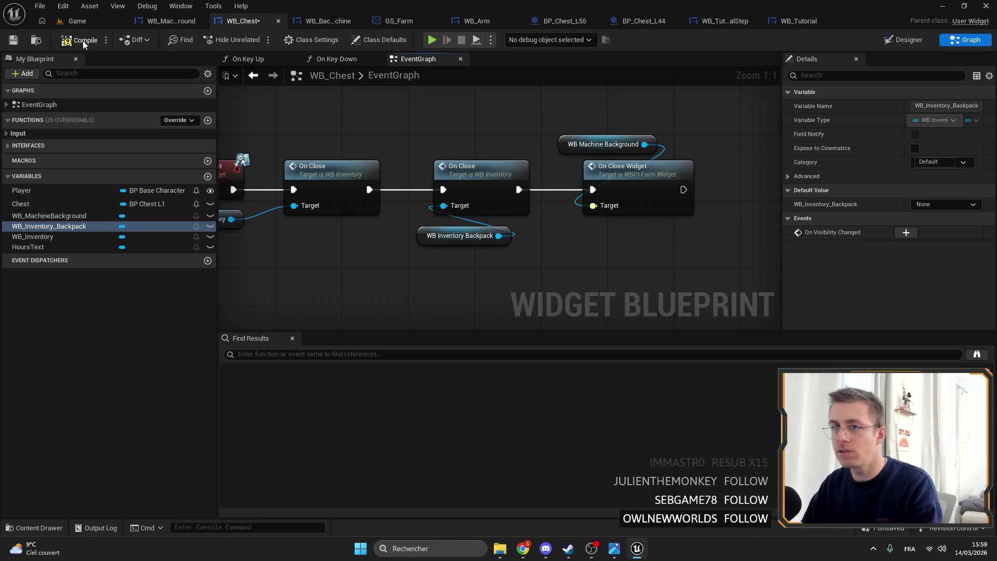
- Start a play-test from the Game level and toggle the backpack with Tab
left_click(77, 21)
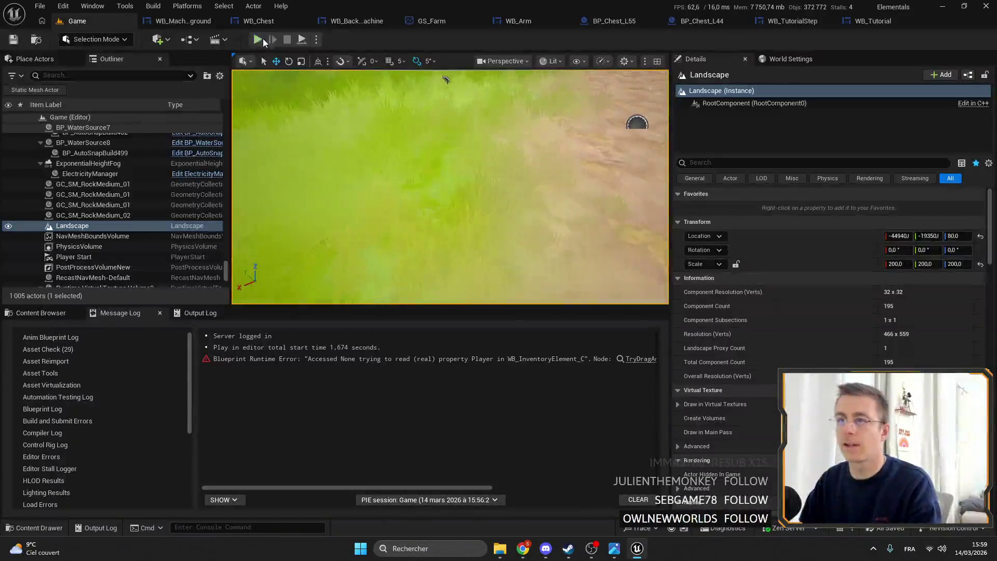
left_click(257, 39)
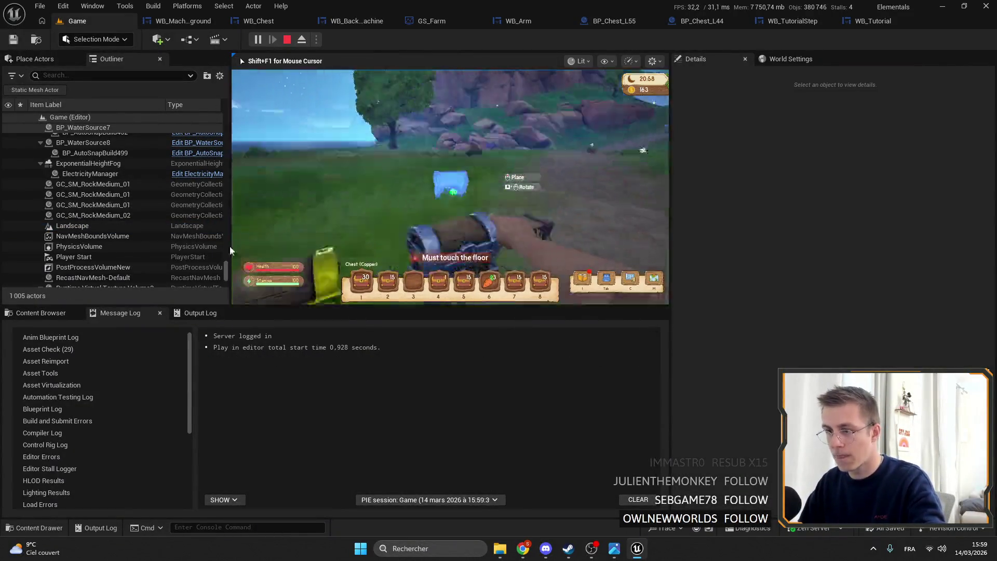
key("F11")
key("3")
key("Tab")
key("Tab")
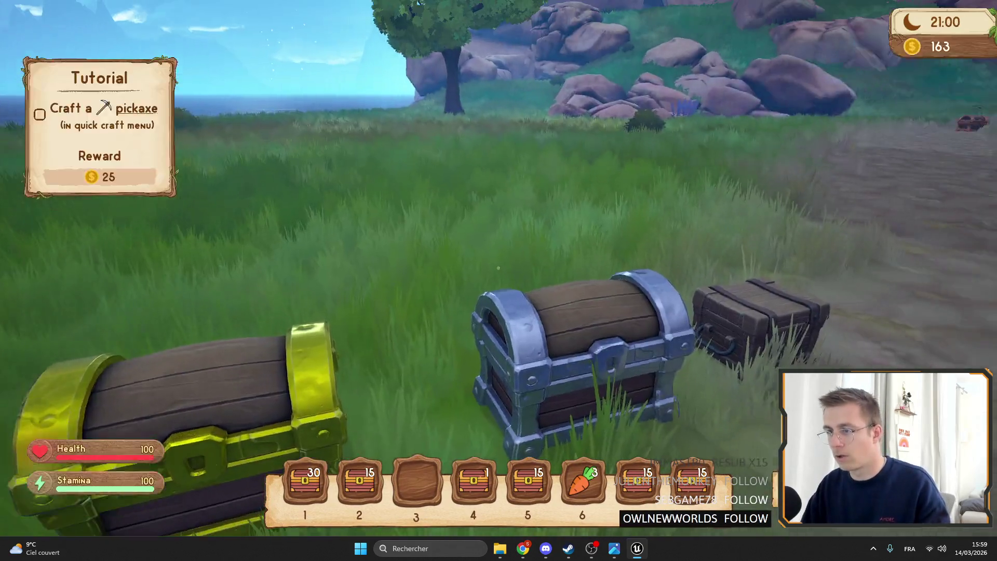
key("Tab")
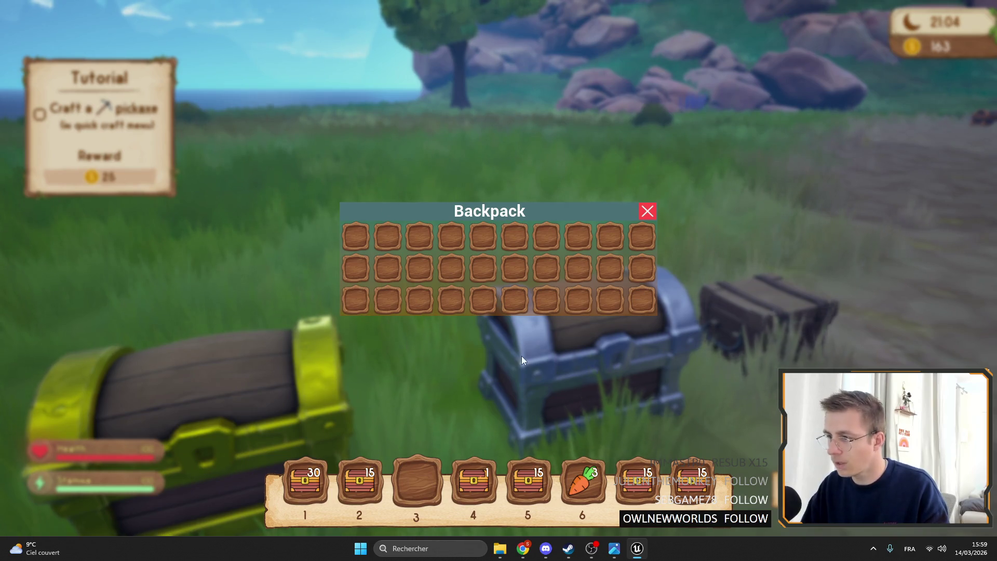
key("Tab")
key("Tab")
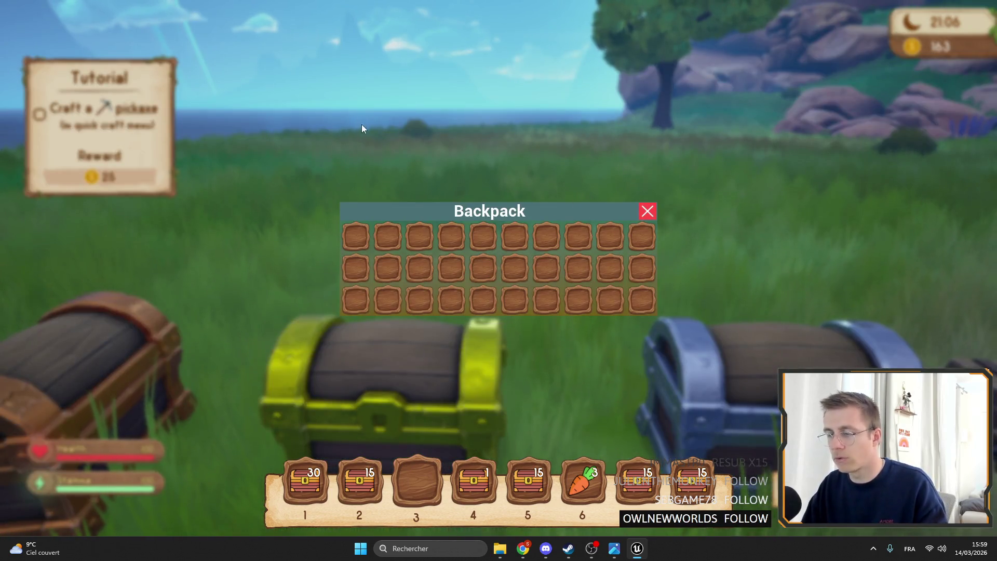
key("Tab")
key("Tab")
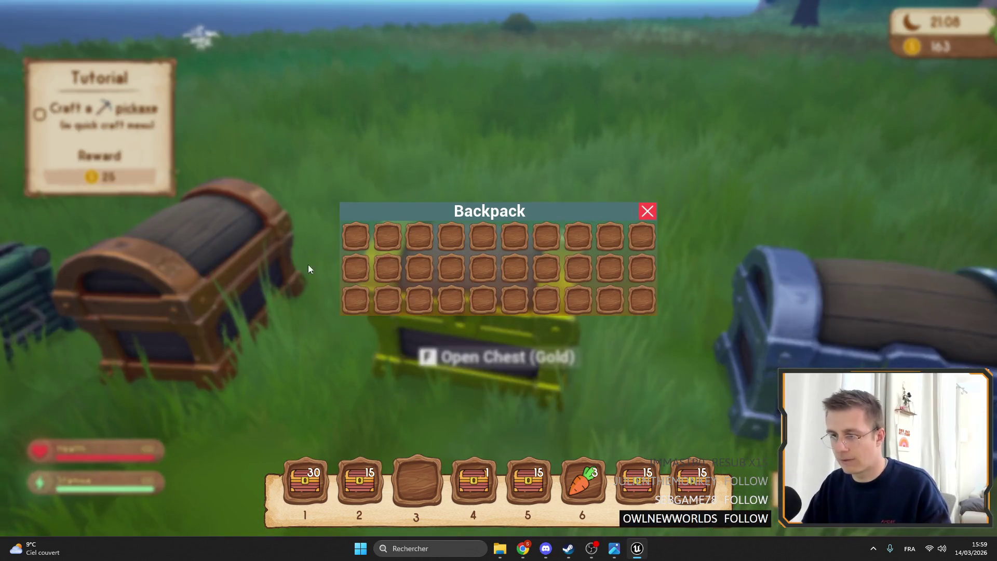
key("Tab")
- Open and close the Gold, Iron and Copper chest windows to check their grids
key("f")
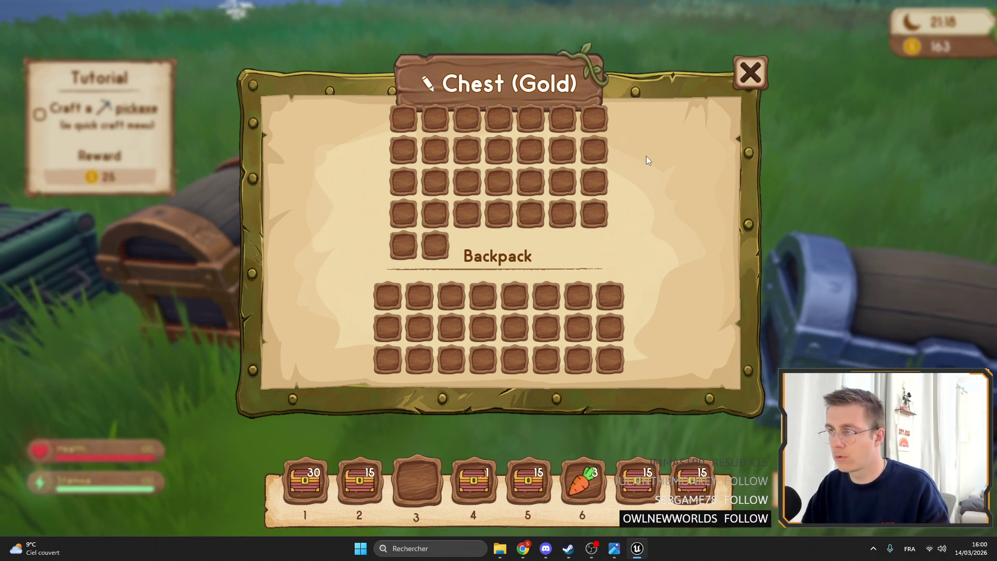
left_click(934, 61)
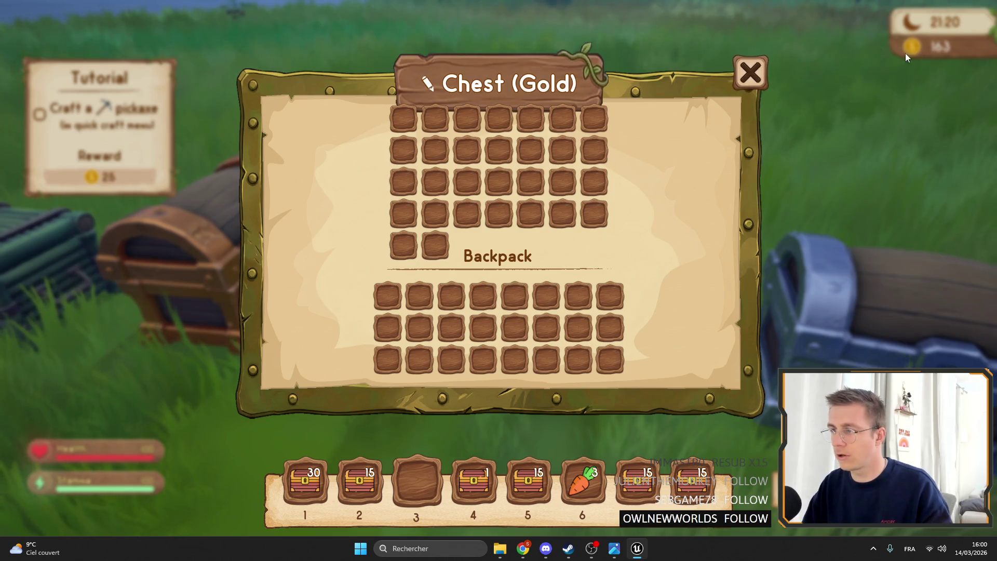
left_click(752, 76)
key("f")
key("Escape")
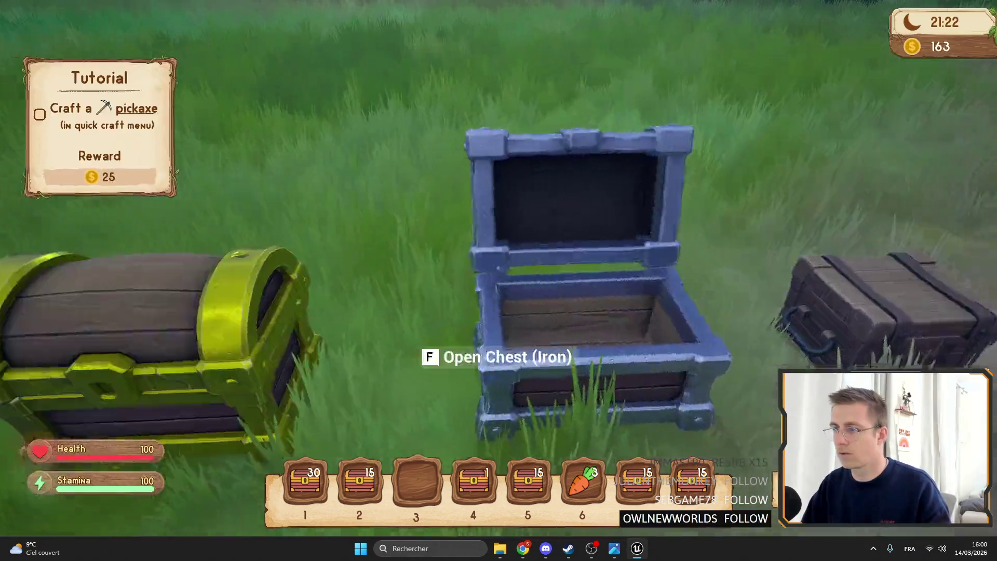
key("f")
key("Escape")
key("f")
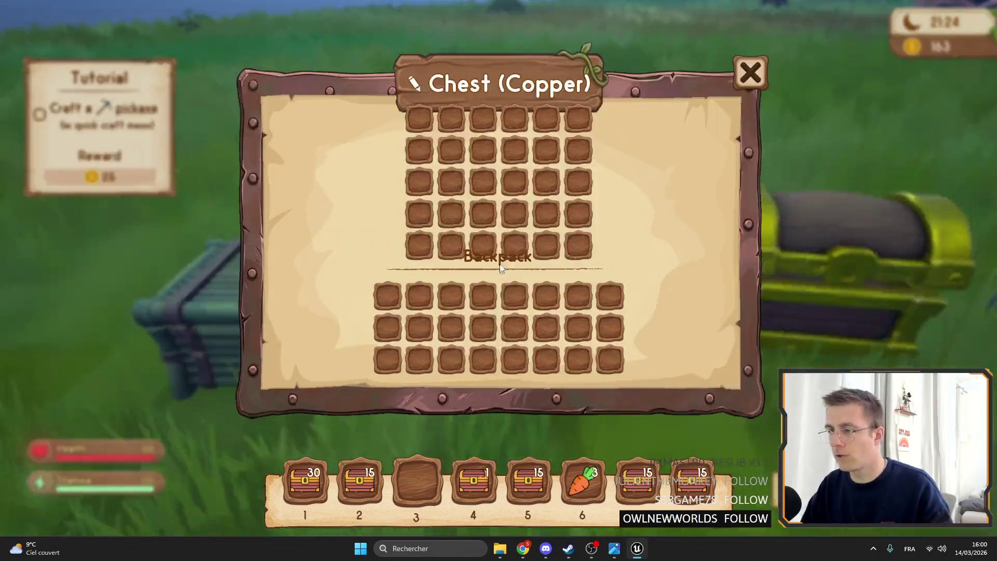
key("Escape")
key("f")
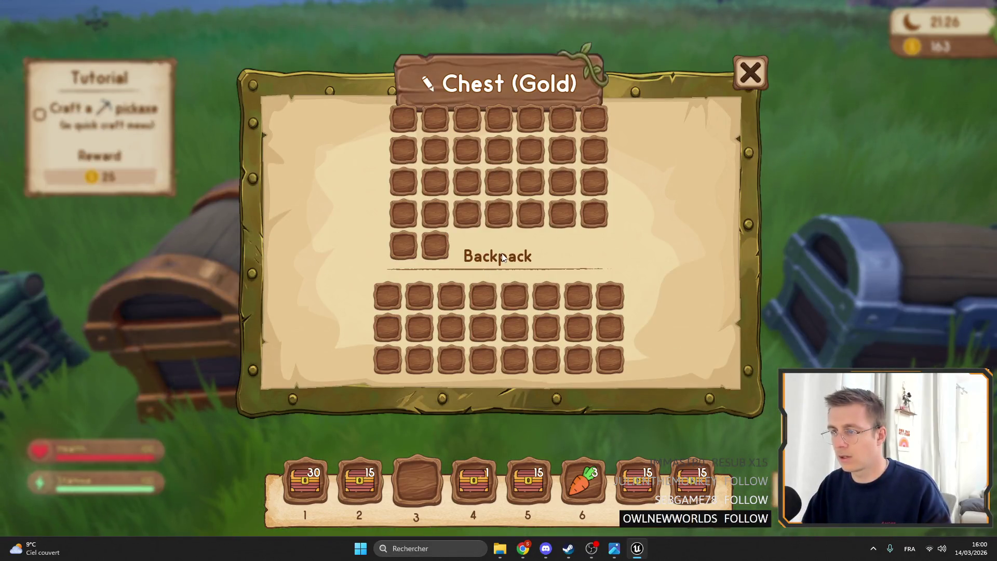
key("Escape")
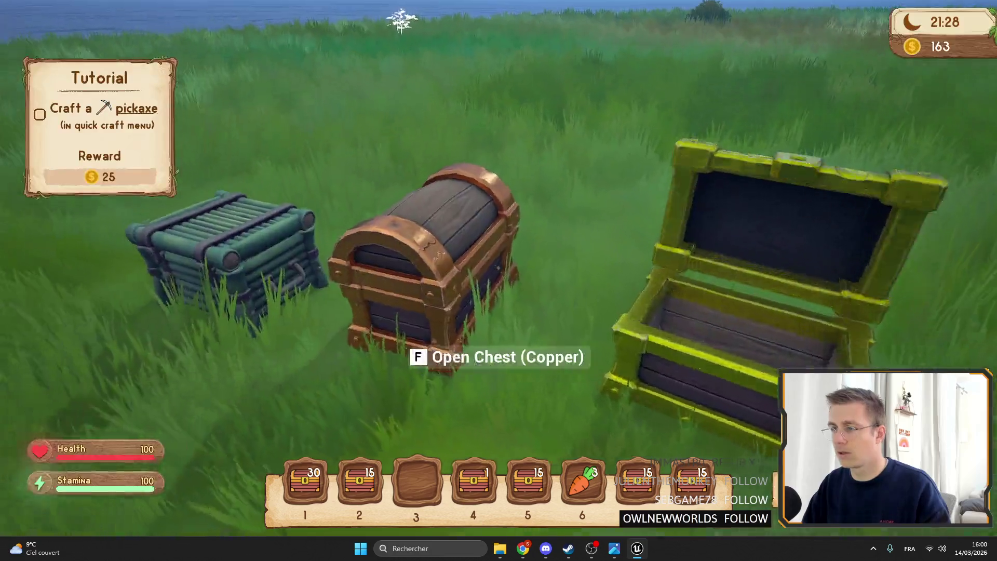
- Open and close the Bamboo, Wood and Iron chest windows above the Backpack grid
key("f")
key("Escape")
key("f")
key("Escape")
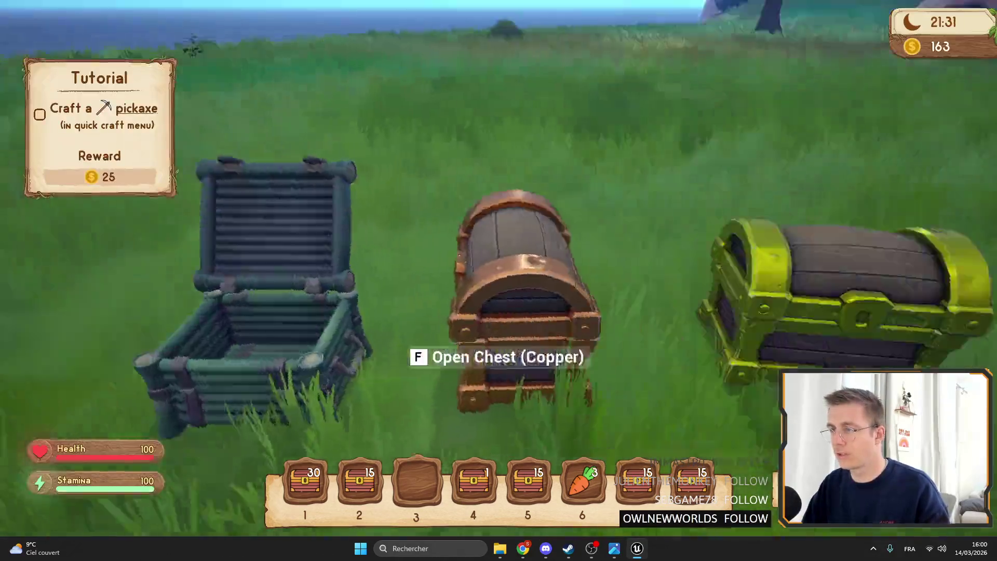
key("f")
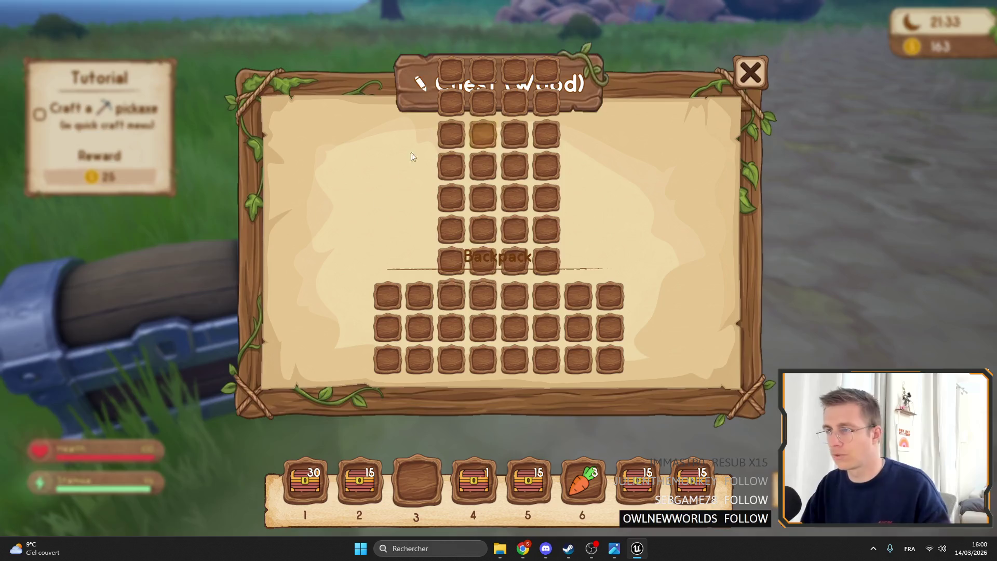
key("Escape")
key("f")
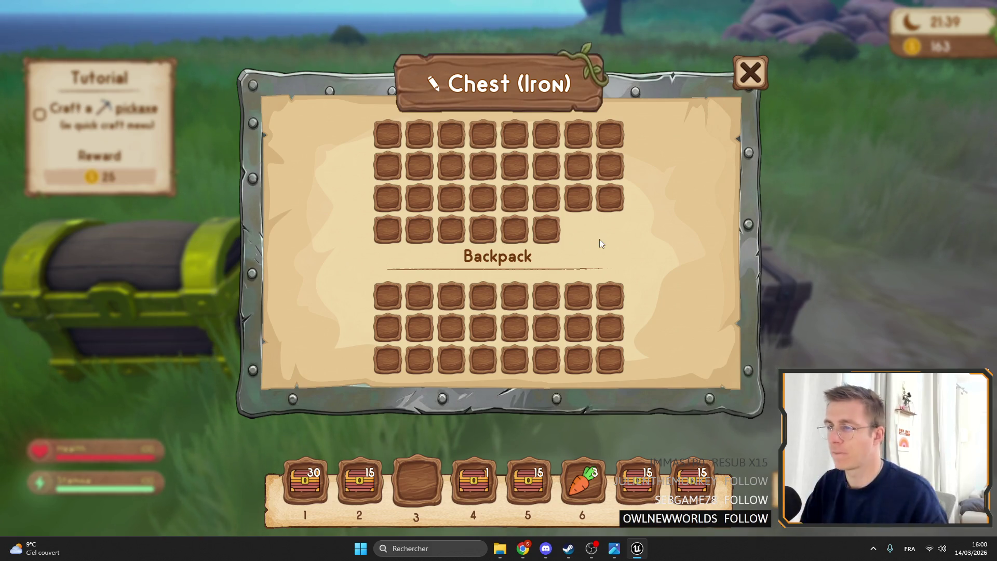
key("Escape")
key("f")
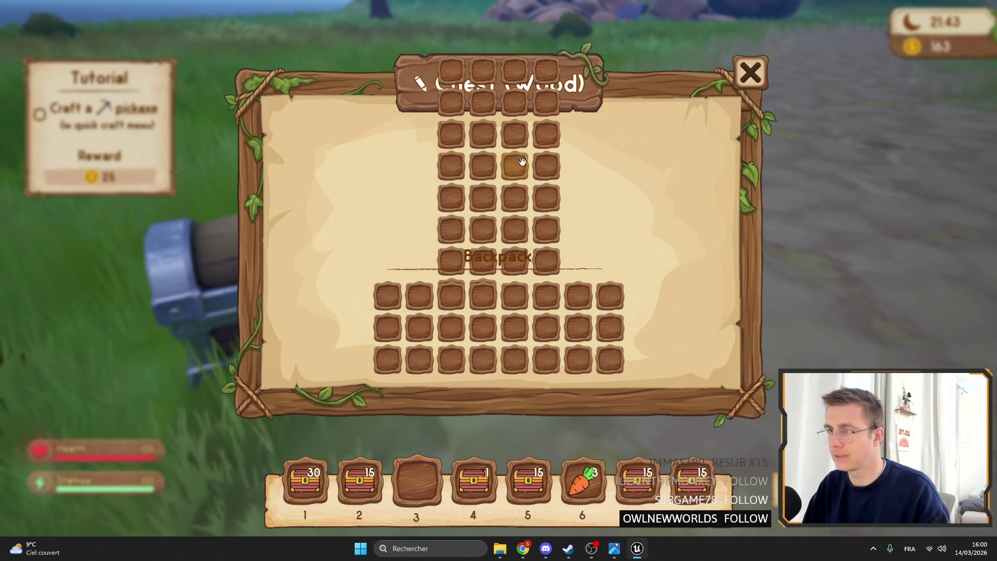
key("Escape")
key("f")
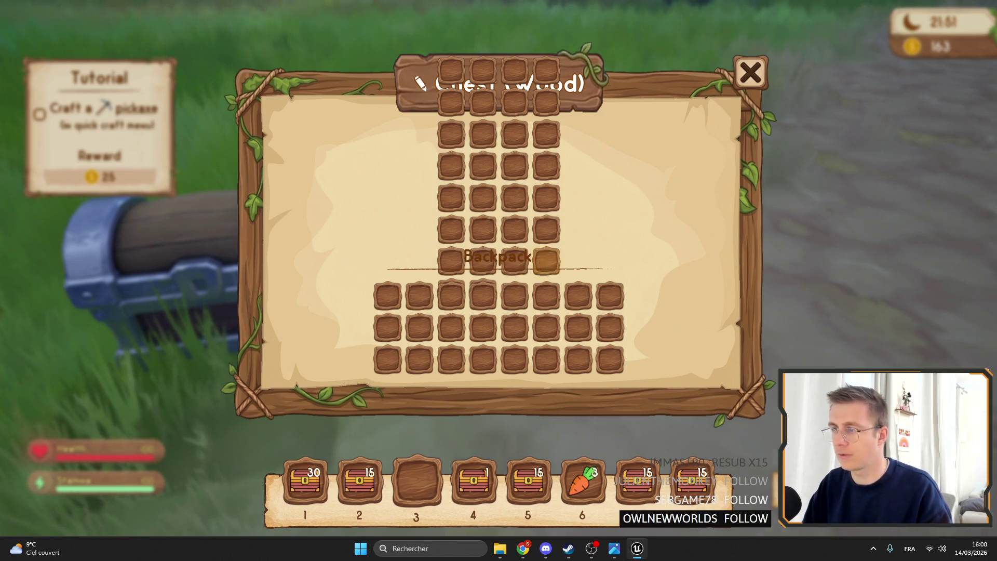
key("Escape")
key("f")
key("Escape")
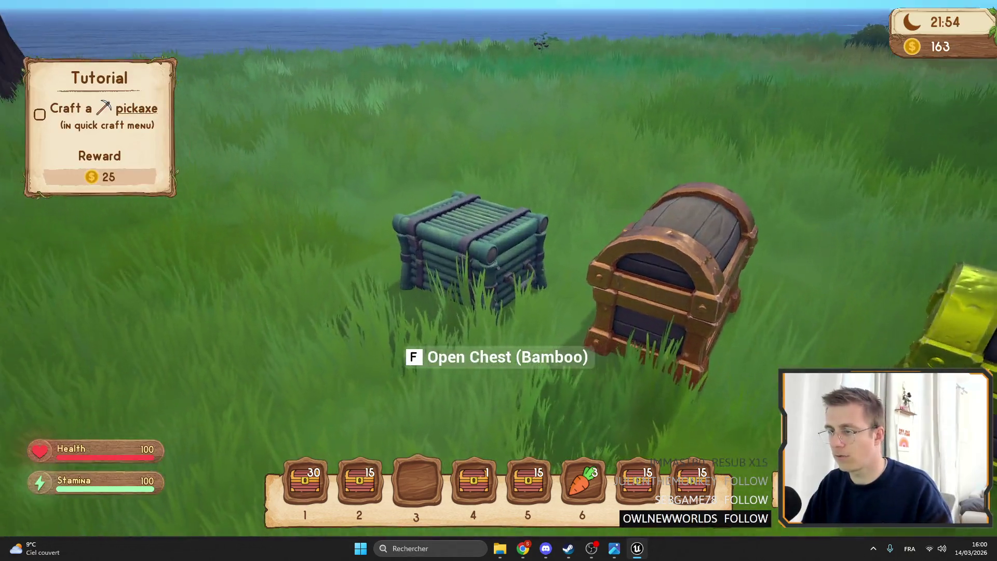
key("f")
key("Escape")
- Place a bamboo chest on the grass, then open and close its window
key("2")
left_click(498, 281)
key("f")
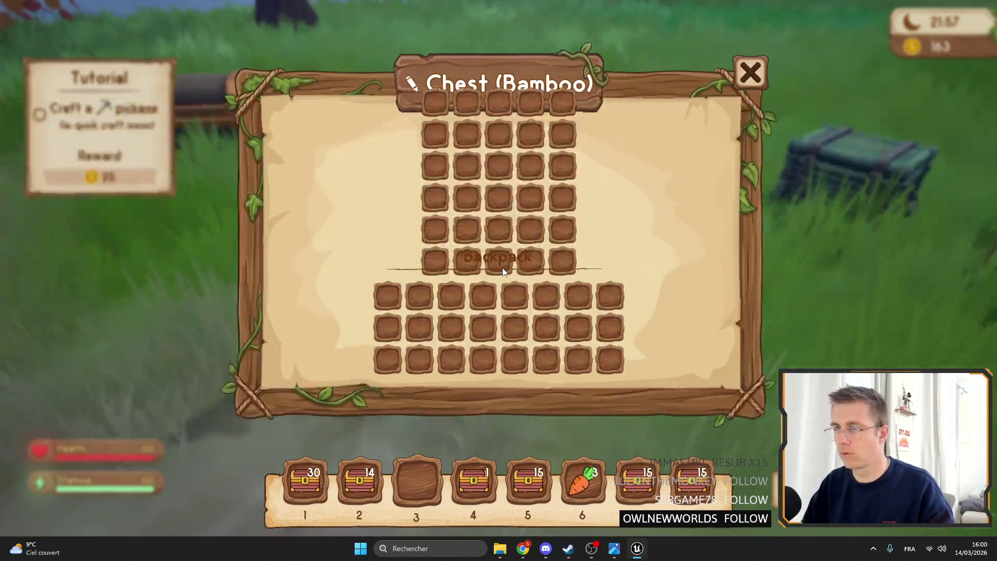
key("Escape")
- Cycle the hotbar chests, place a wood chest, and open and close its window twice
key("4")
key("5")
key("4")
key("5")
key("7")
key("8")
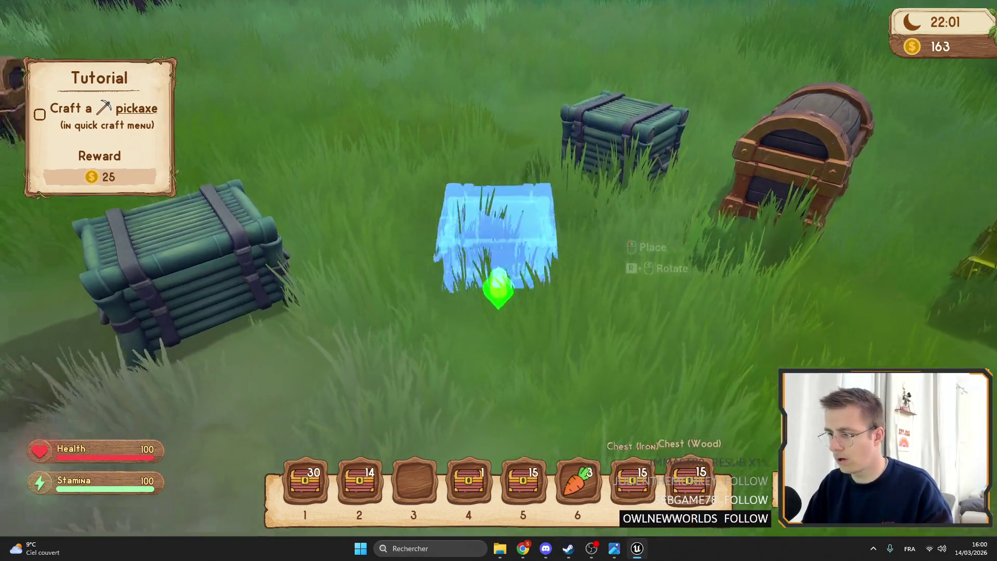
left_click(498, 280)
key("f")
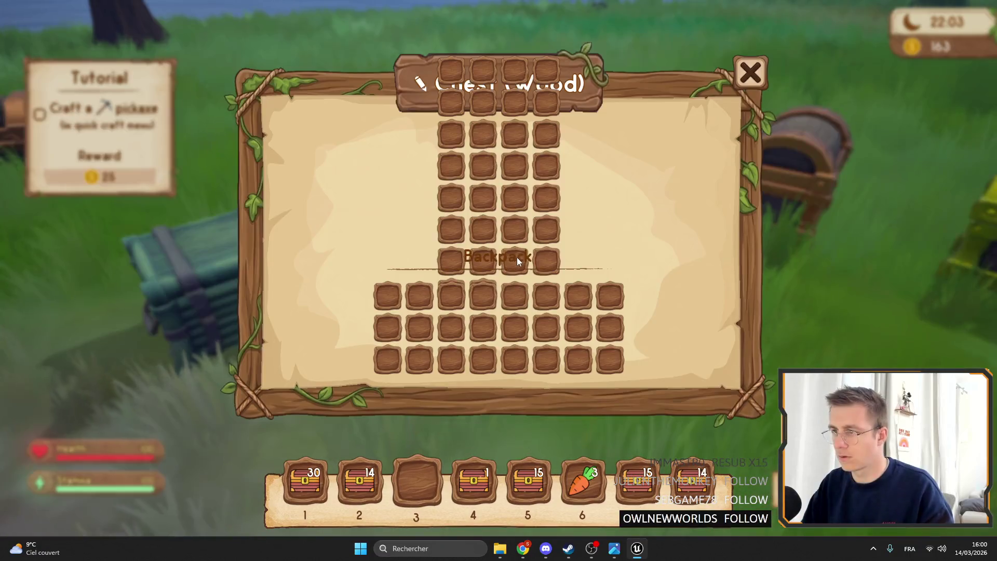
key("Escape")
key("f")
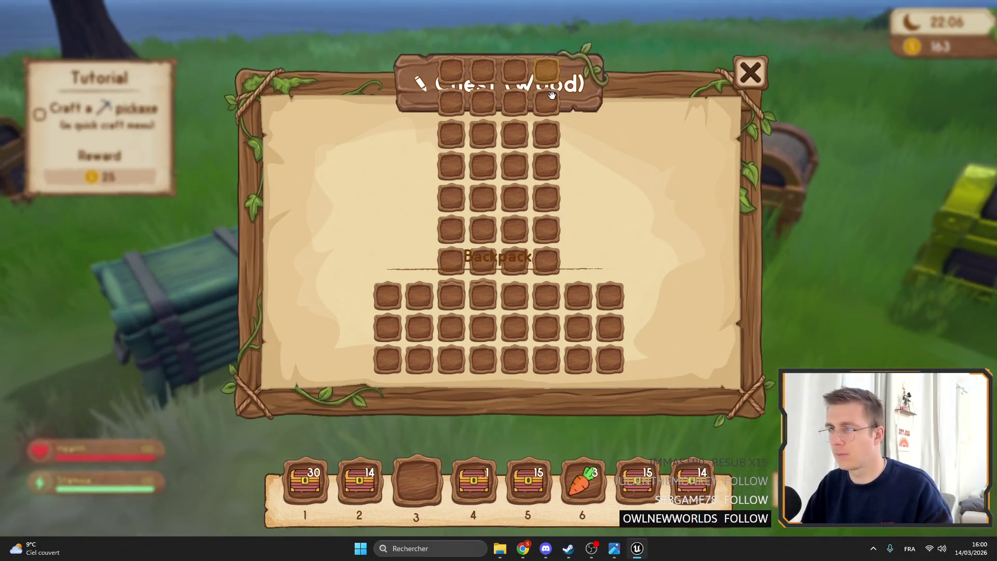
key("Escape")
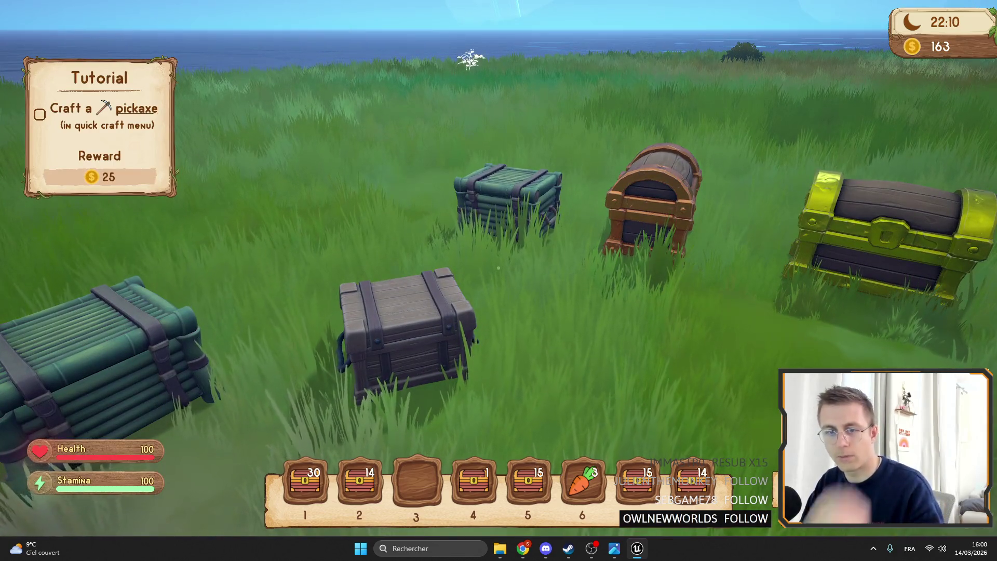
- Walk to the chest row, check the copper chest window, then the backpack alone
key("w")
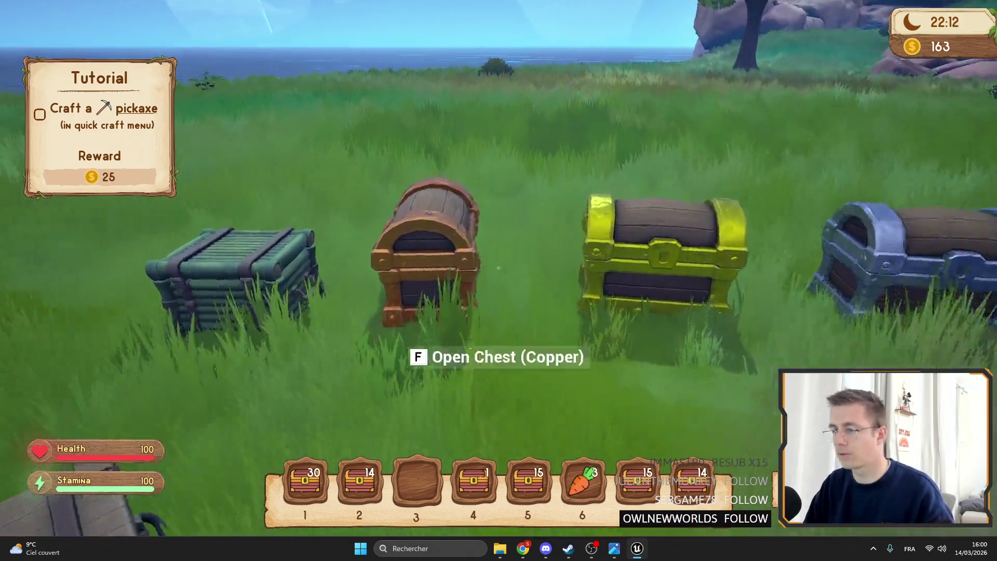
key("f")
key("Escape")
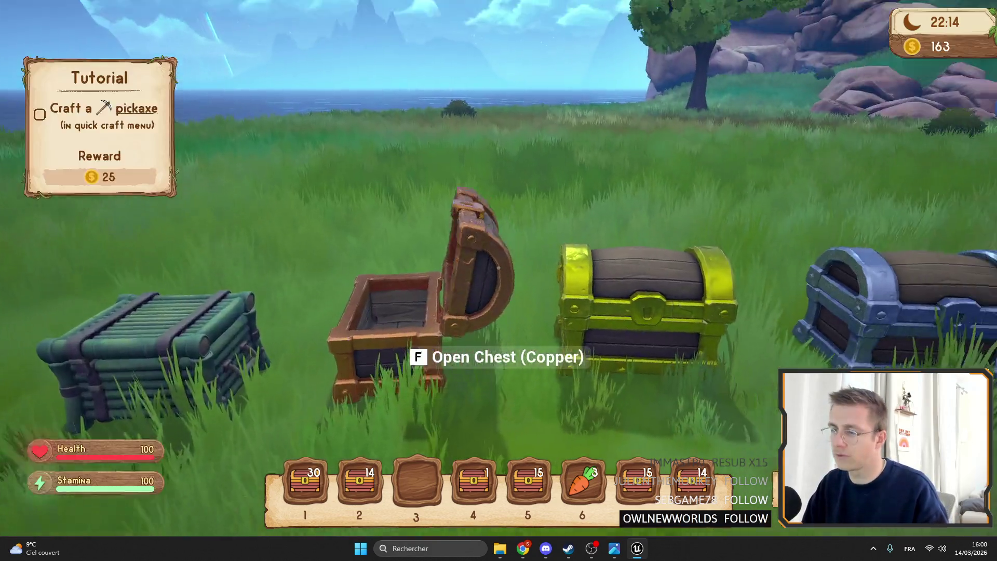
key("i")
key("Escape")
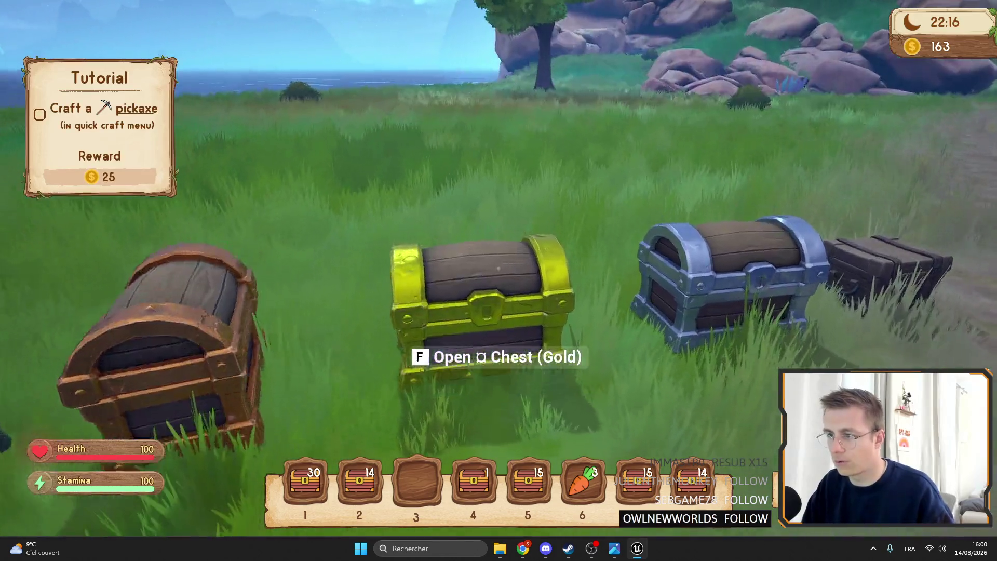
- Open and close the gold, copper, bamboo and Copper chest windows in turn to compare layouts
key("f")
key("Escape")
key("f")
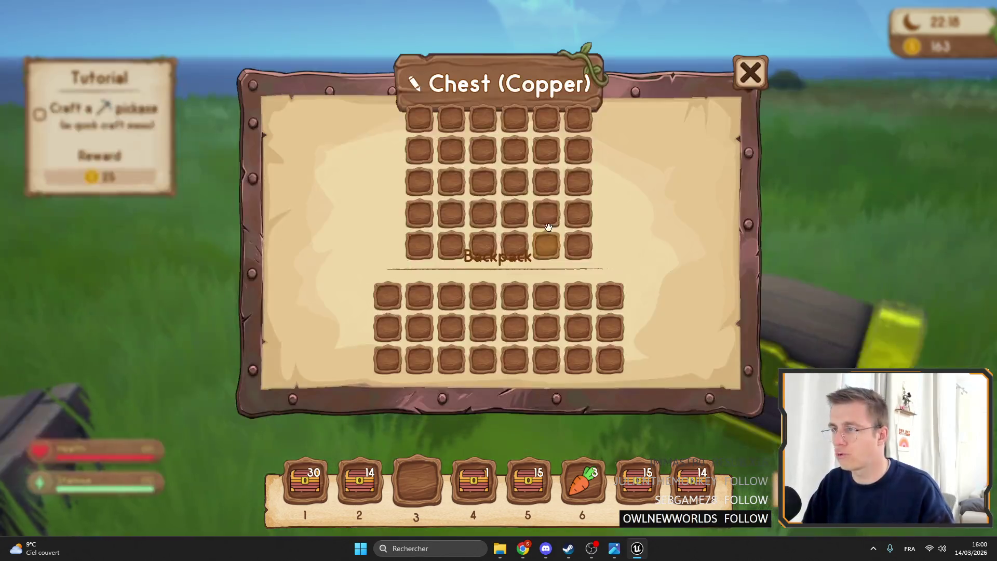
key("Escape")
key("f")
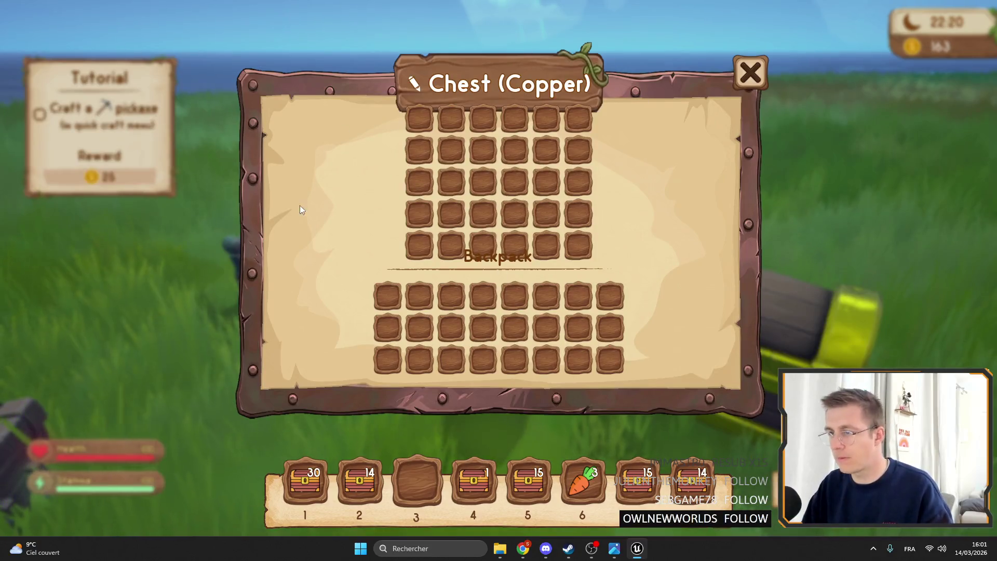
key("Escape")
key("f")
key("Escape")
key("f")
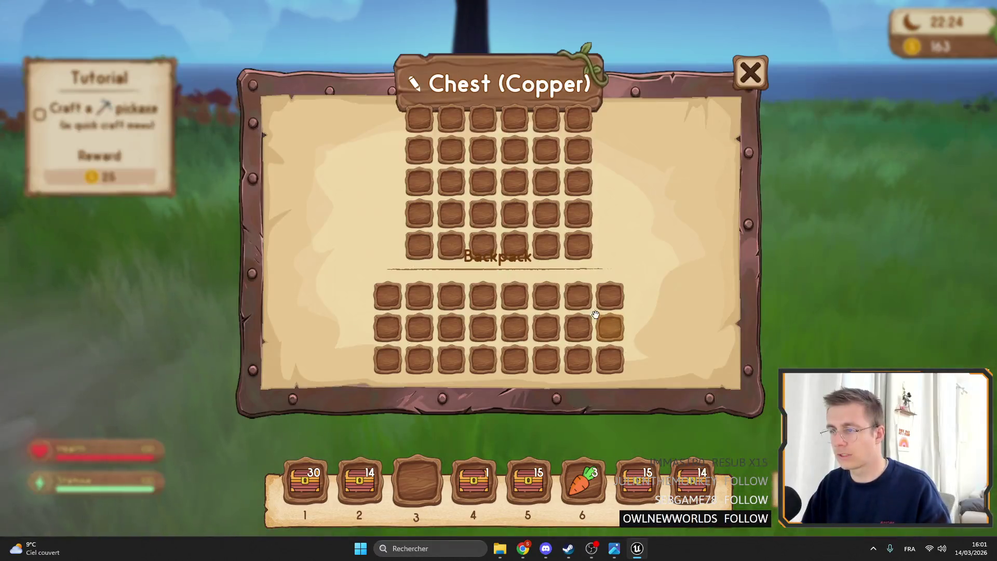
key("Escape")
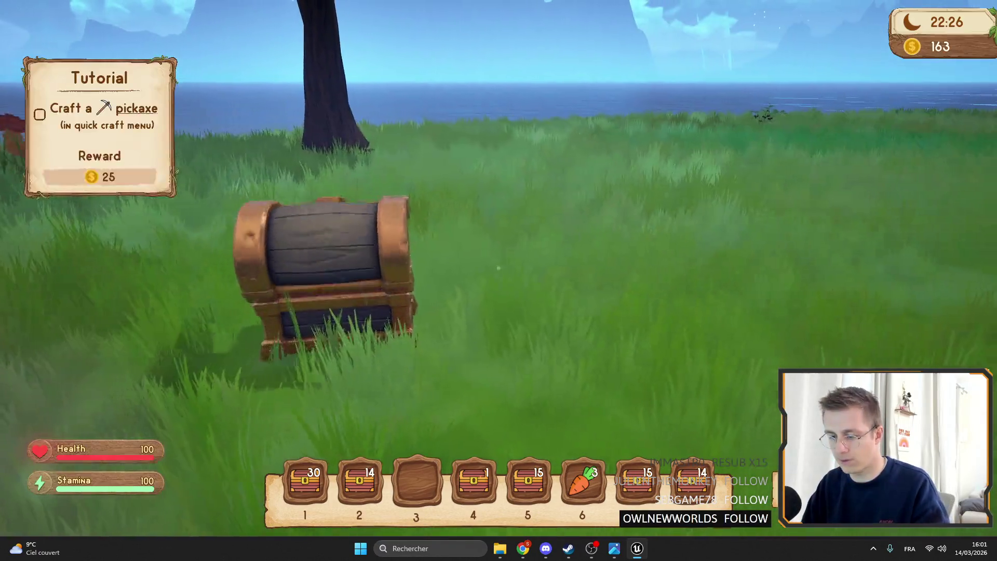
- Exit fullscreen, stop the play session, and return to WB_Chest's event graph
key("F11")
key("Escape")
left_click(258, 21)
- Move the WB Inventory node beside the On Close node in WB_Chest's graph
scroll(515, 166, "down", 3)
scroll(358, 235, "up", 3)
left_click_drag(358, 235, 444, 260)
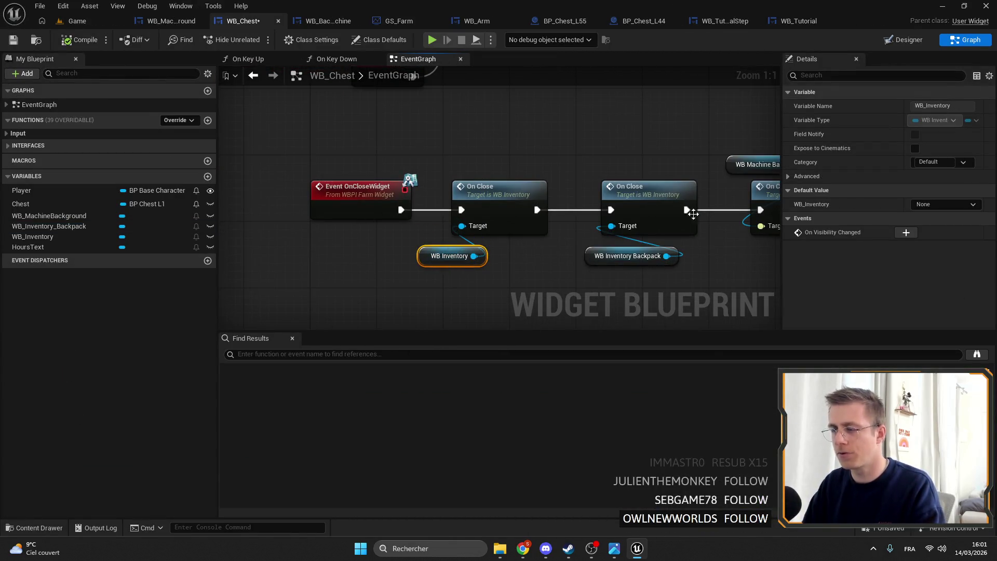
- In Designer, nudge the chest inventory grid up 10 pixels, then save, compile and return to Graph
key("ctrl+shift+d")
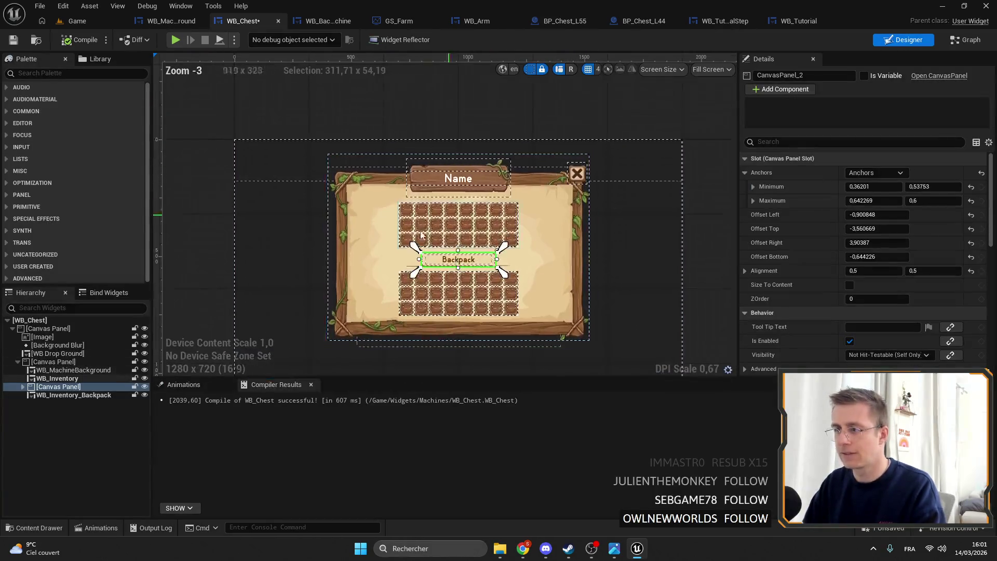
scroll(496, 201, "up", 5)
left_click_drag(497, 200, 497, 195)
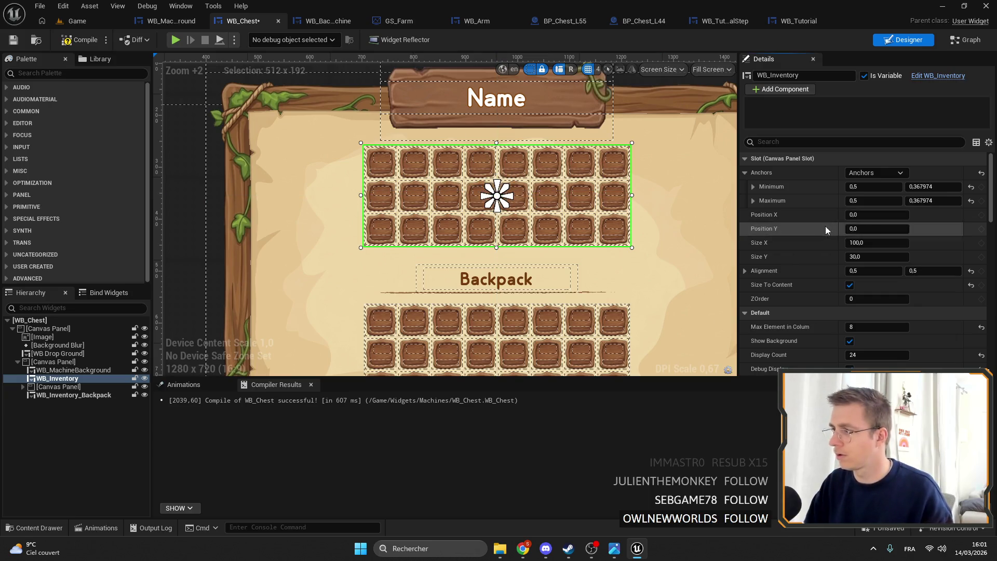
key("ctrl+s")
scroll(517, 186, "down", 3)
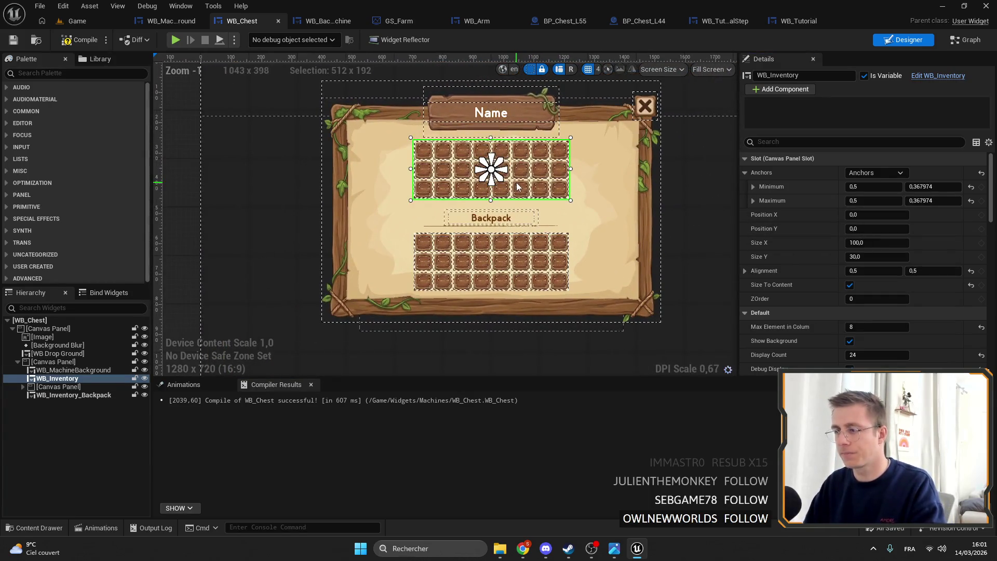
scroll(517, 187, "up", 3)
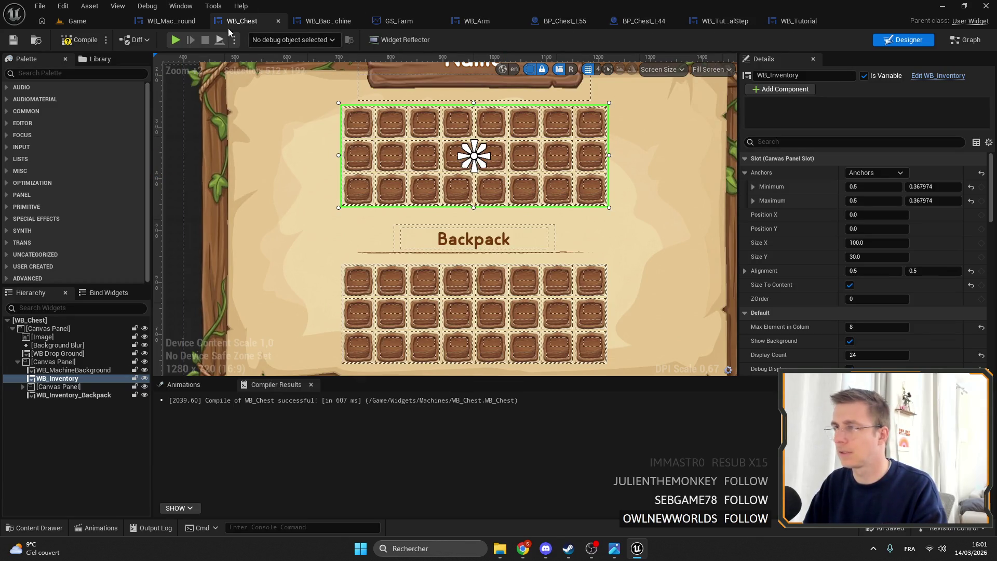
left_click(14, 41)
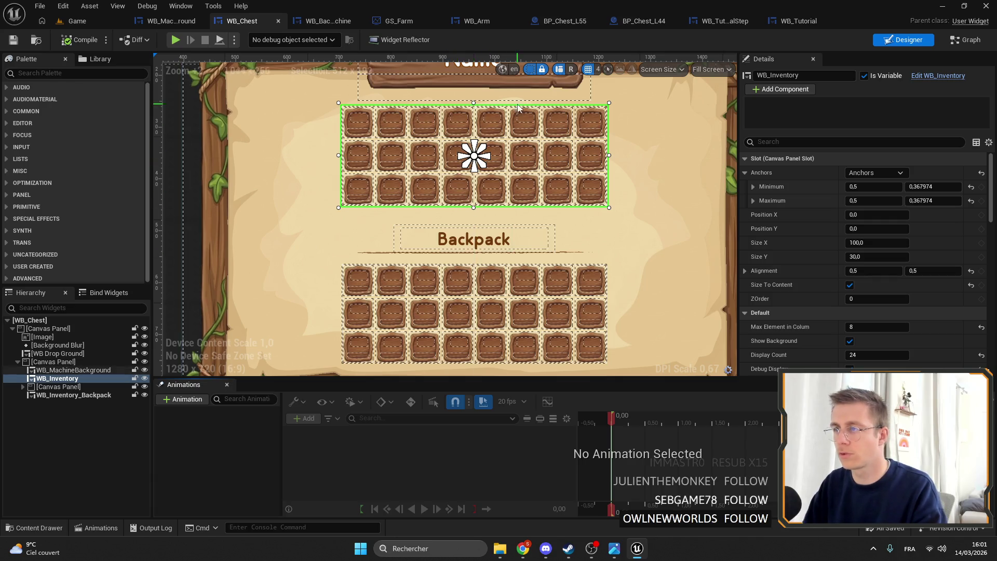
left_click(961, 44)
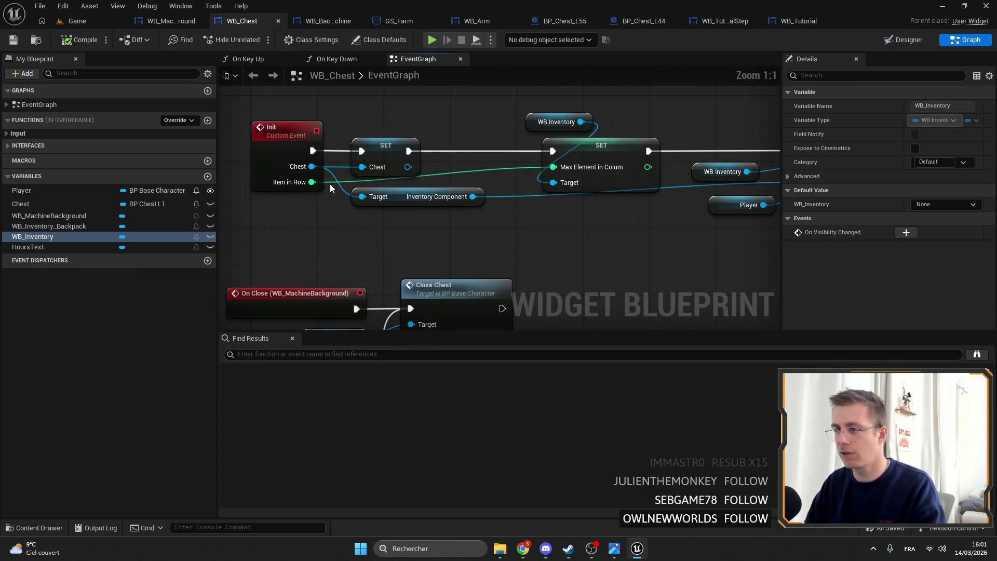
- Inspect the Init event, then confirm BP_Chest_L1's InventoryComponent has Inventory Size 12
left_click(253, 130)
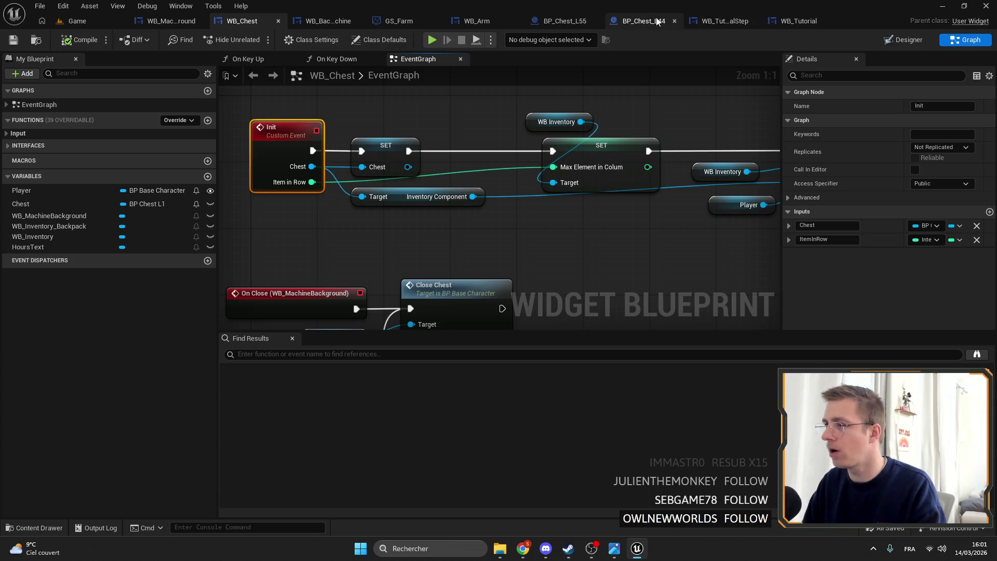
left_click(639, 21)
left_click(38, 42)
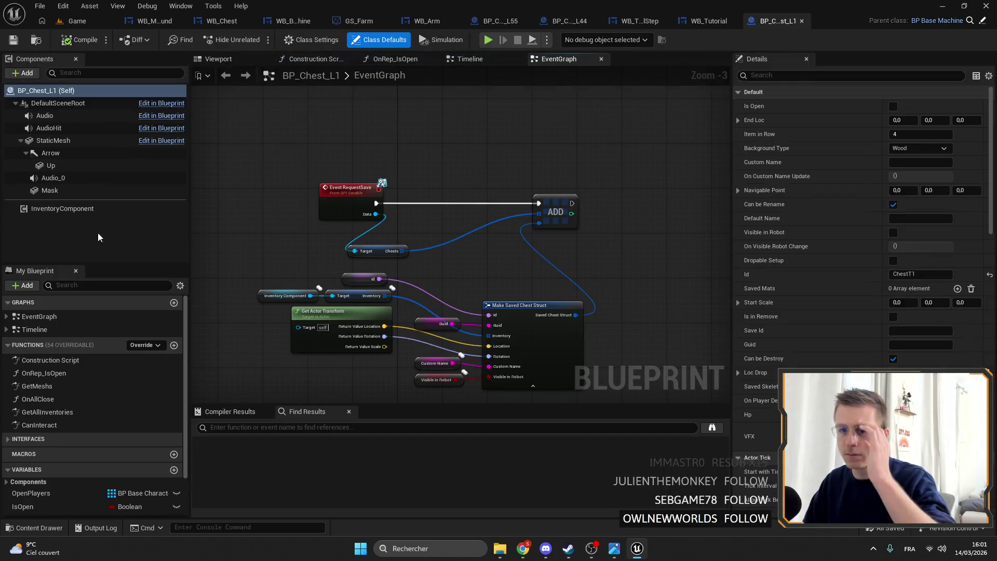
left_click(930, 215)
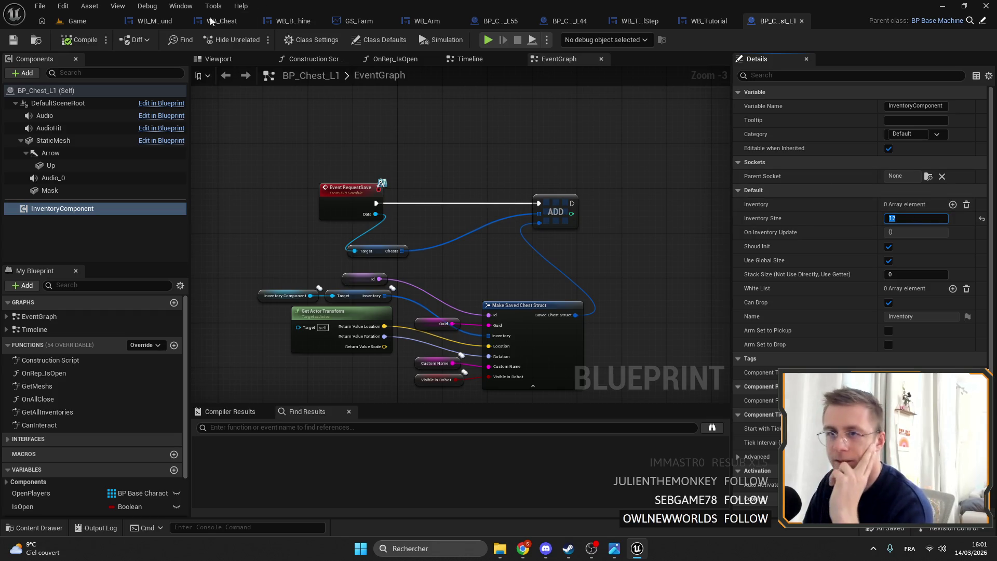
left_click(77, 21)
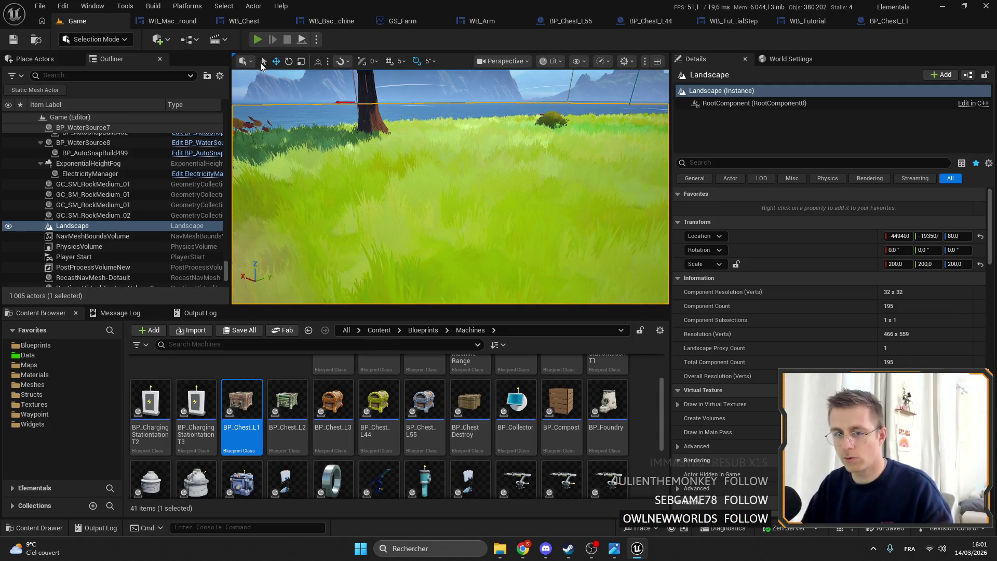
- Start a fullscreen play-test of the game
left_click(257, 40)
key("F11")
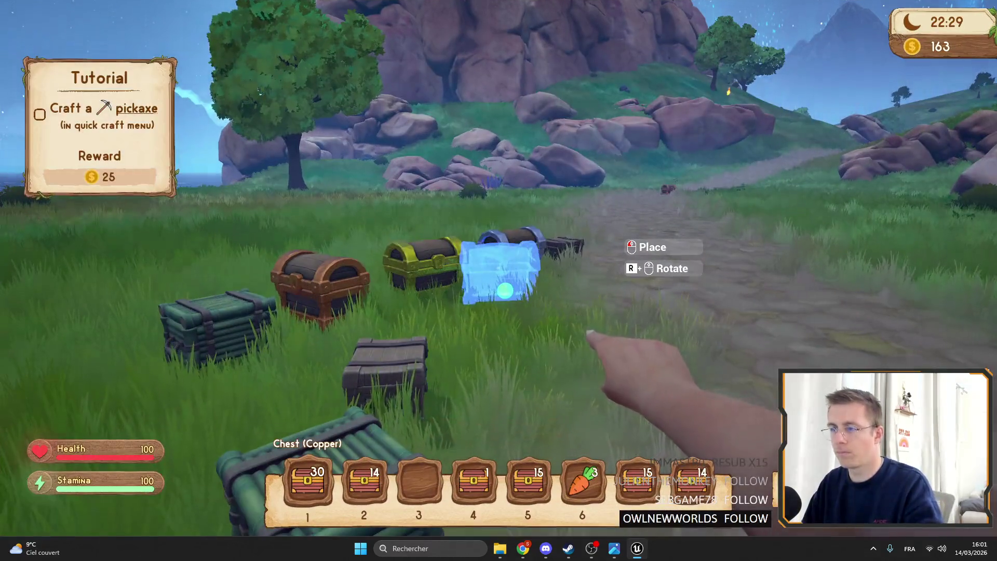
scroll(498, 280, "down", 6)
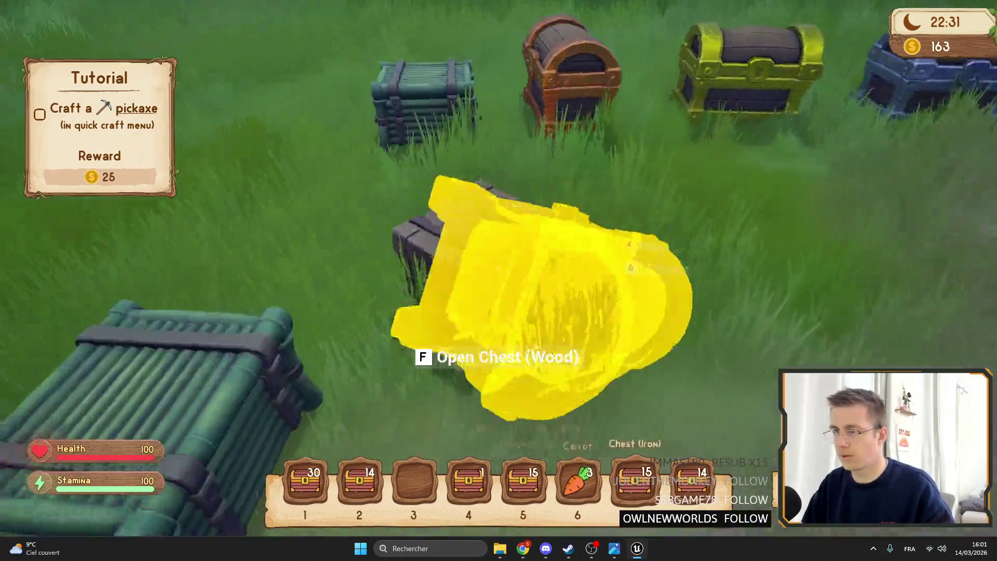
scroll(498, 280, "down", 3)
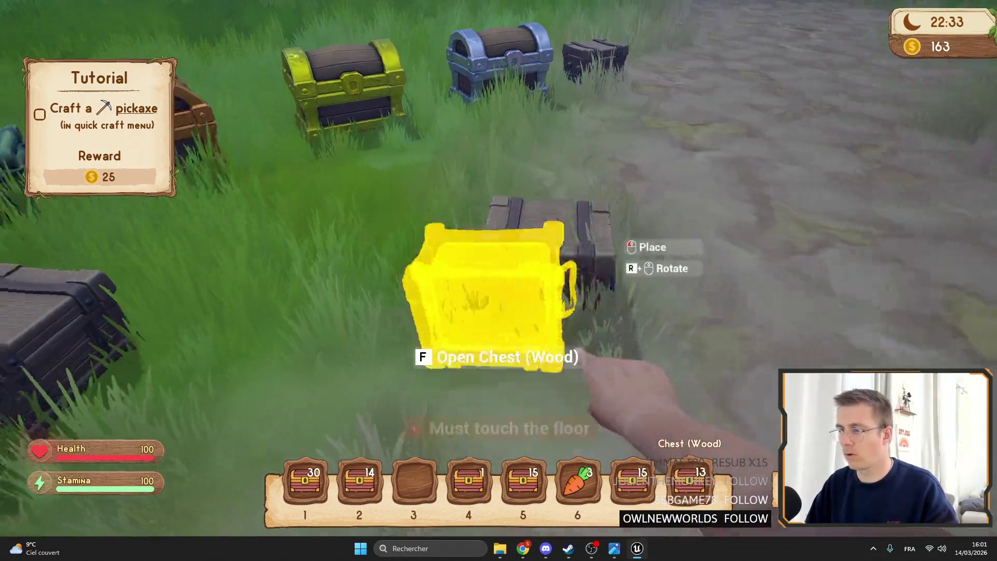
- Open the Wood chest window twice to check its overflowing four-column grid, then exit to BP_Chest_L1
key("3")
key("f")
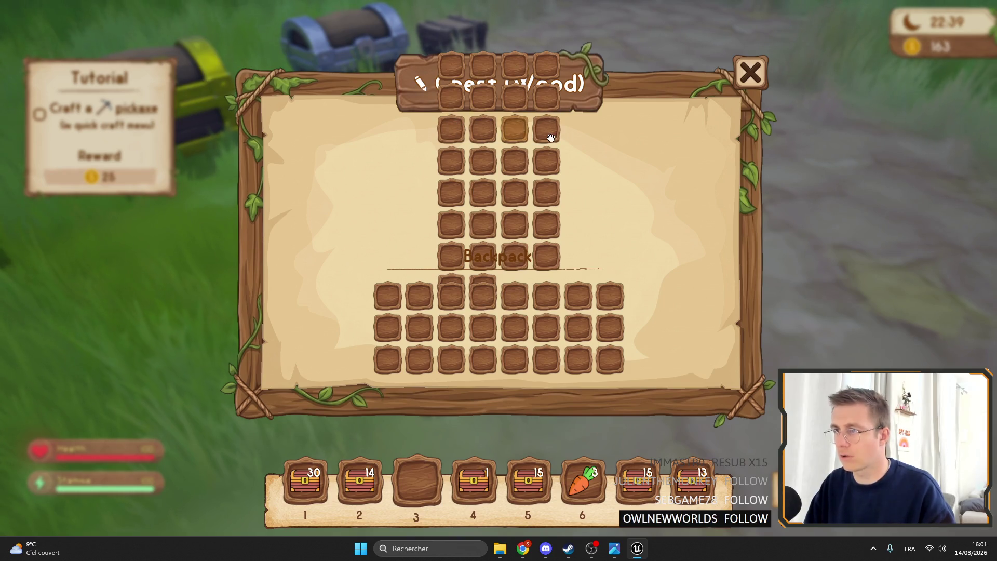
key("Escape")
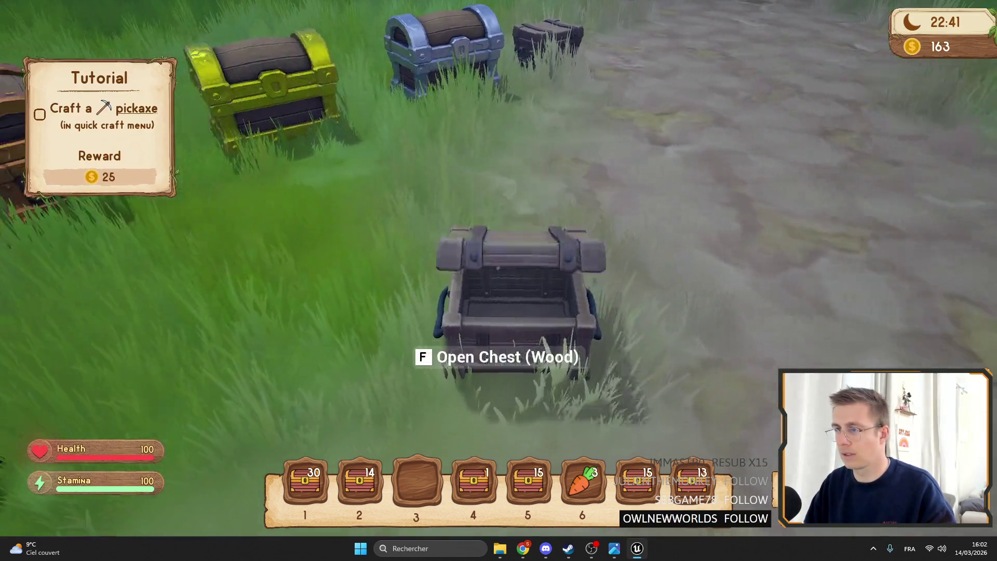
key("f")
key("Escape")
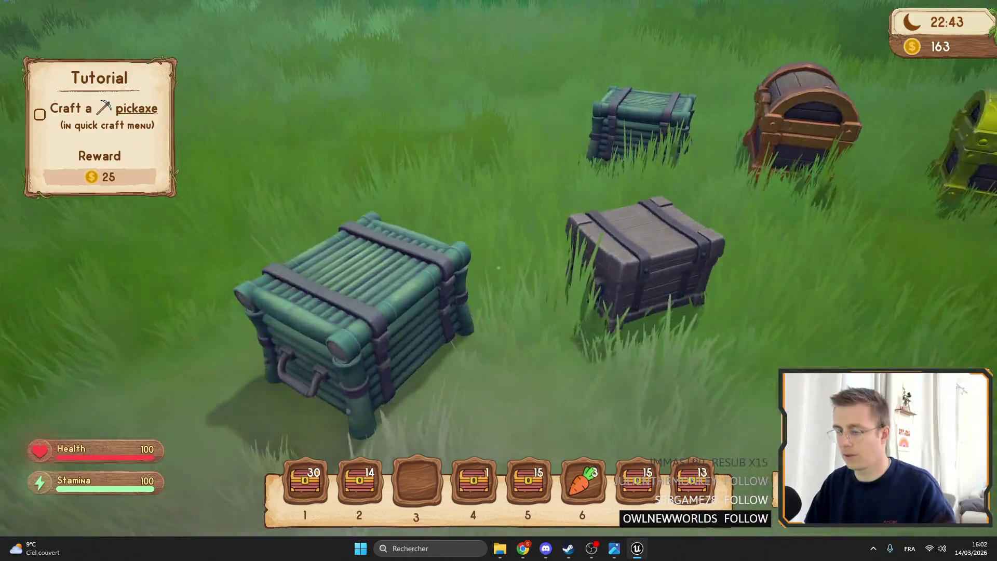
key("Escape")
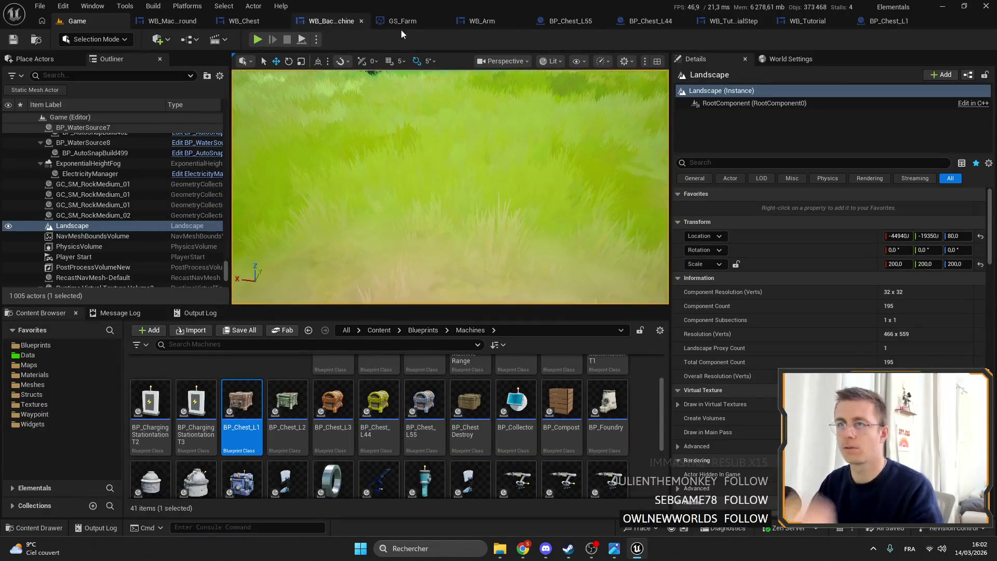
left_click(880, 20)
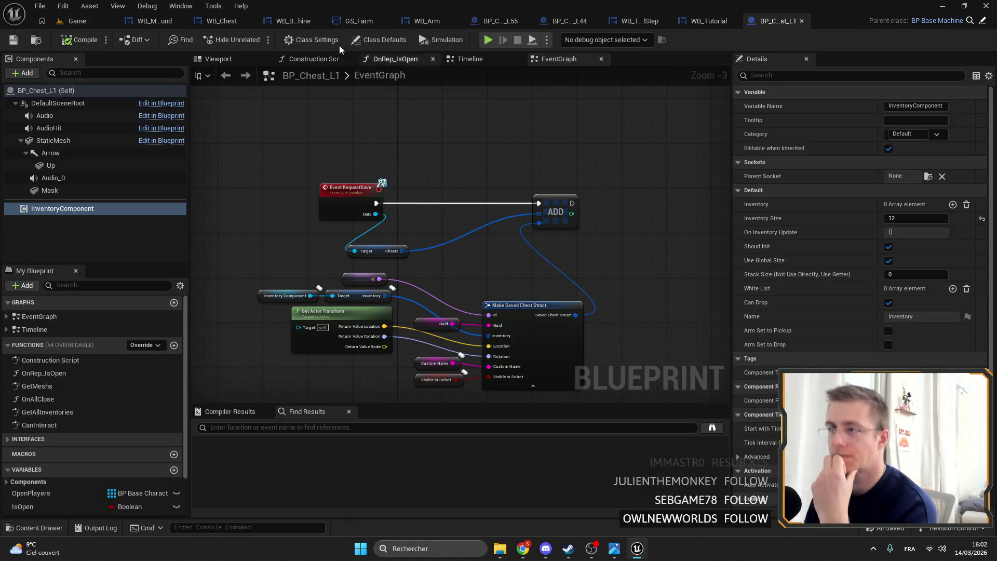
- Open WB_Chest's Designer and toggle the chest grid's Show Background off and back on
left_click(218, 20)
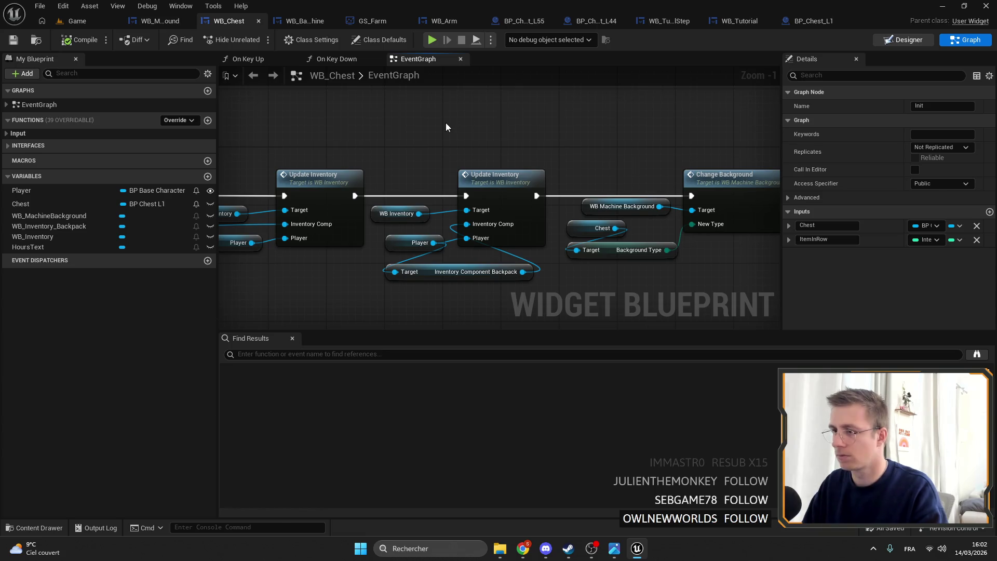
key("shift+F12")
scroll(574, 175, "down", 2)
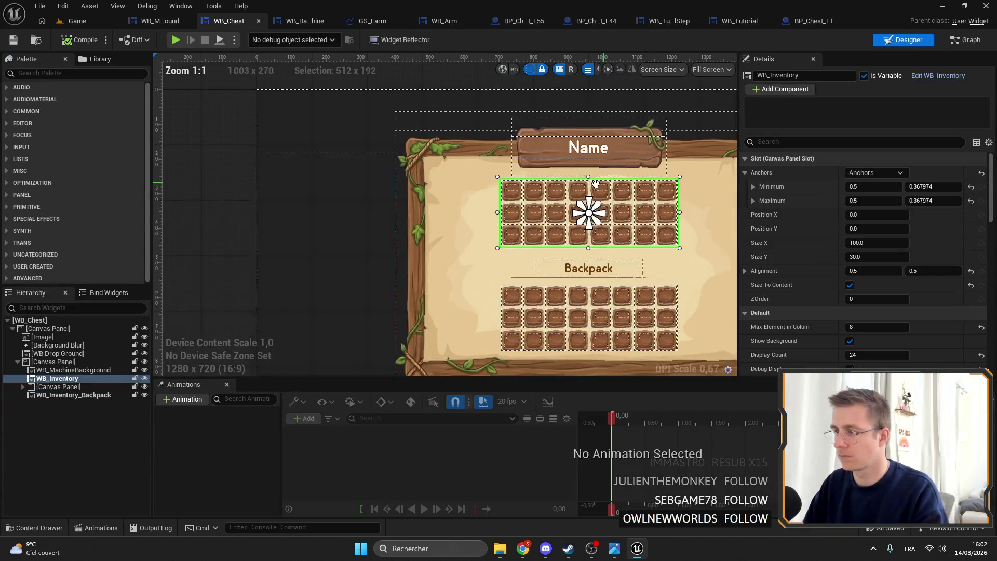
scroll(847, 263, "down", 3)
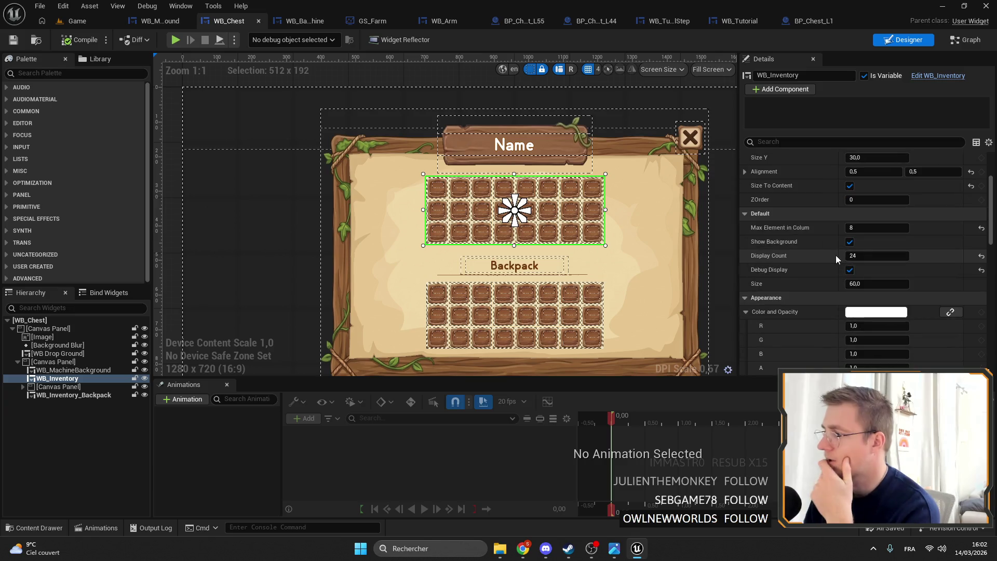
left_click(849, 242)
left_click(850, 242)
left_click(849, 269)
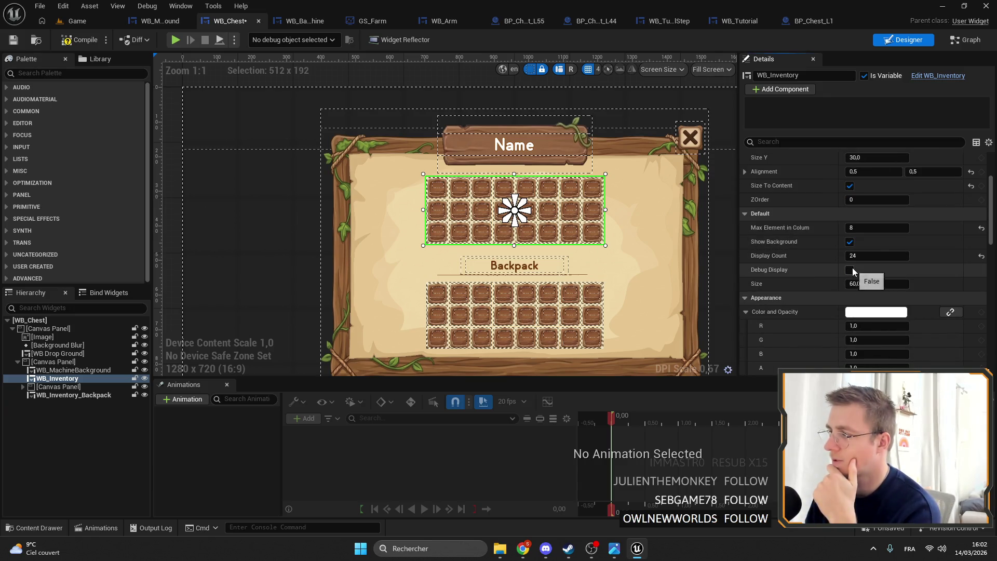
- Set the chest grid's Max Element in Column and Display Count to 1, then save WB_Chest
left_click(875, 231)
type("1")
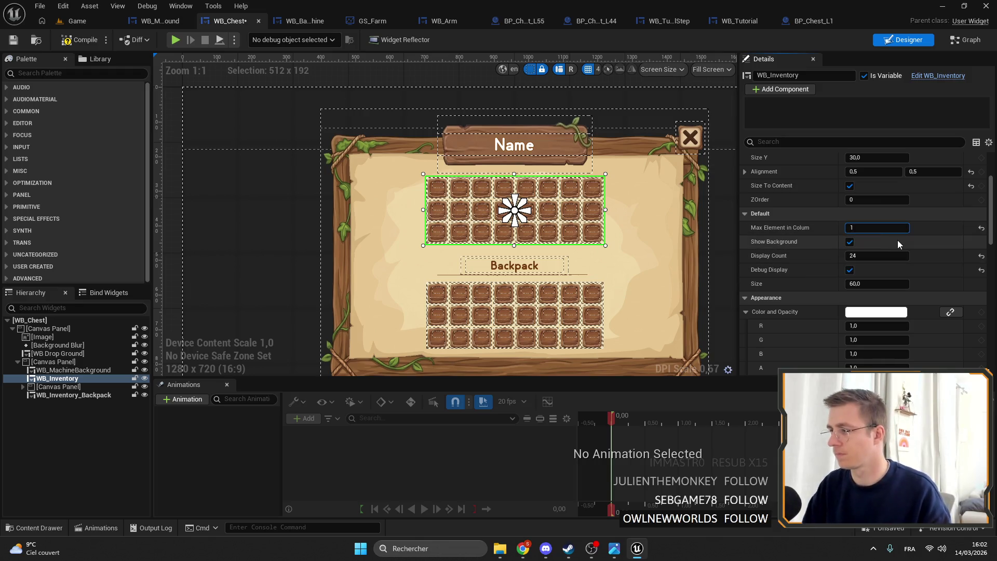
key("Return")
left_click(893, 257)
type("1")
key("Return")
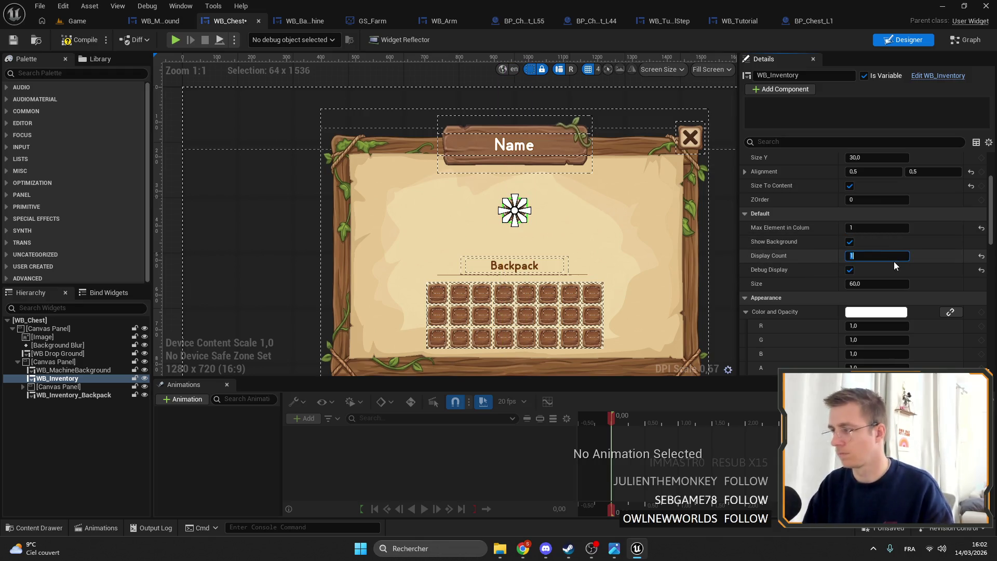
left_click(579, 213)
scroll(578, 213, "up", 4)
scroll(540, 195, "down", 2)
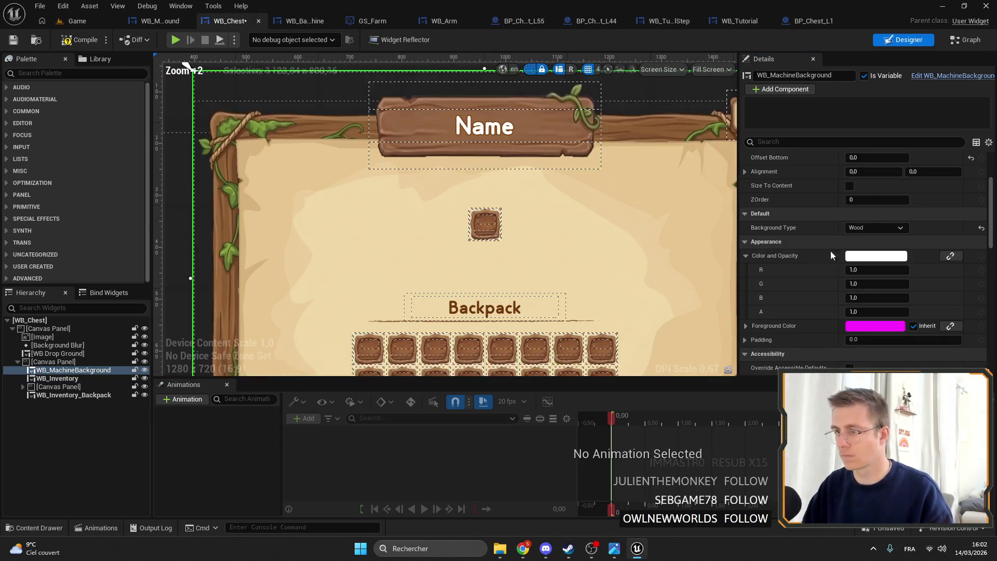
left_click(17, 38)
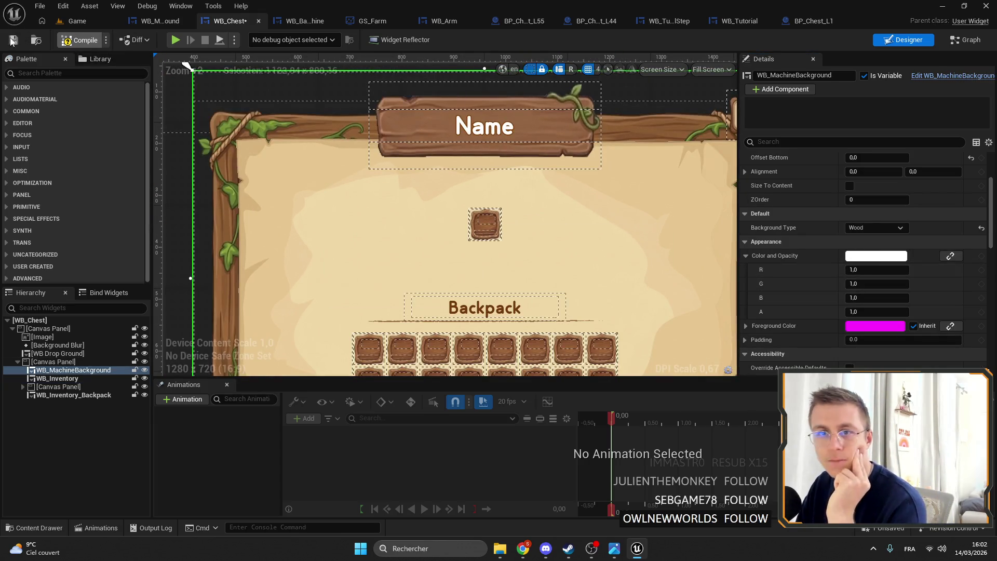
left_click(89, 22)
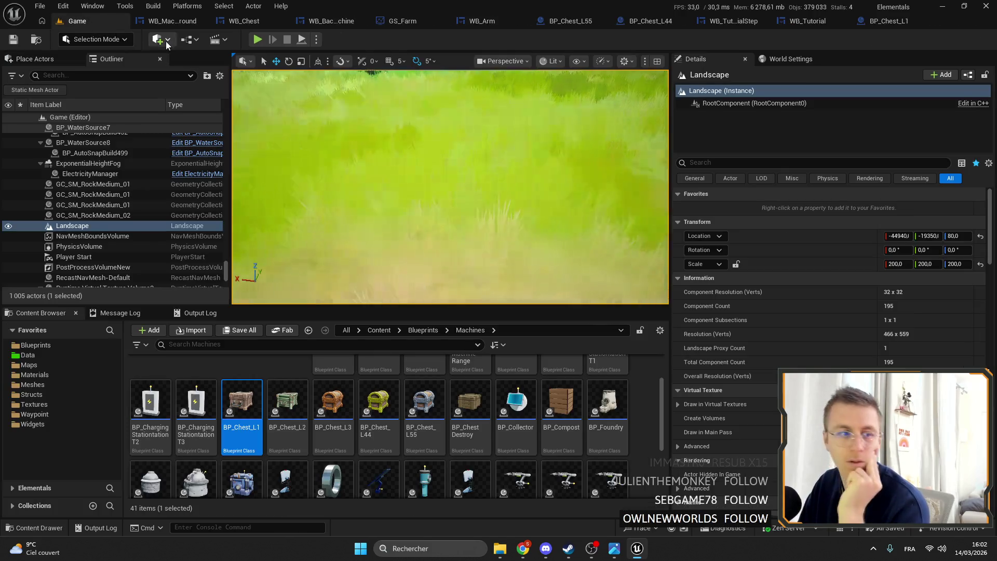
- Play-test and open and close the Wood chest's inventory window twice
left_click(258, 40)
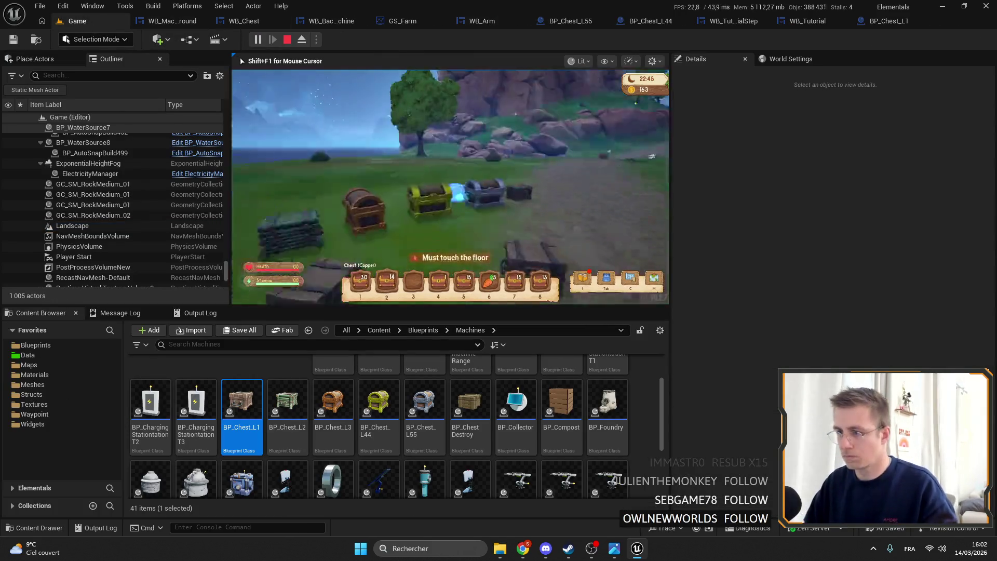
key("f")
key("Escape")
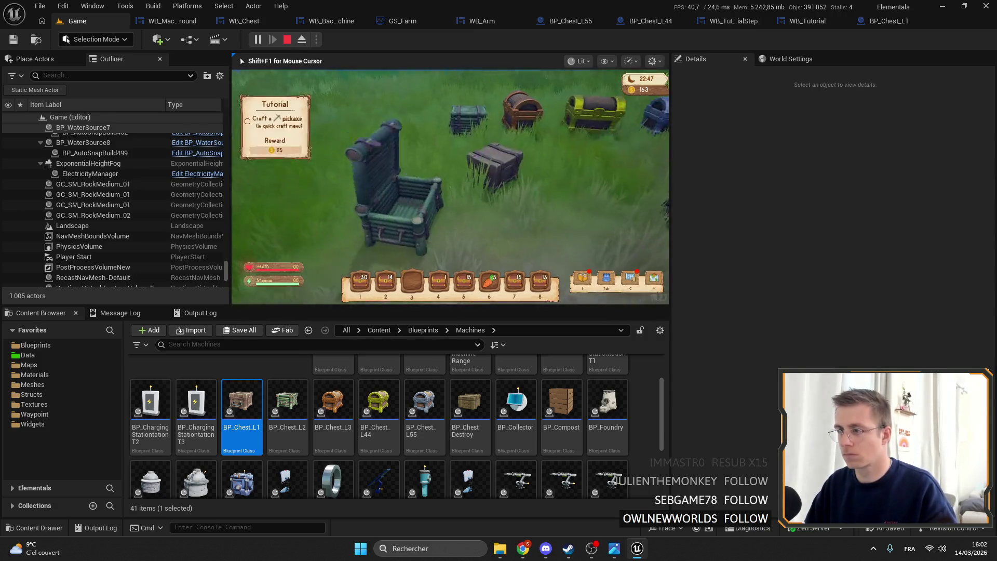
key("f")
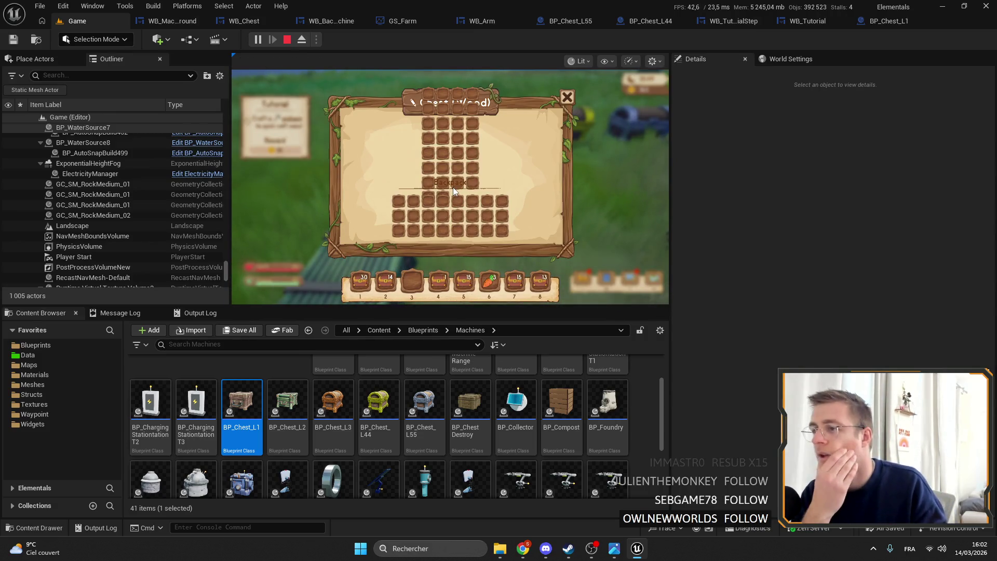
key("Escape")
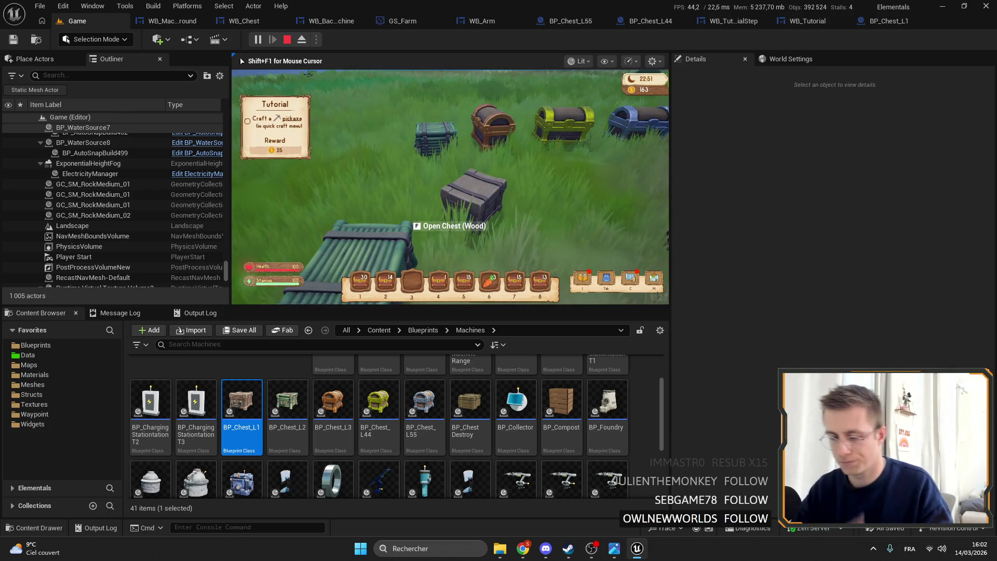
- Eject with F8, select the wooden chest, and inspect its InventoryComponent's Inventory array entries
key("F8")
left_click(499, 216)
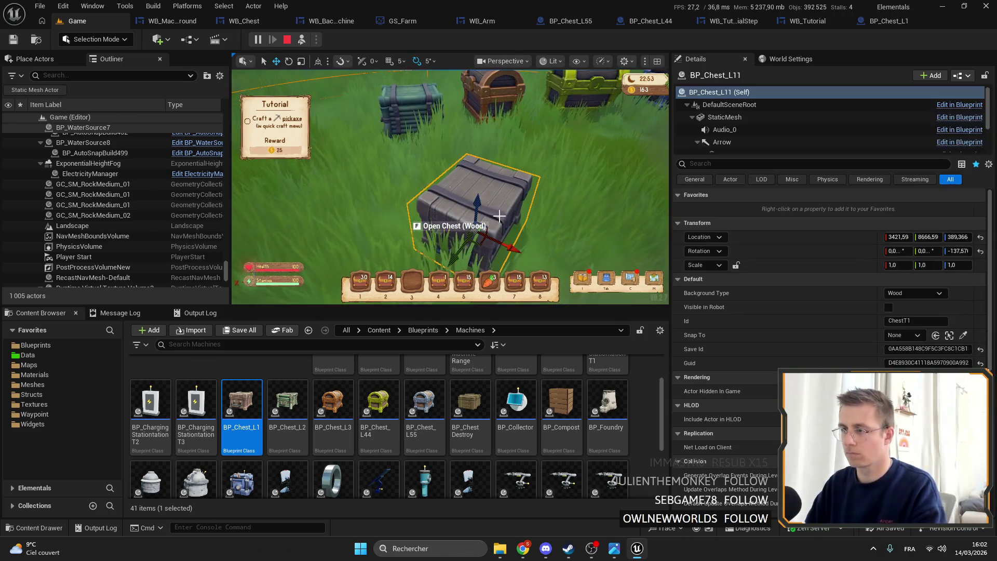
scroll(795, 146, "down", 5)
left_click(784, 146)
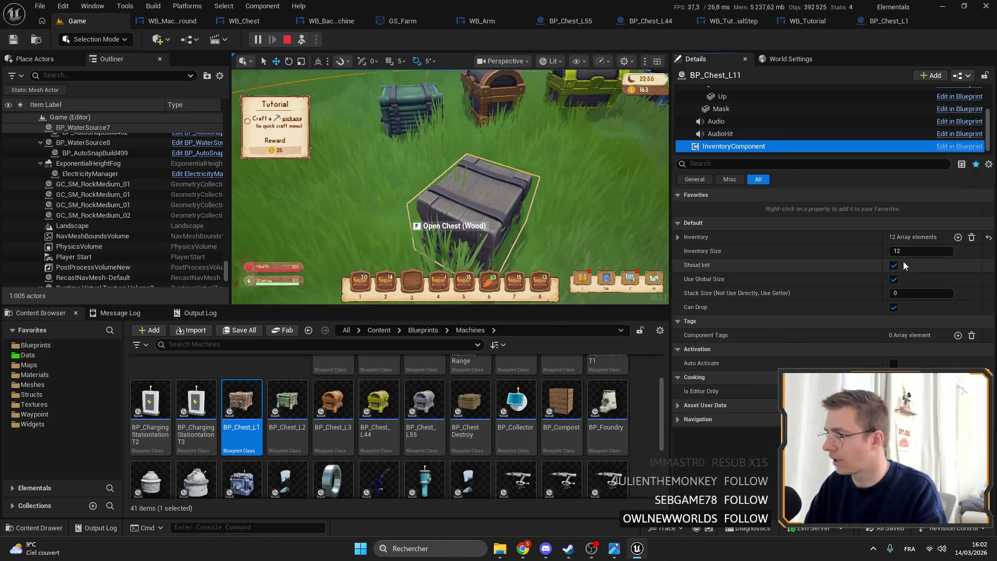
left_click(679, 236)
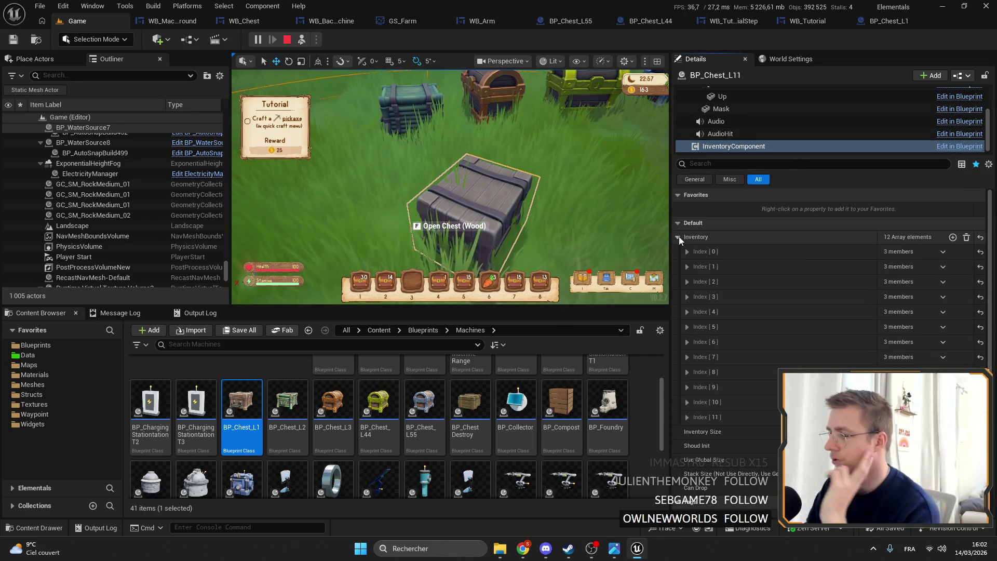
left_click(678, 237)
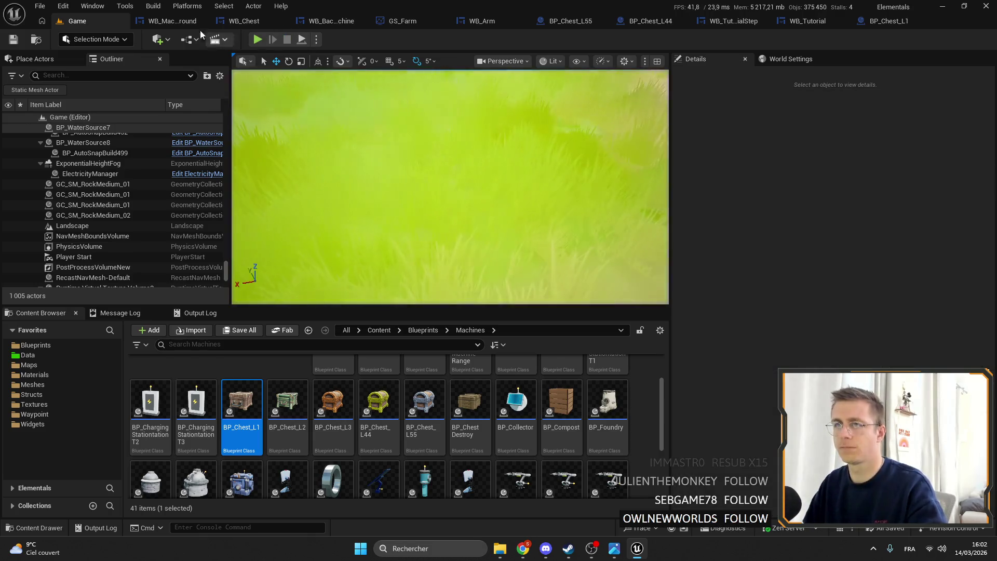
left_click(320, 21)
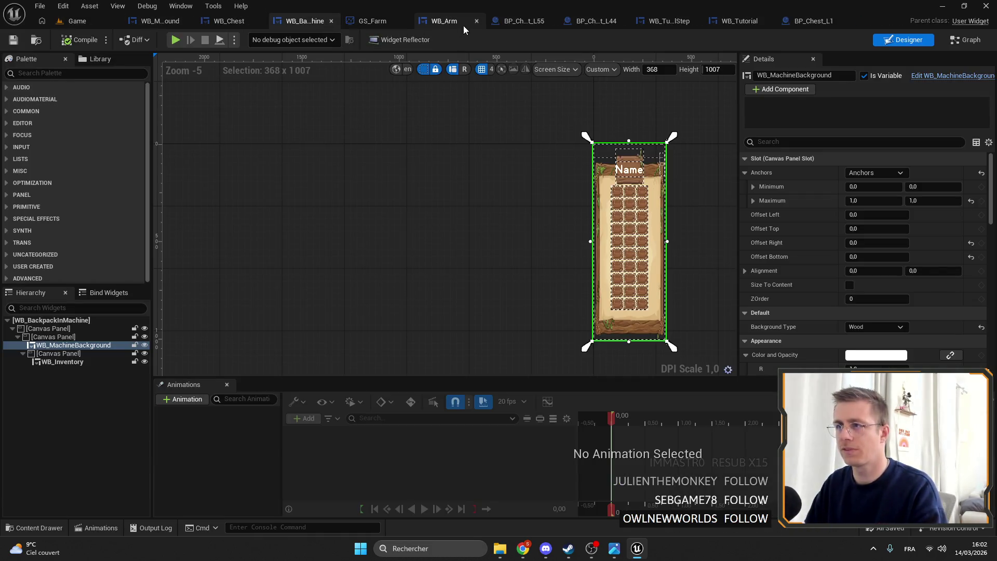
- Add a WB_Inventory_Backpack getter in WB_Chest's graph, compile and save, then start a play-test
left_click(823, 22)
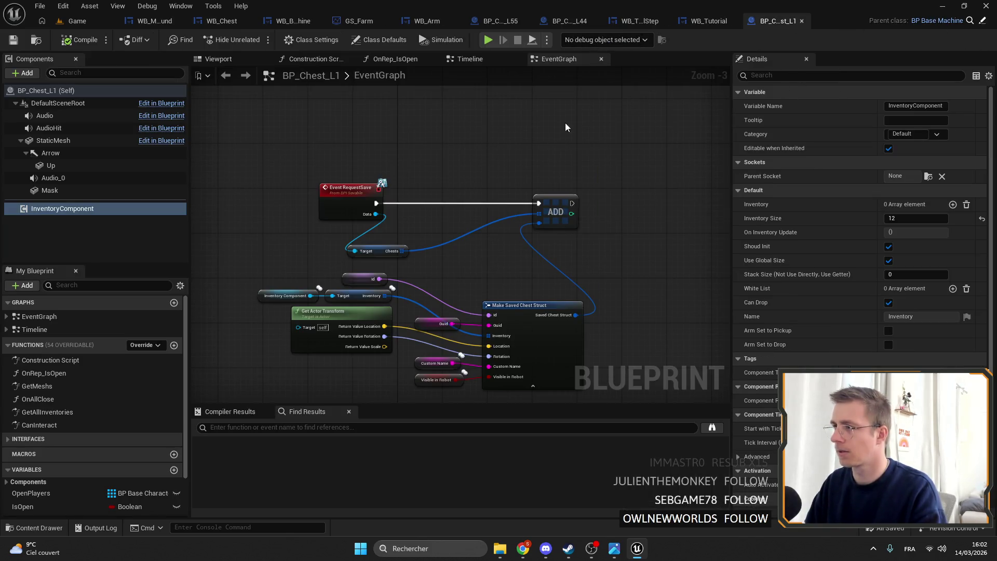
left_click(222, 21)
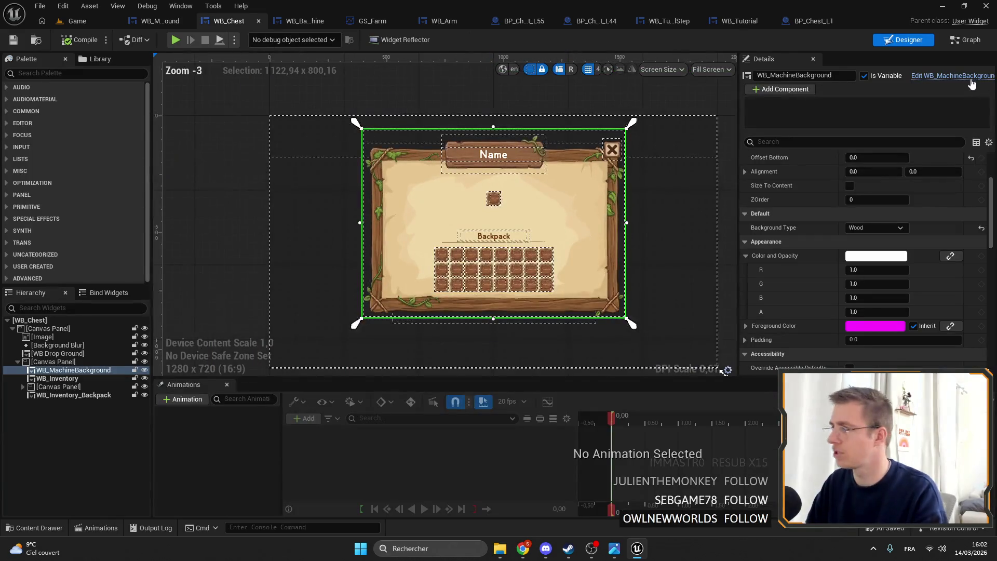
double_click(406, 154)
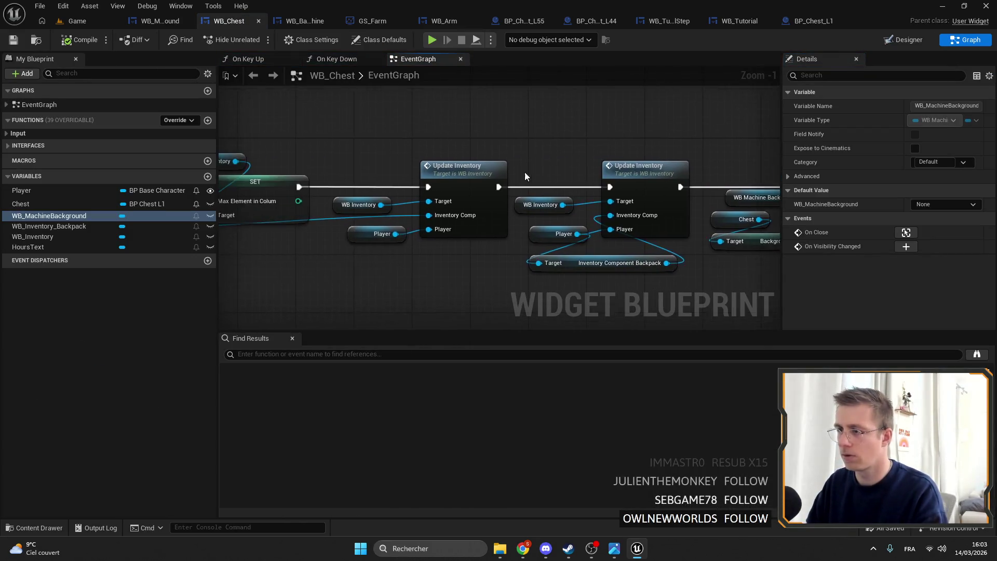
mouse_move(47, 227)
left_mouse_down()
mouse_move(648, 218)
mouse_move(543, 215)
left_mouse_up()
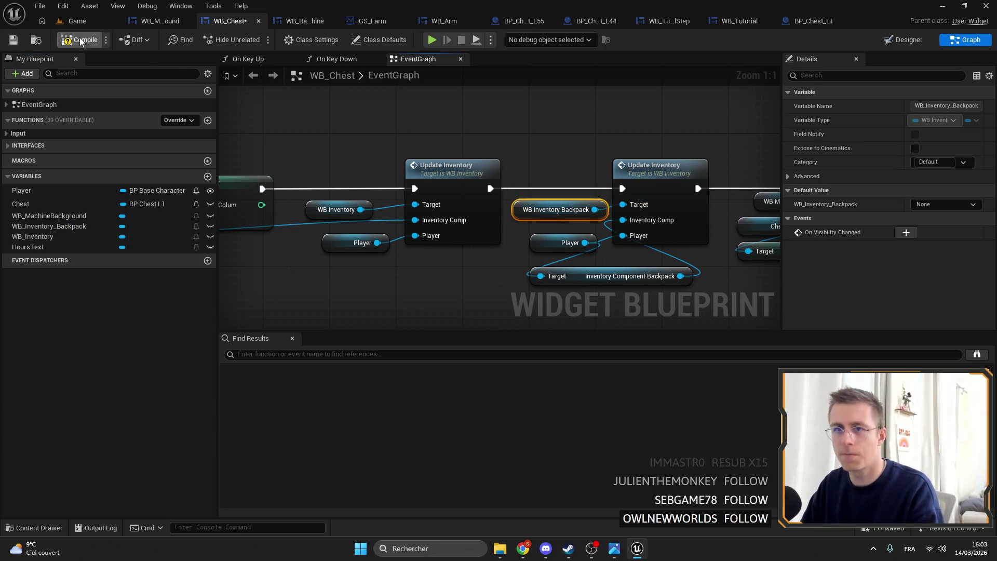
left_click(13, 40)
left_click(77, 20)
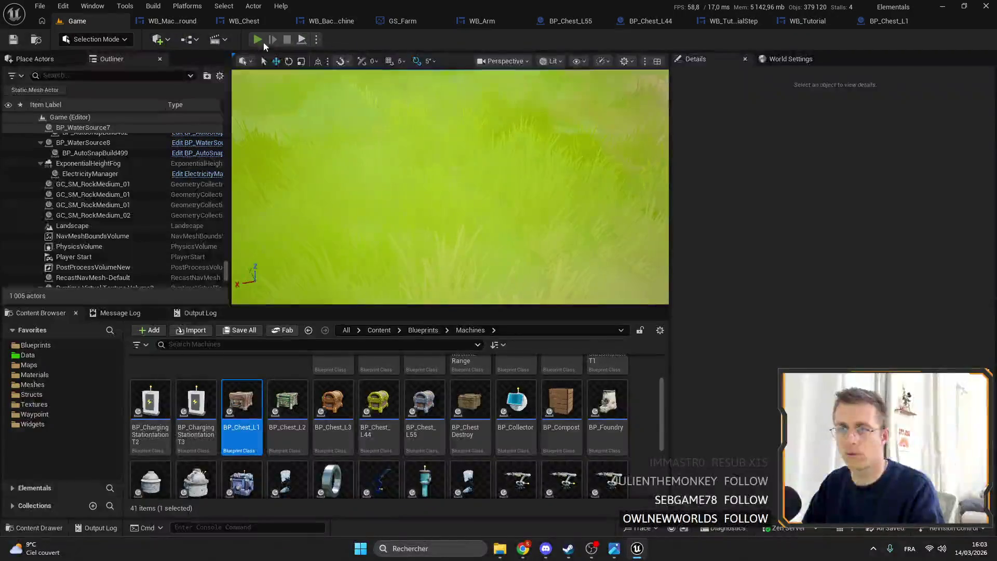
key("alt+p")
- Open the wooden chest twice with E in fullscreen to check both grids, then stop playing
key("F11")
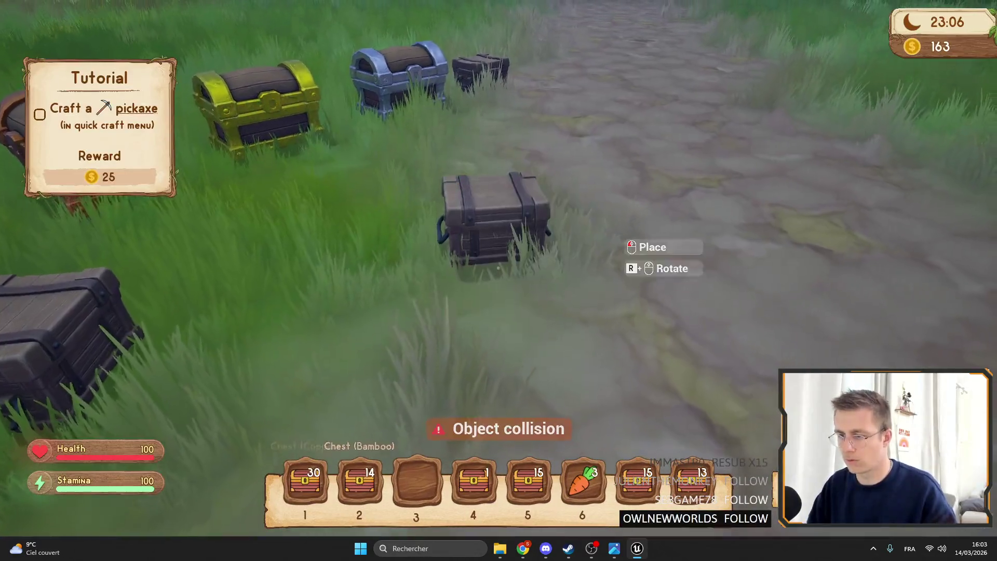
key("e")
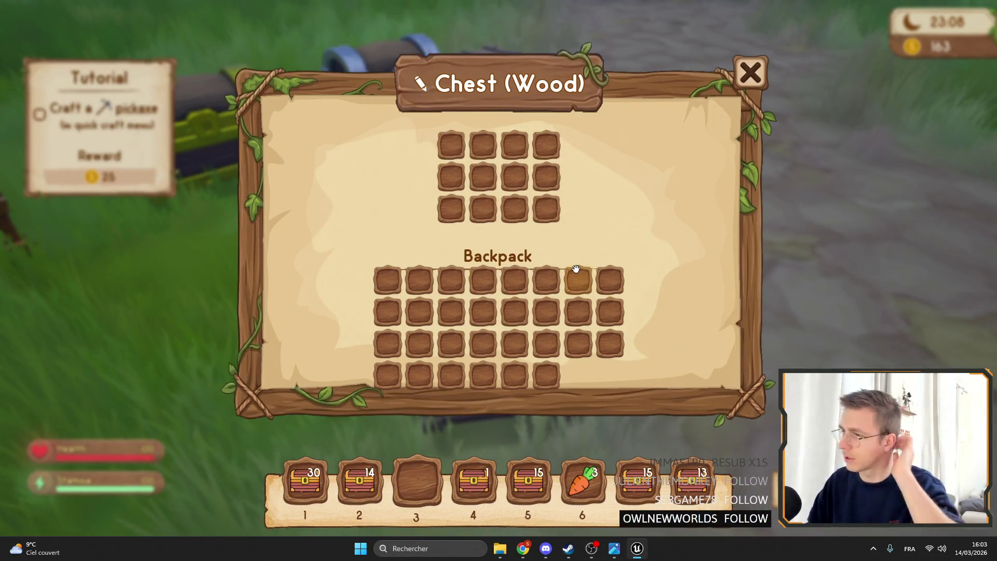
key("e")
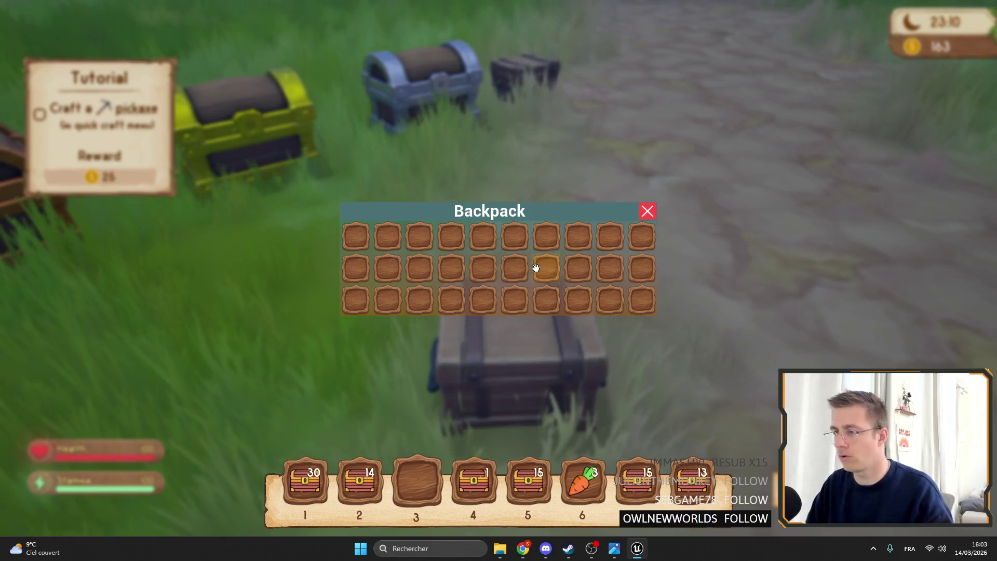
key("e")
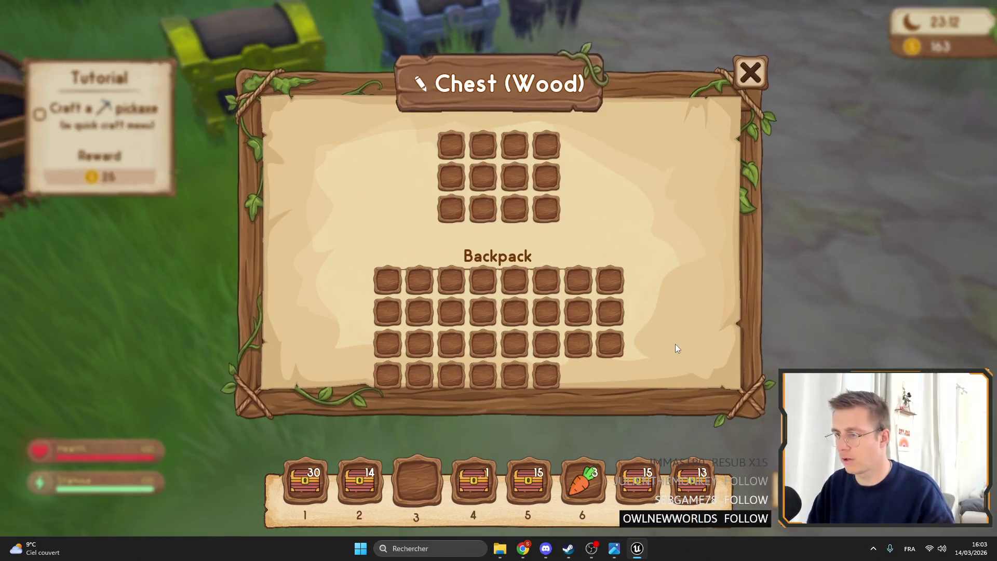
key("e")
key("F11")
key("Escape")
left_click(163, 23)
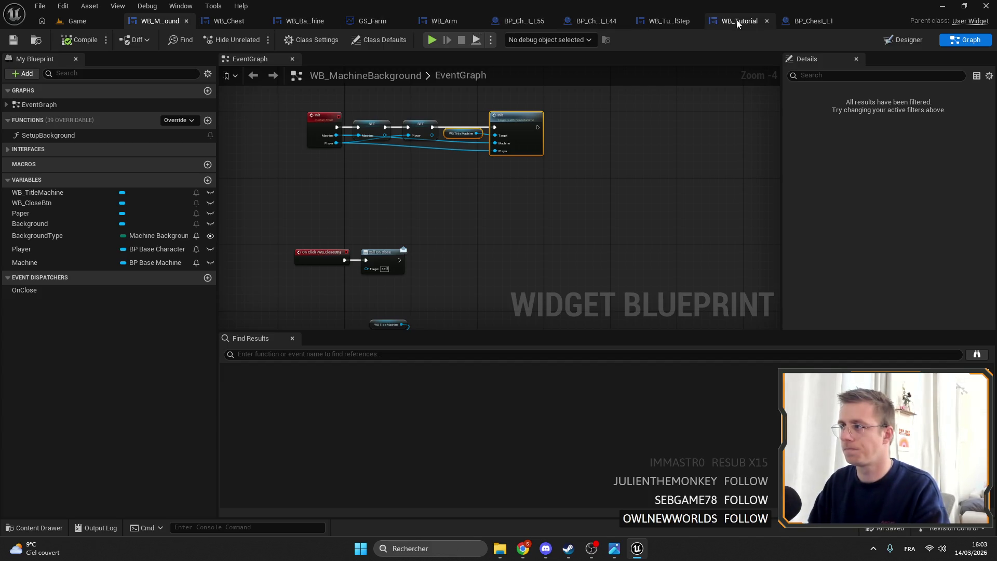
- Shift the WB Inventory and SET nodes left and select both Update Inventory nodes in WB_Chest
left_click(238, 21)
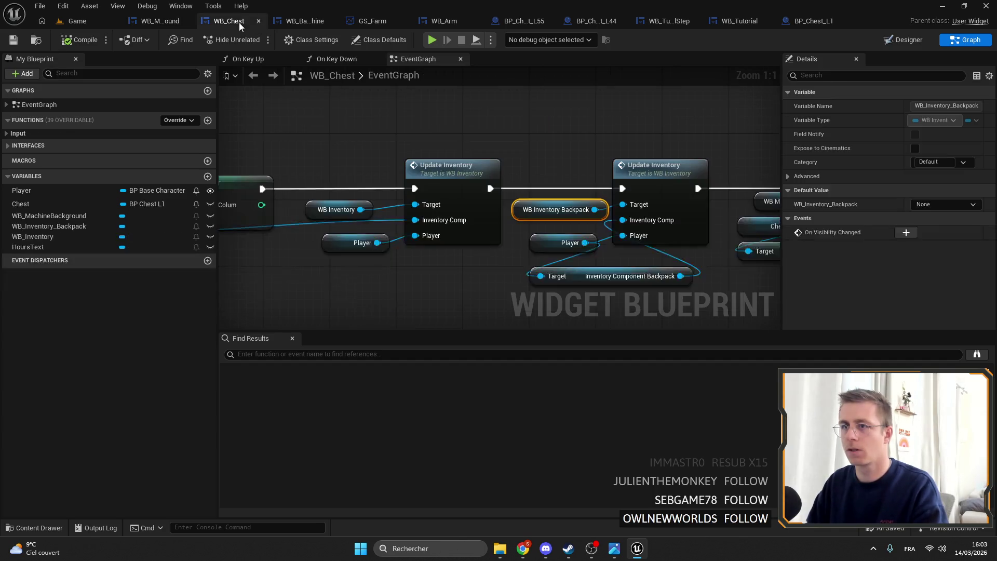
scroll(460, 155, "down", 3)
scroll(563, 143, "up", 3)
left_click_drag(563, 143, 497, 151)
left_click(541, 103)
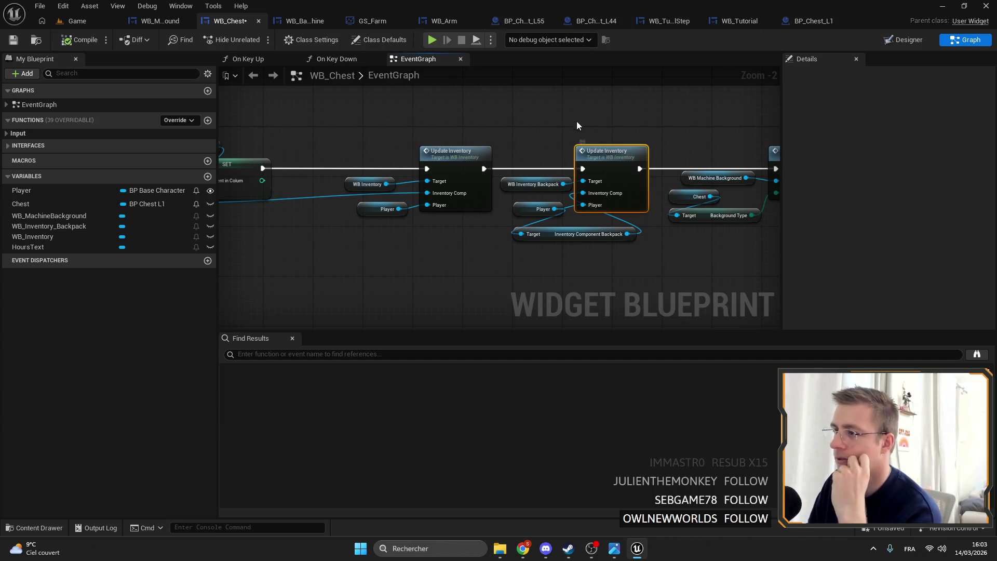
left_click_drag(565, 120, 600, 267)
scroll(618, 182, "down", 3)
scroll(644, 229, "up", 4)
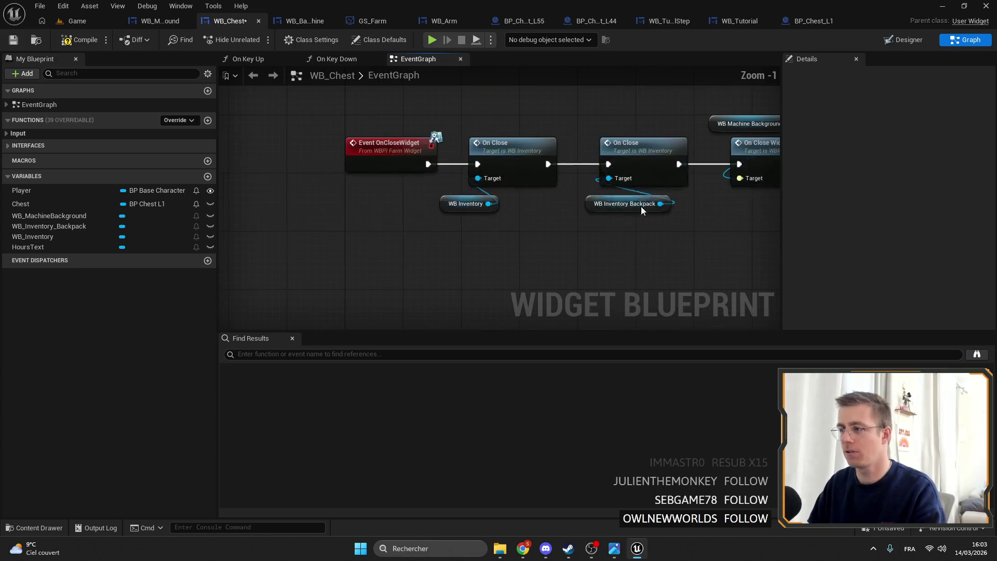
left_click(903, 39)
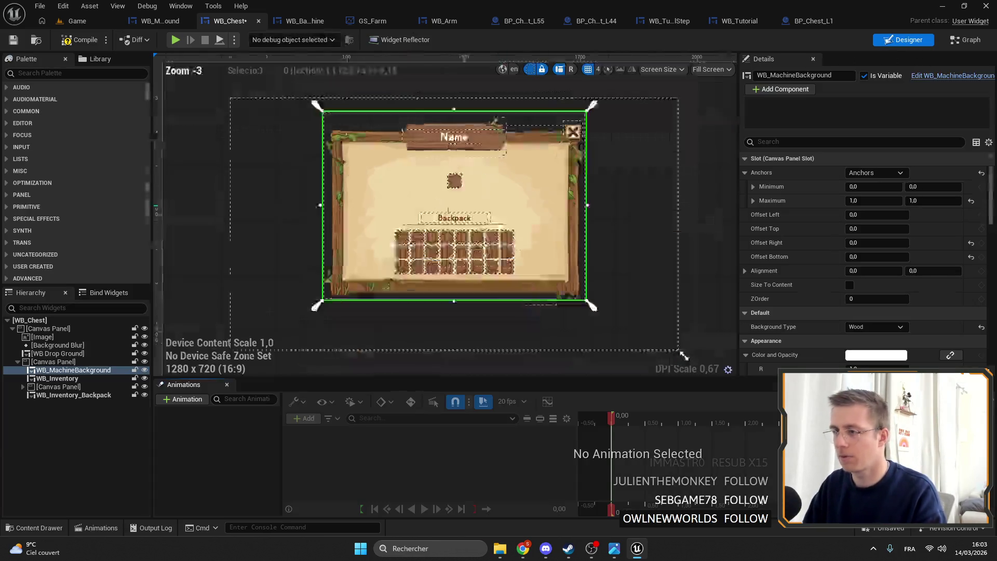
- Search the Palette for 'BACKPAC' and add a WB Backpack in Machine widget to the hierarchy
left_click(62, 394)
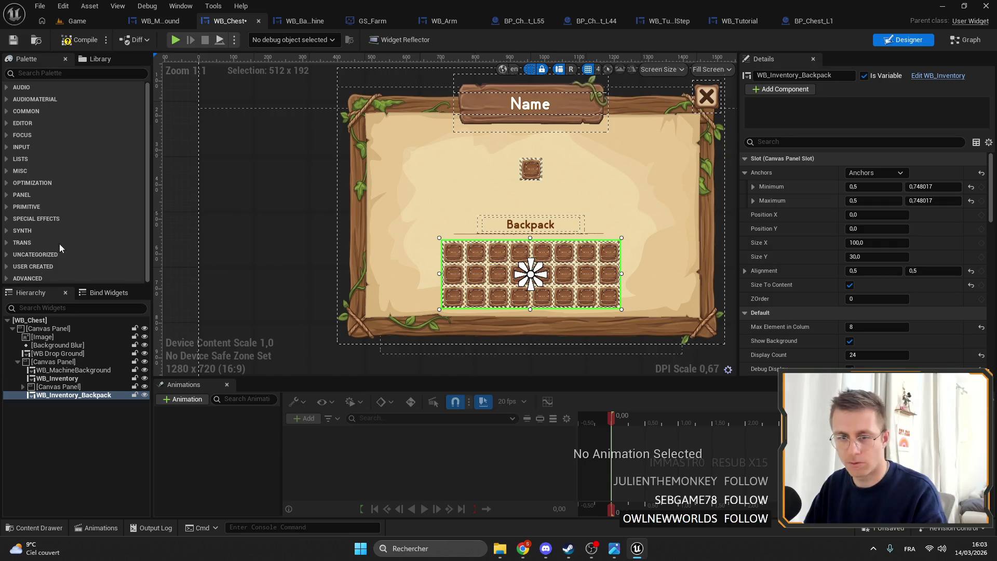
type("BACK")
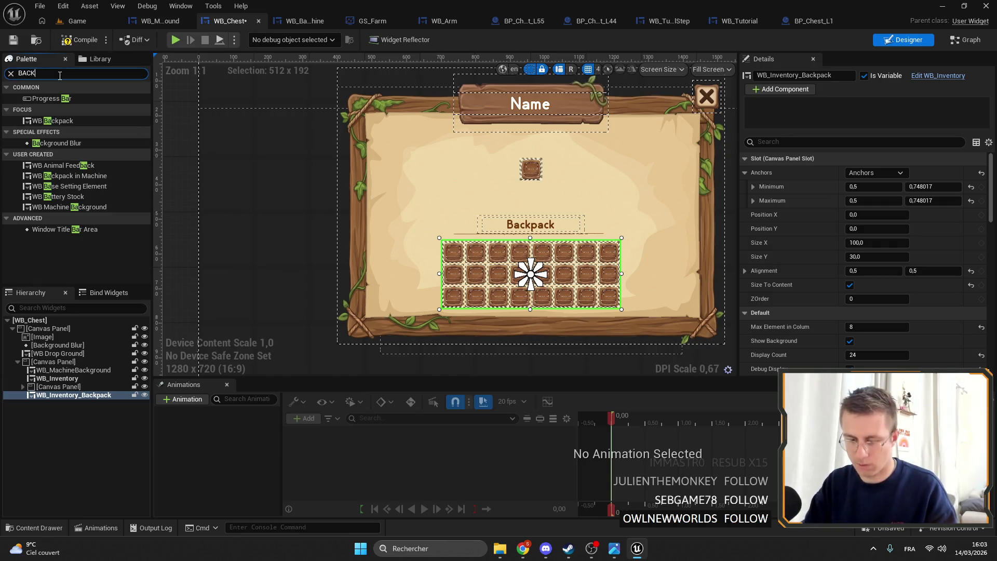
type("PAC")
mouse_move(66, 124)
left_mouse_down()
mouse_move(52, 366)
mouse_move(47, 386)
mouse_move(24, 397)
mouse_move(56, 387)
mouse_move(62, 400)
left_mouse_up()
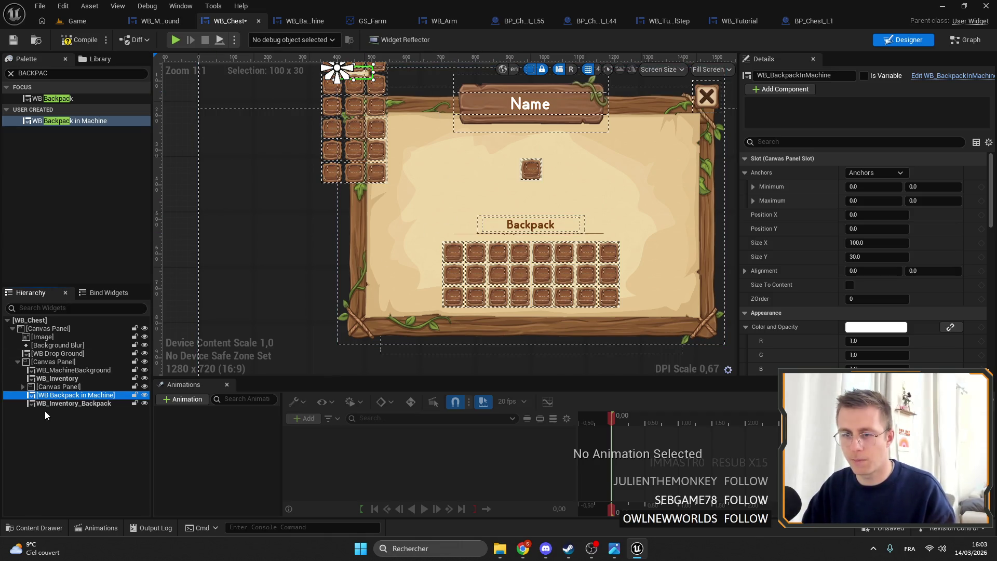
- Copy the old backpack grid's slot properties onto the new WB Backpack in Machine widget and save
left_click(43, 404)
right_click(825, 168)
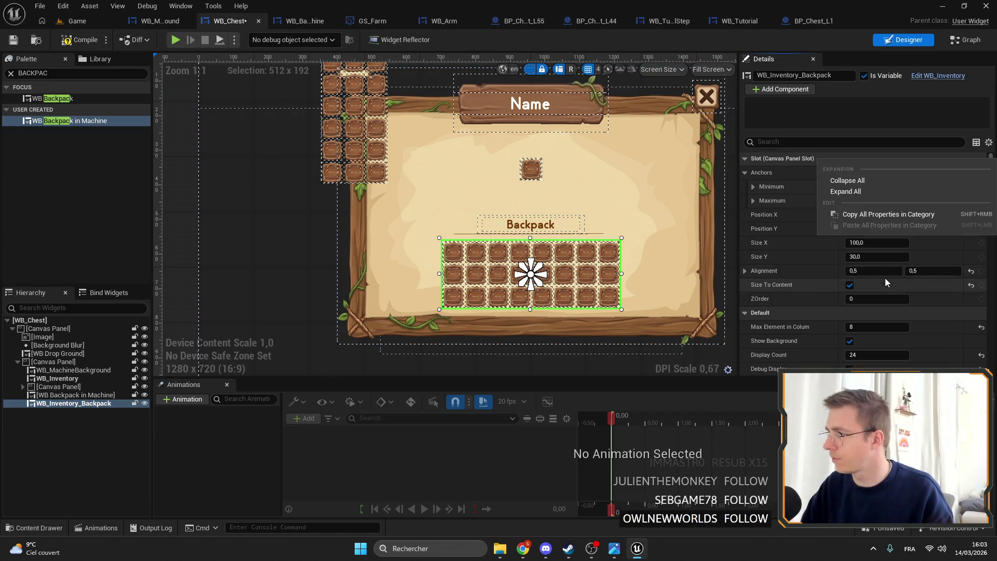
left_click(864, 216)
left_click(348, 99)
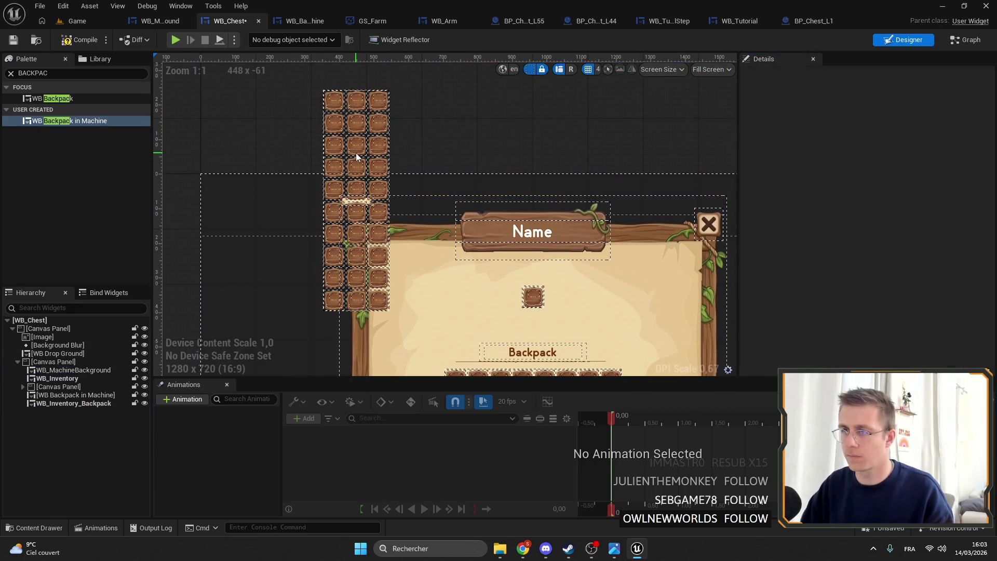
left_click(73, 377)
left_click(73, 369)
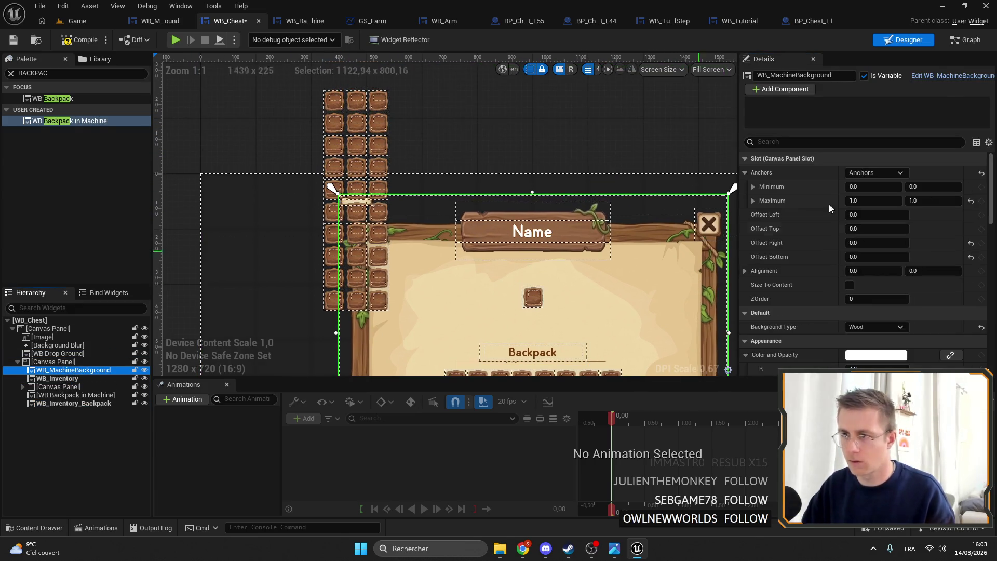
left_click(73, 395)
right_click(821, 161)
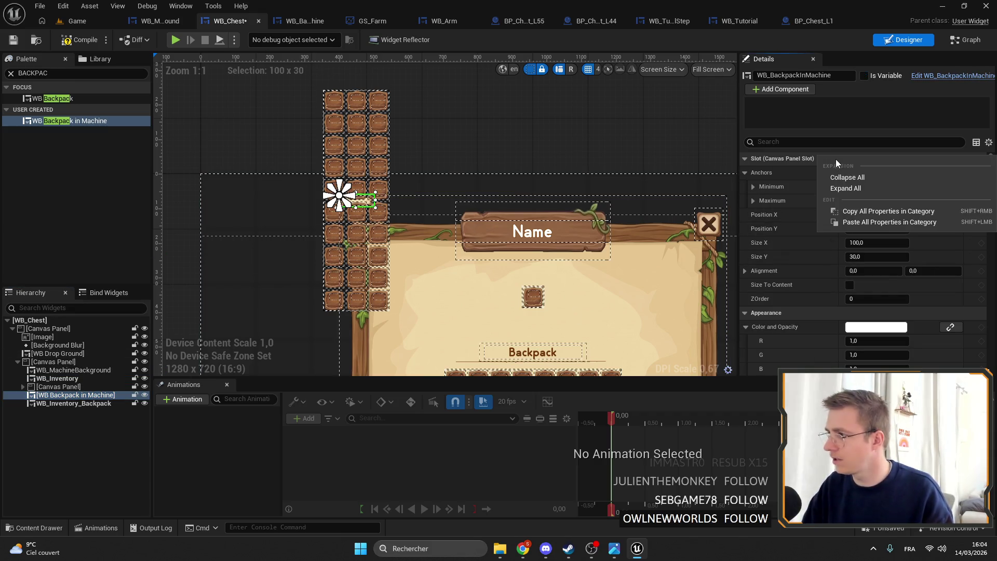
left_click(861, 222)
key("ctrl+s")
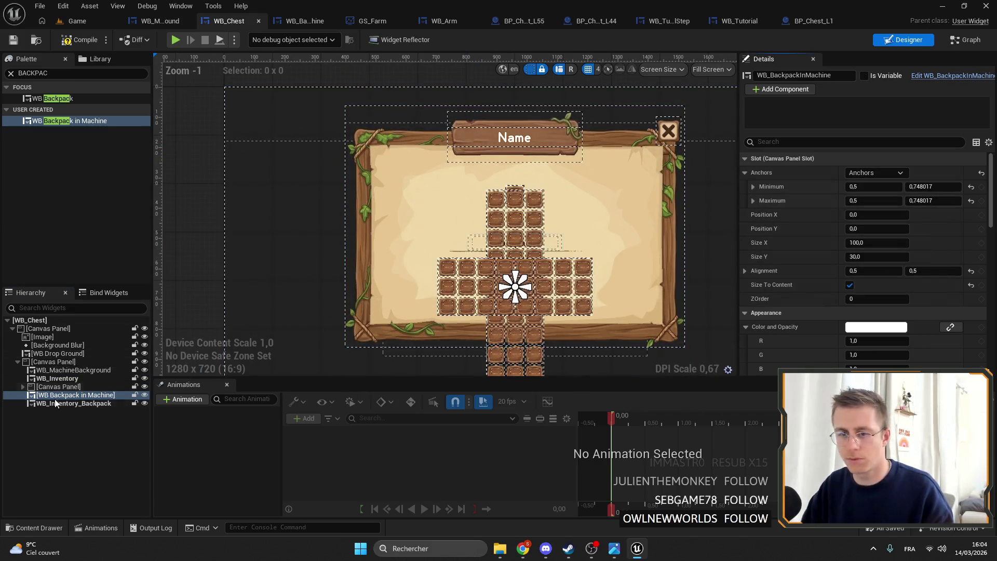
- Delete the old WB_Inventory_Backpack grid and mark WB_BackpackInMachine as a variable
left_click(56, 404)
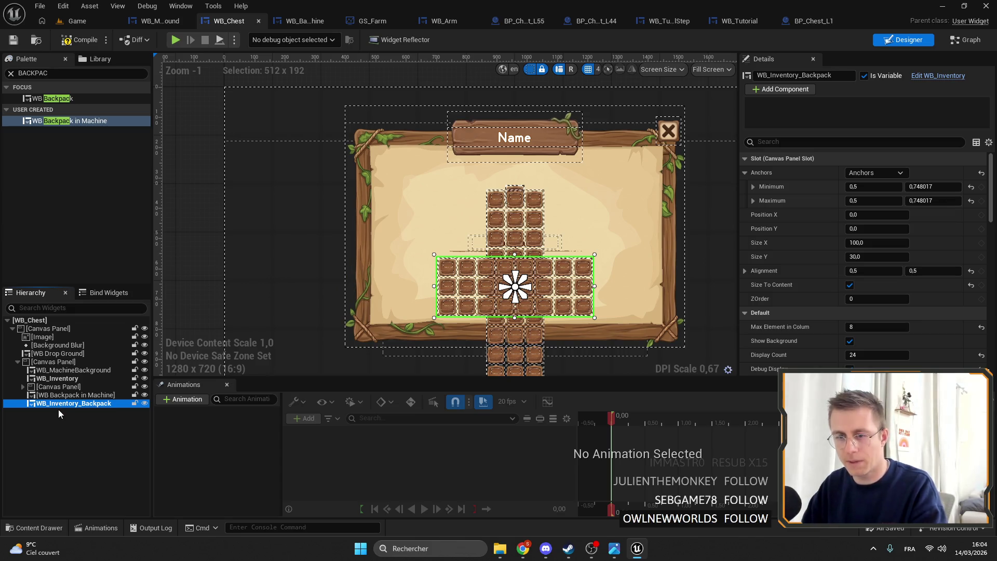
key("Delete")
left_click(108, 396)
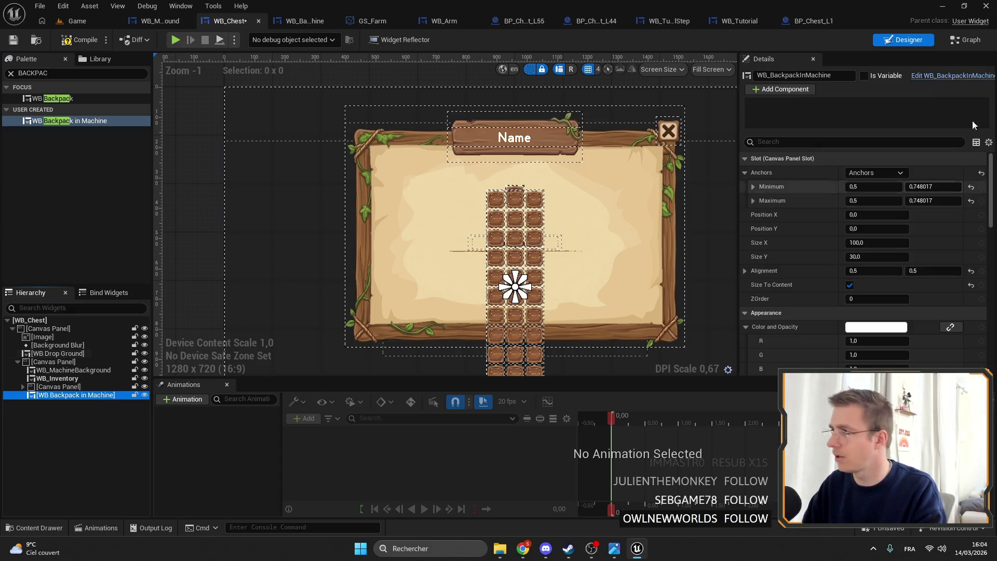
left_click(863, 76)
scroll(497, 253, "down", 1)
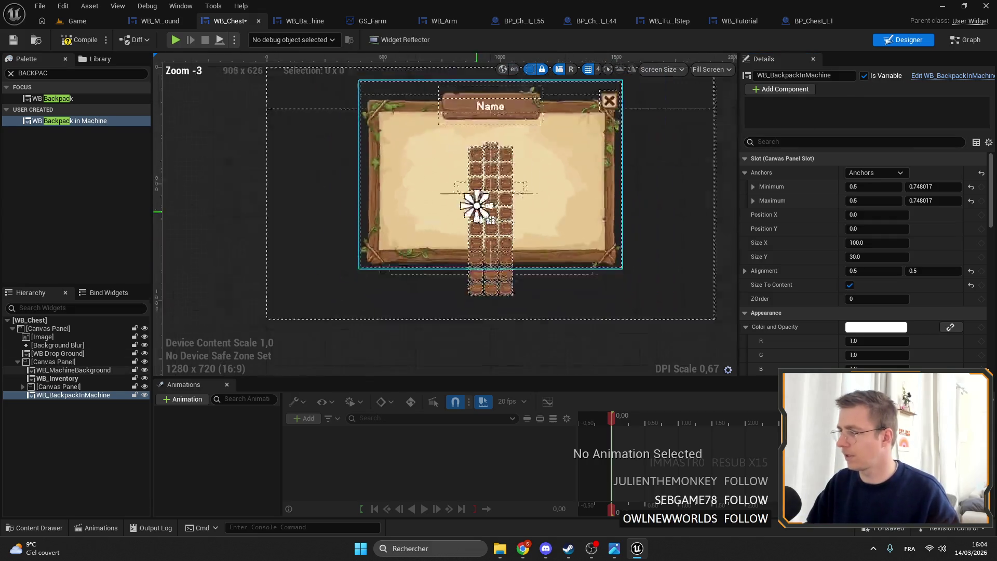
scroll(497, 253, "up", 3)
left_click(939, 76)
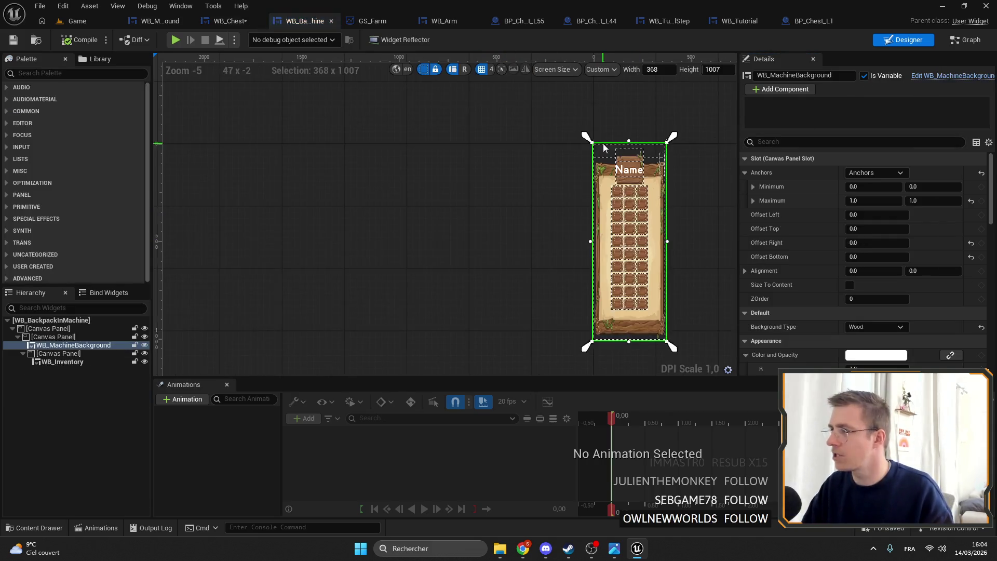
- Make the preview wider and shorter, then delete WB_MachineBackground from WB_BackpackInMachine
left_click(562, 282)
mouse_move(563, 282)
left_mouse_down()
mouse_move(658, 178)
mouse_move(655, 189)
left_mouse_up()
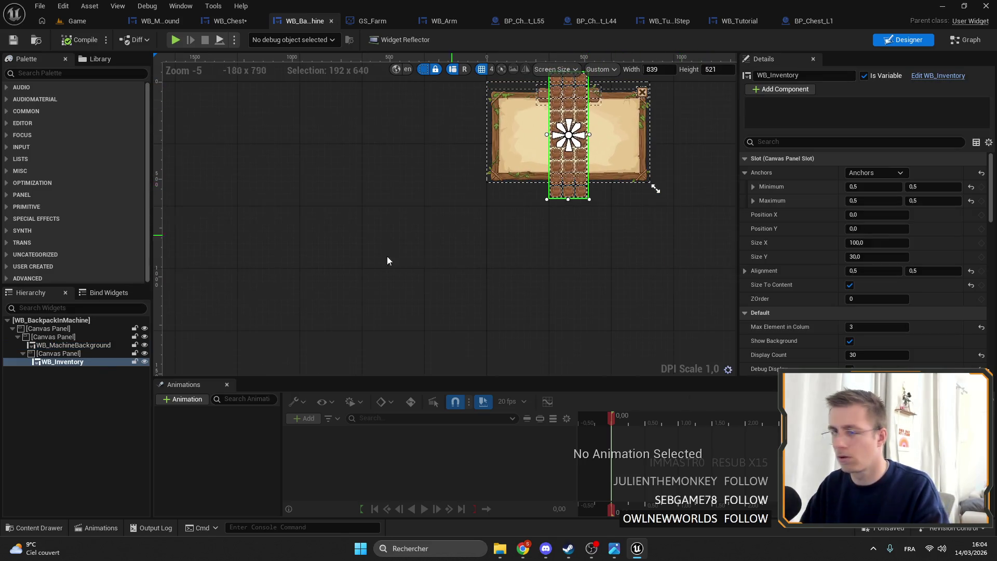
left_click(91, 345)
key("Delete")
left_click(583, 297)
- Put WB_Inventory directly under the root Canvas, remove leftover panels, and set Max Element in Colum to 10
left_click(56, 353)
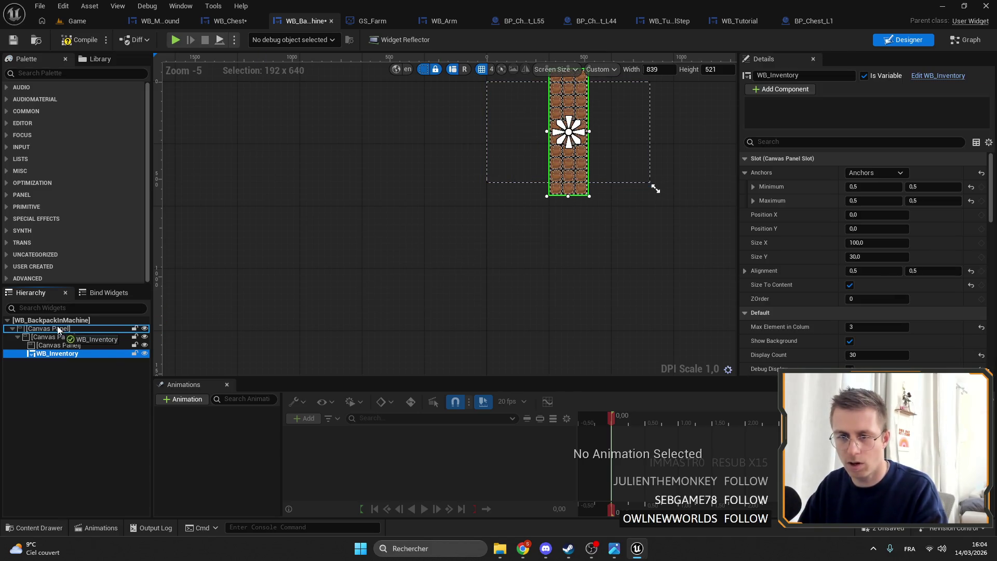
left_click_drag(58, 329, 58, 329)
key("Delete")
left_click(51, 337)
scroll(467, 234, "up", 3)
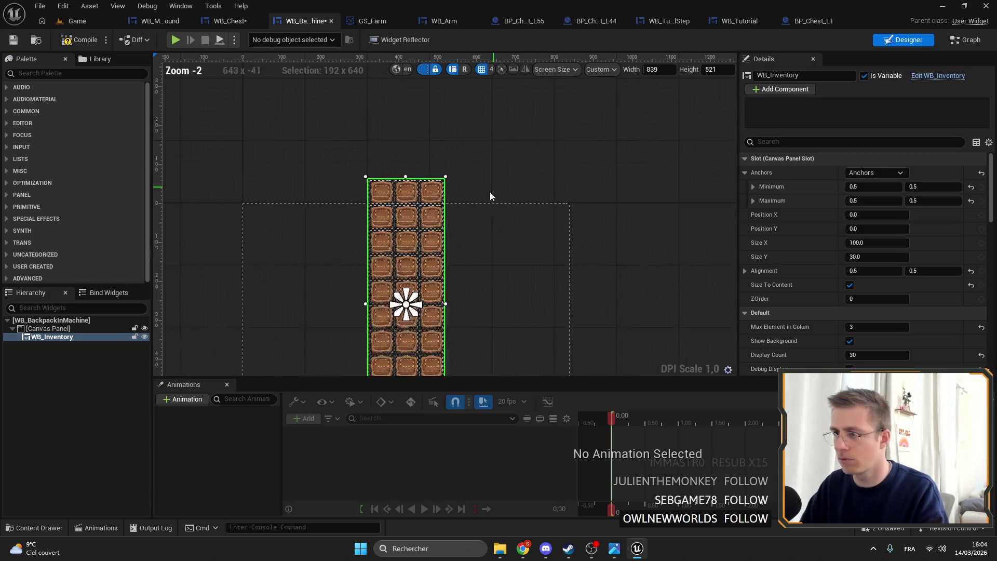
scroll(856, 234, "down", 5)
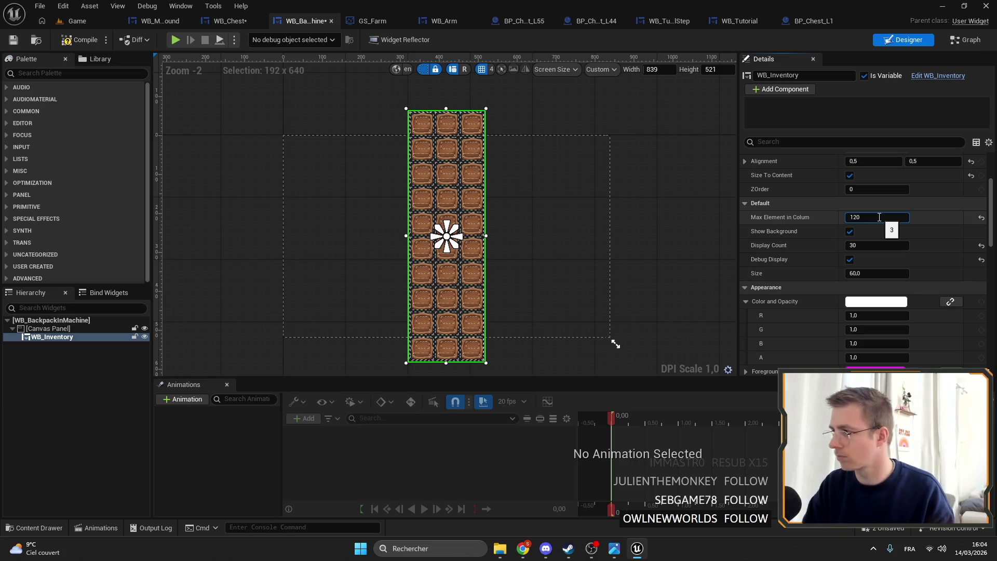
type("0")
key("Return")
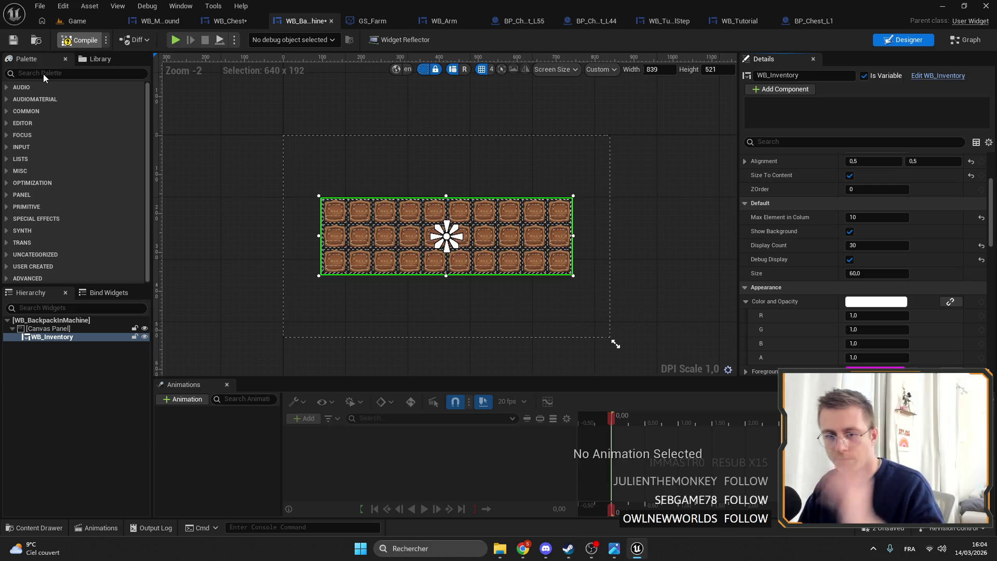
- Shrink the root canvas to fit around the 10-column inventory grid
left_click(400, 151)
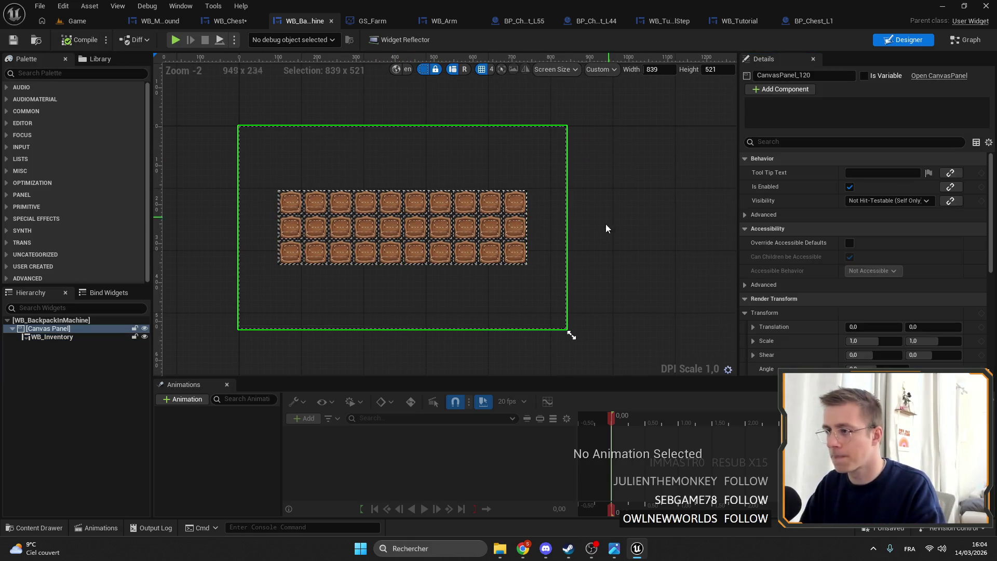
mouse_move(571, 336)
left_mouse_down()
mouse_move(463, 263)
mouse_move(524, 231)
left_mouse_up()
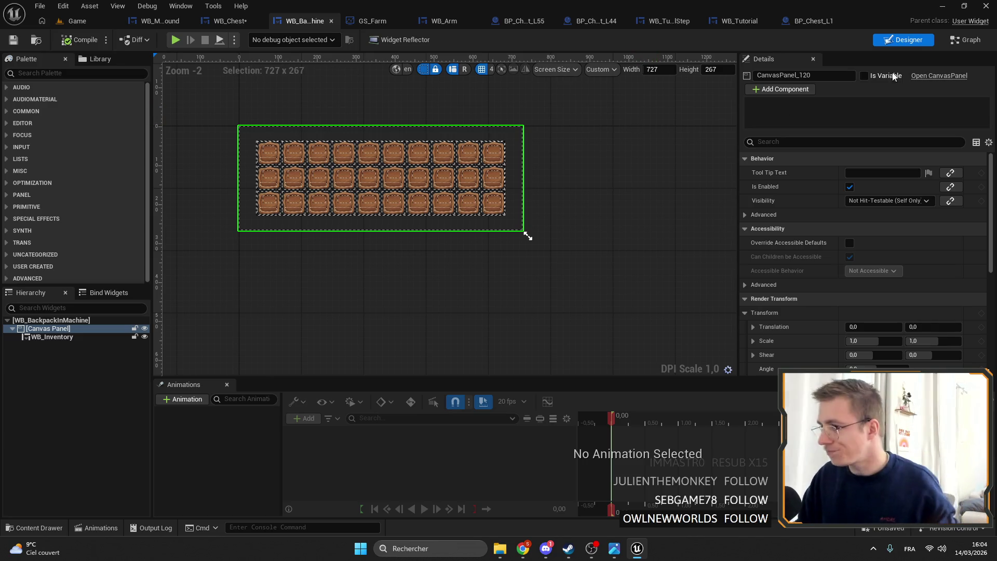
left_click(384, 208)
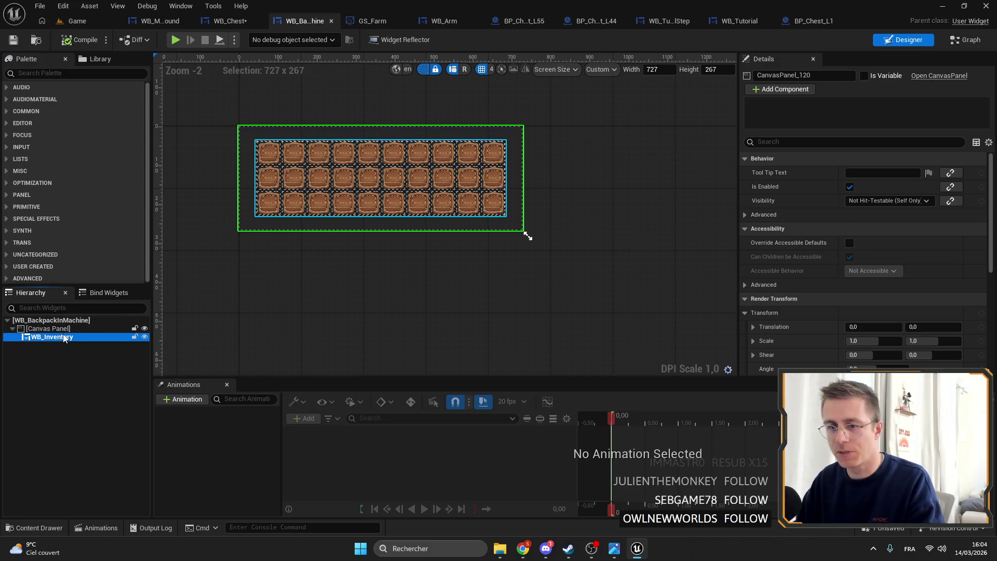
double_click(502, 140)
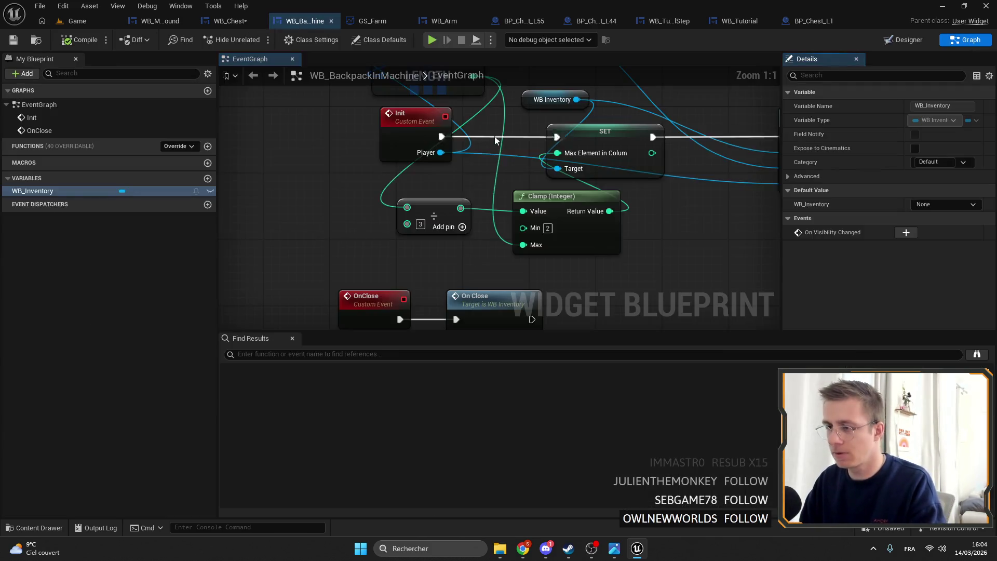
- Check the WB_Chest layout and save the WB_Chest widget
left_click(213, 19)
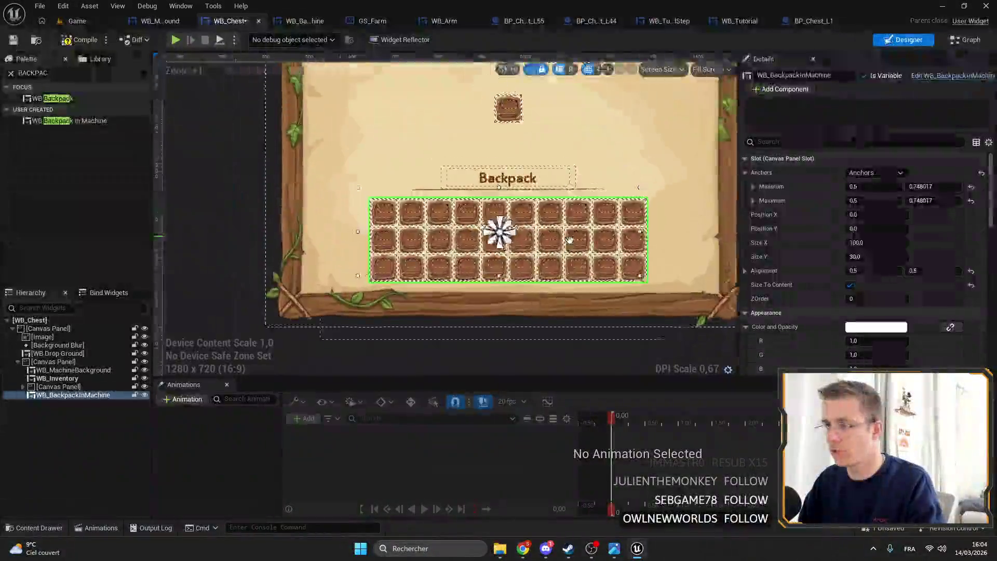
left_click(526, 168)
scroll(526, 168, "down", 2)
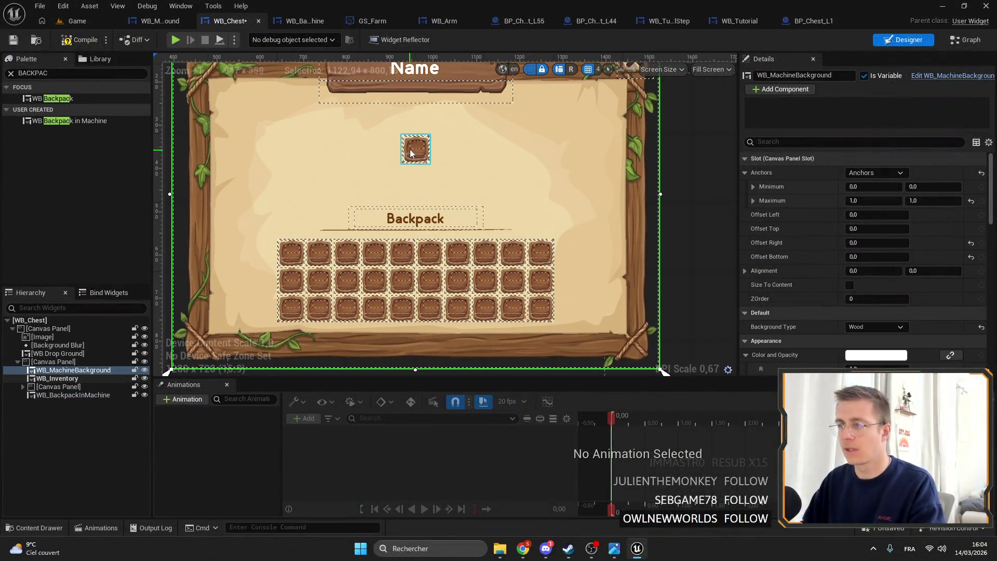
left_click(92, 21)
left_click(269, 21)
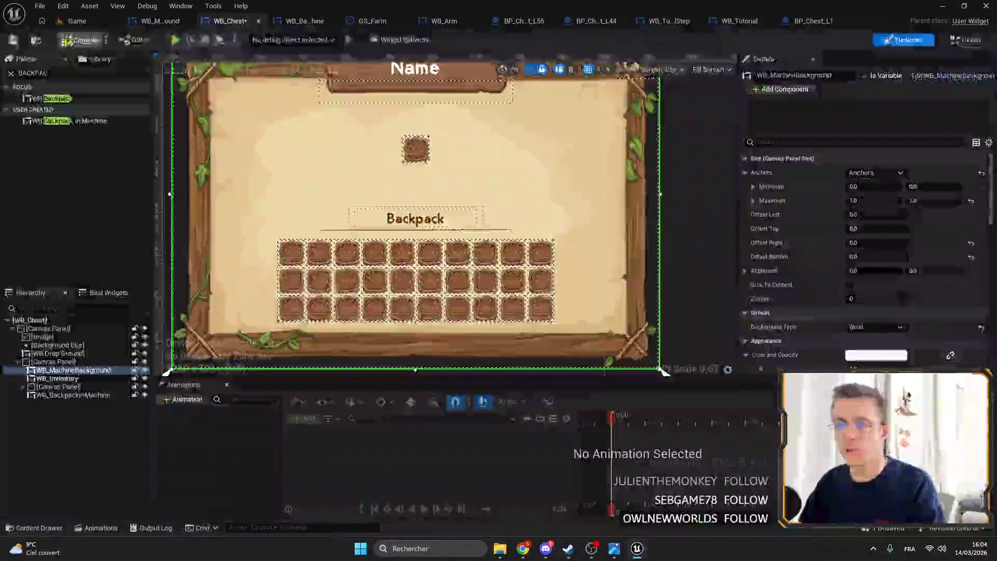
left_click(14, 40)
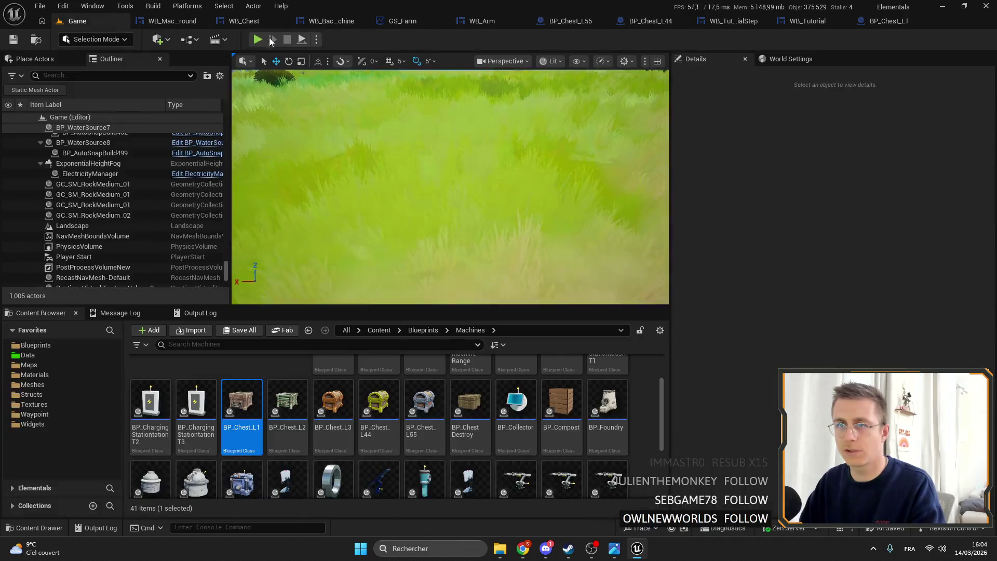
- Start a full-screen play-test and leave chest-placement mode
left_click(257, 40)
key("1")
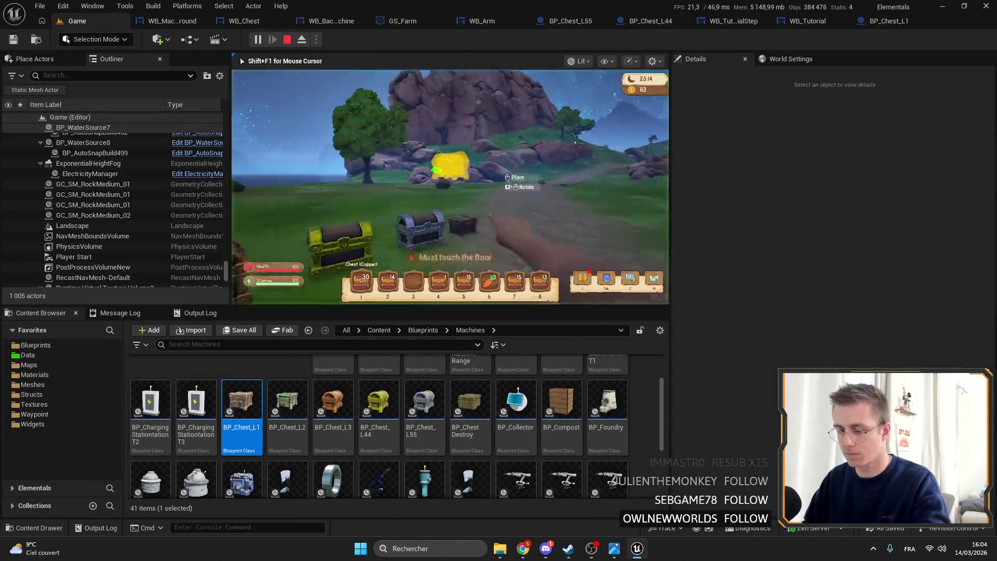
key("F11")
left_click(499, 280)
- Open and close several nearby chests, including the 6-column one, to inspect their layouts
key("e")
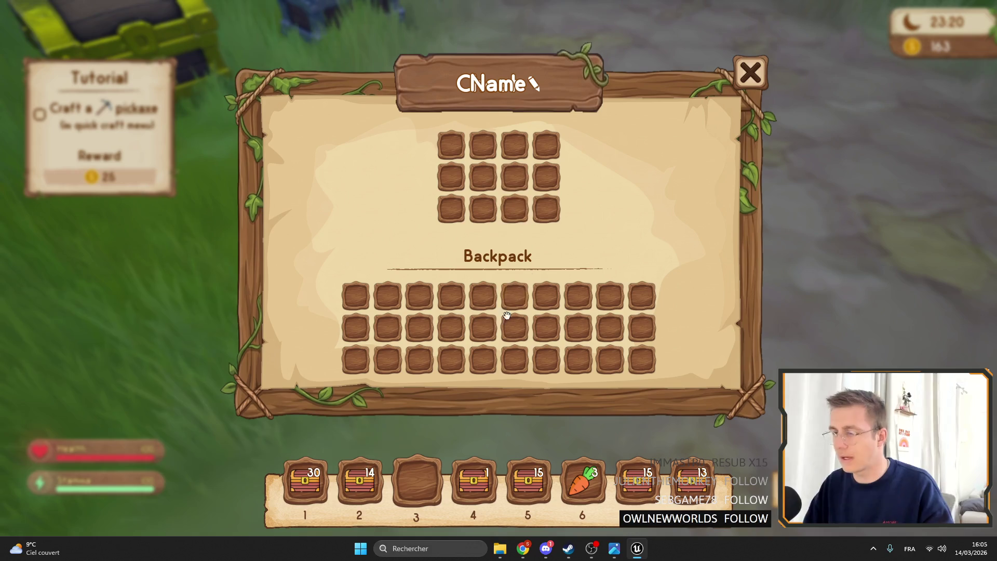
key("Escape")
key("e")
key("Escape")
key("e")
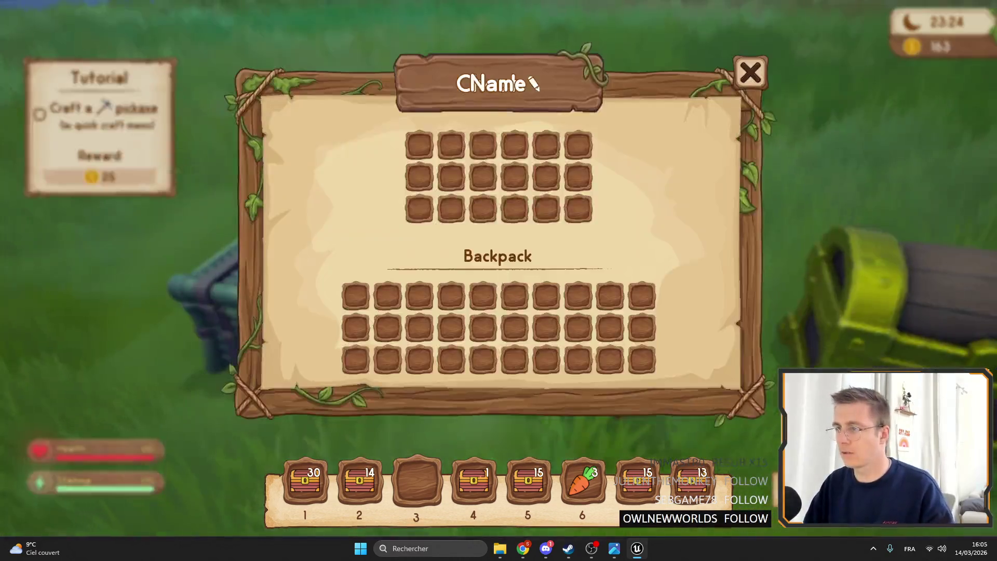
key("Escape")
- Inspect the 8-column wood chest and the 4-column chest, then stop the play session
key("e")
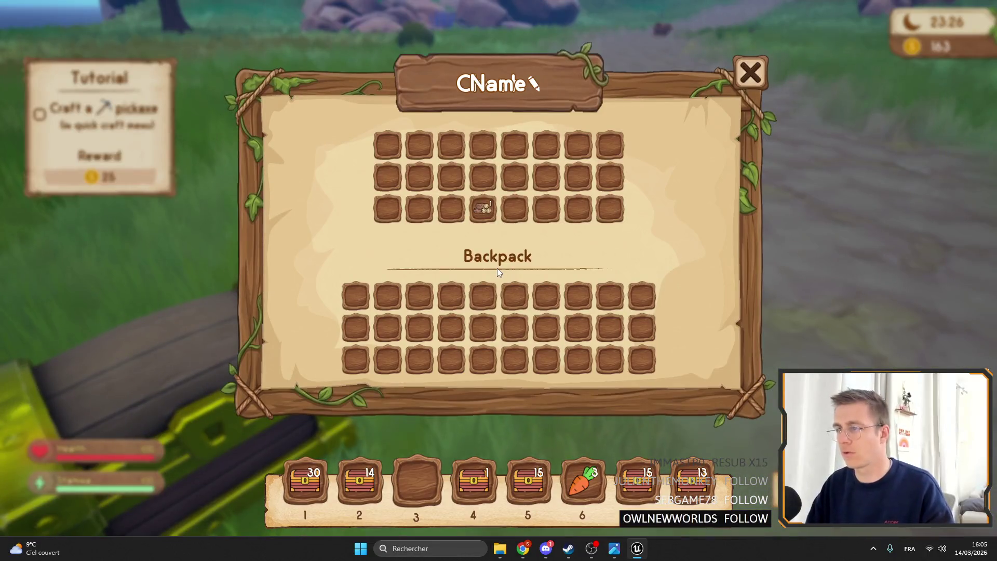
key("Escape")
key("e")
key("Escape")
key("e")
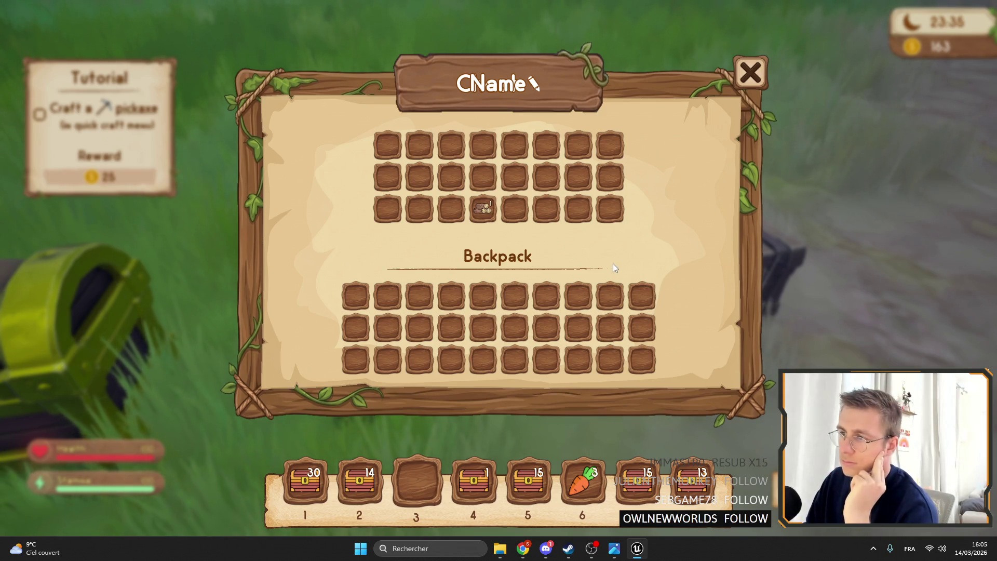
key("Escape")
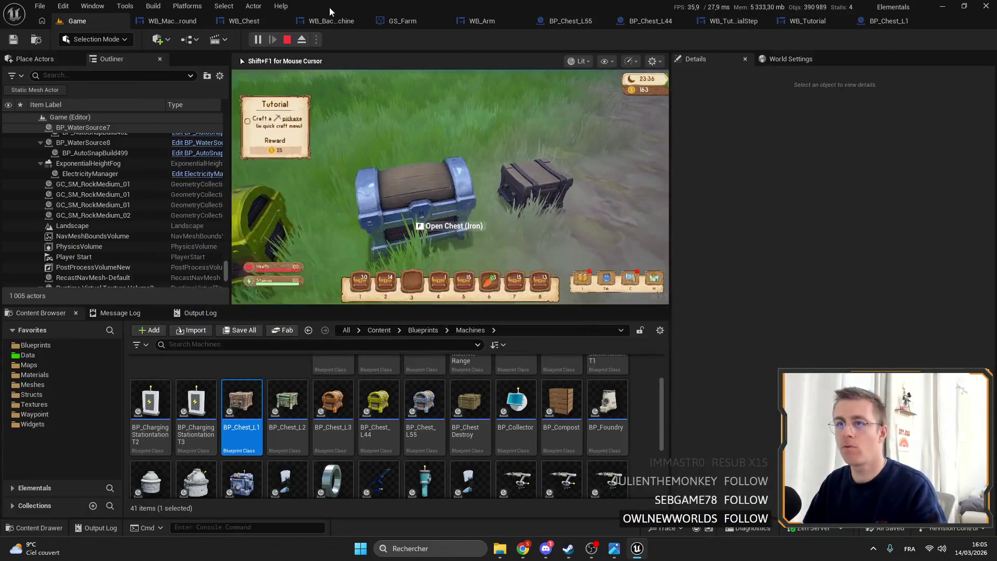
key("Escape")
left_click(571, 21)
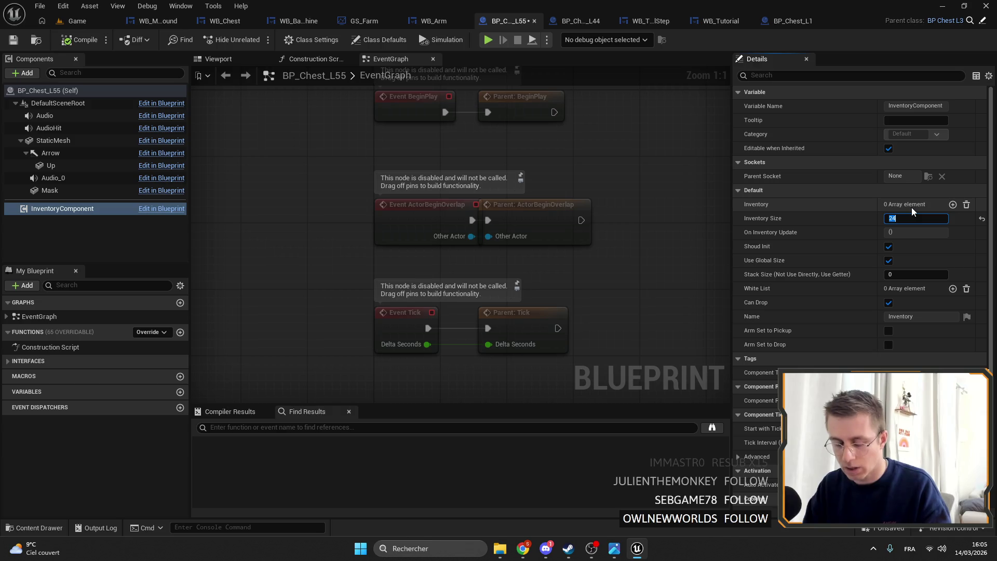
- Enter 33 as BP_Chest_L55's Inventory Size, then return to the Game level
type("33")
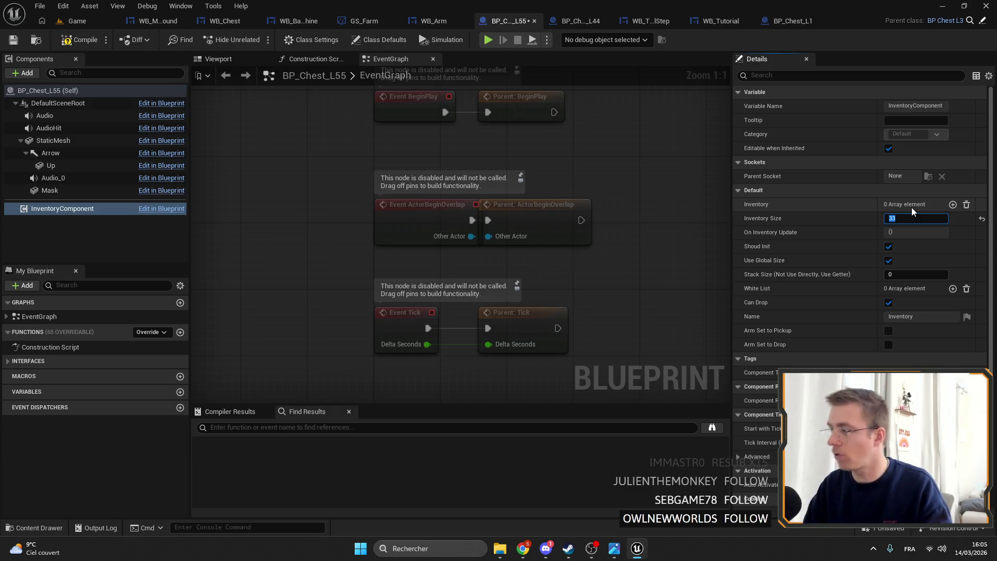
key("Return")
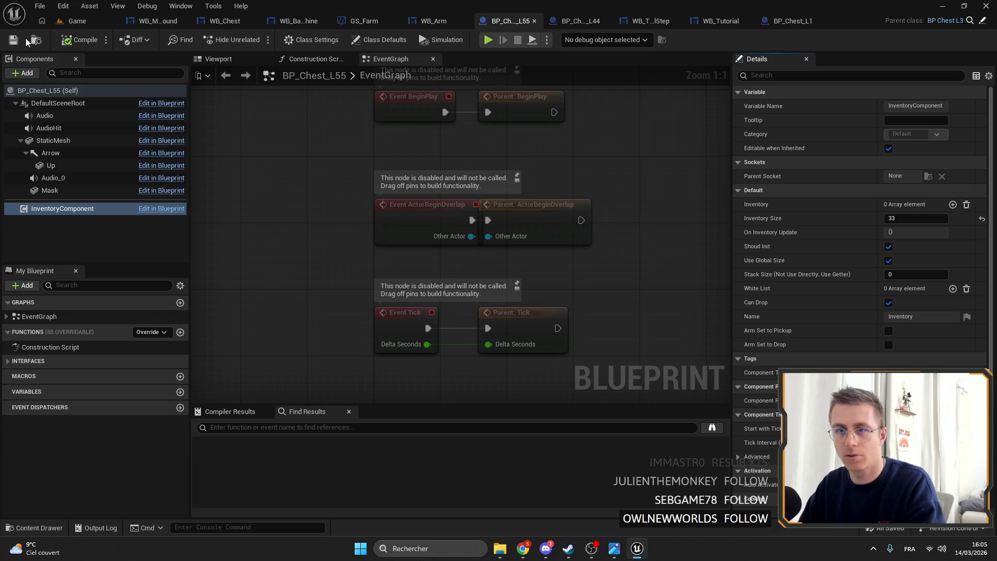
left_click(77, 20)
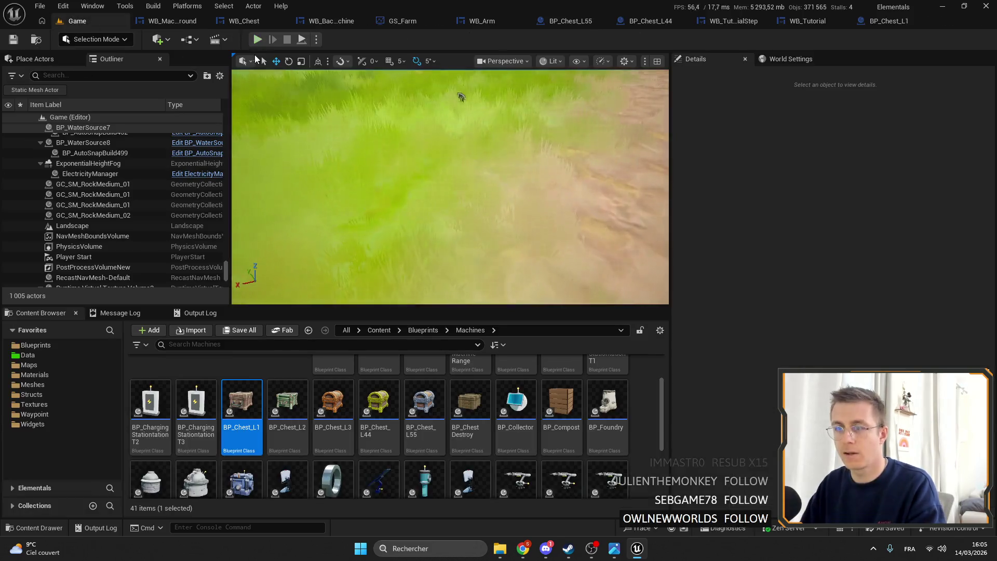
- Play-test and open the iron chest to confirm its 33 slots above the Backpack grid
left_click(258, 39)
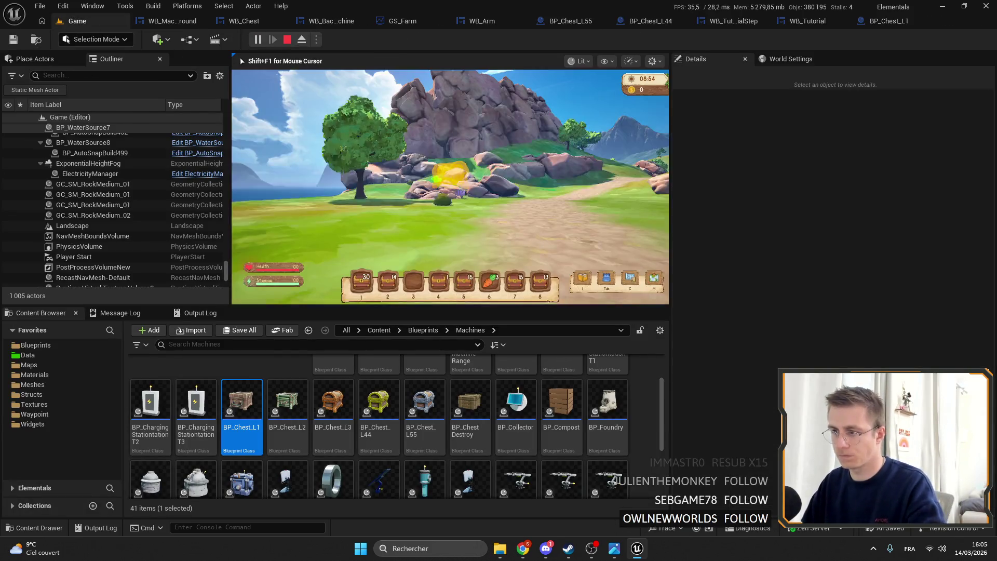
key("e")
key("f")
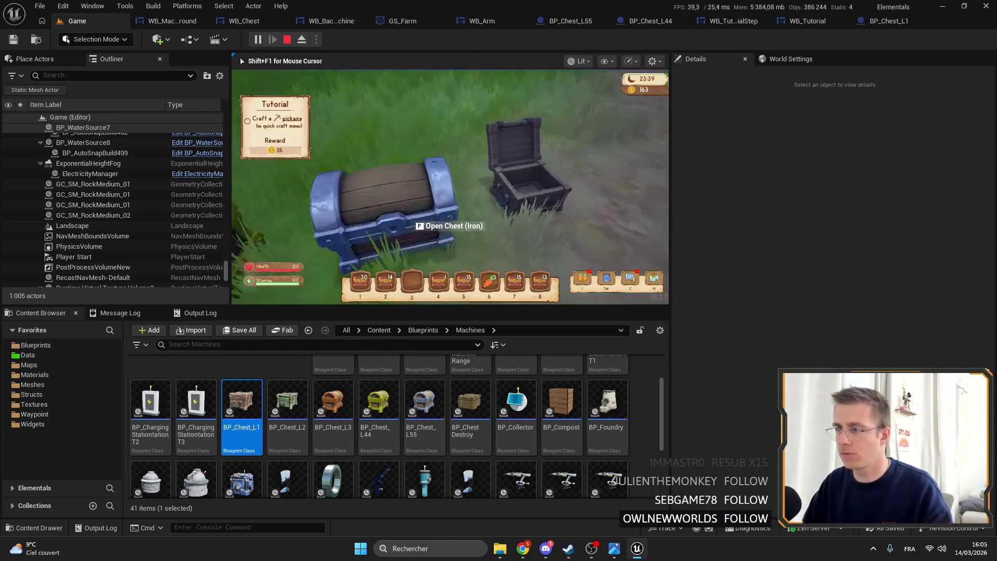
key("f")
key("f")
key("F11")
key("f")
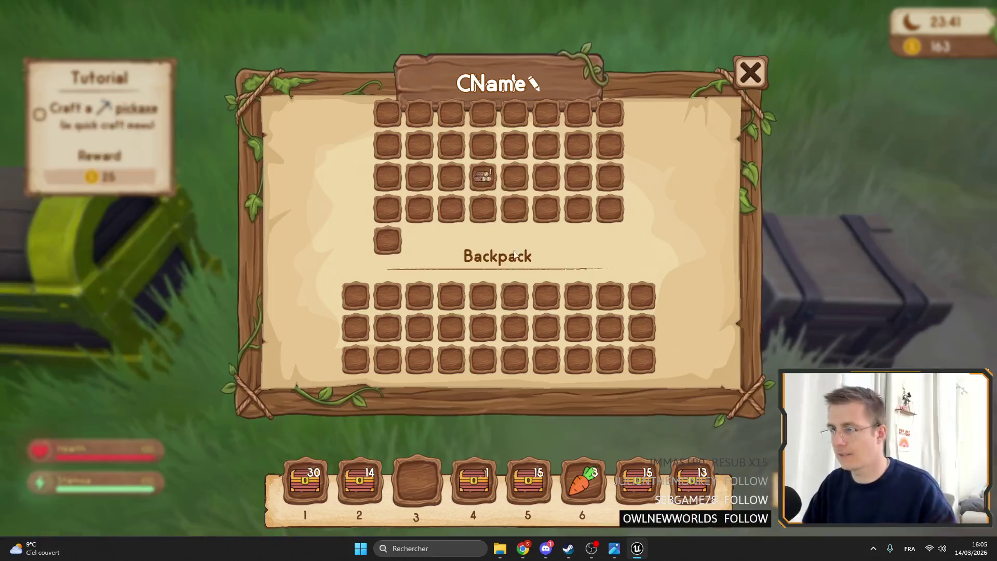
key("f")
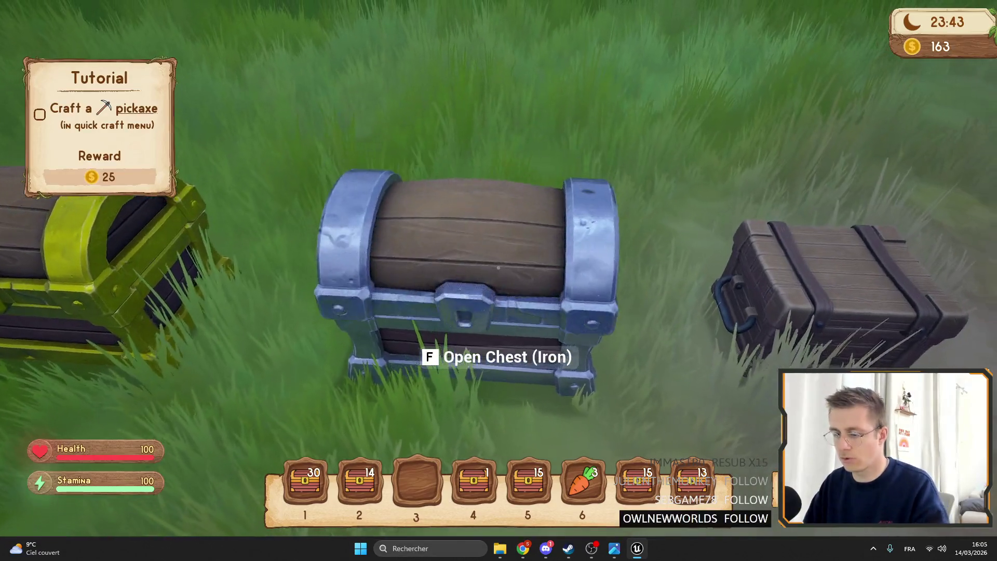
key("F11")
key("f")
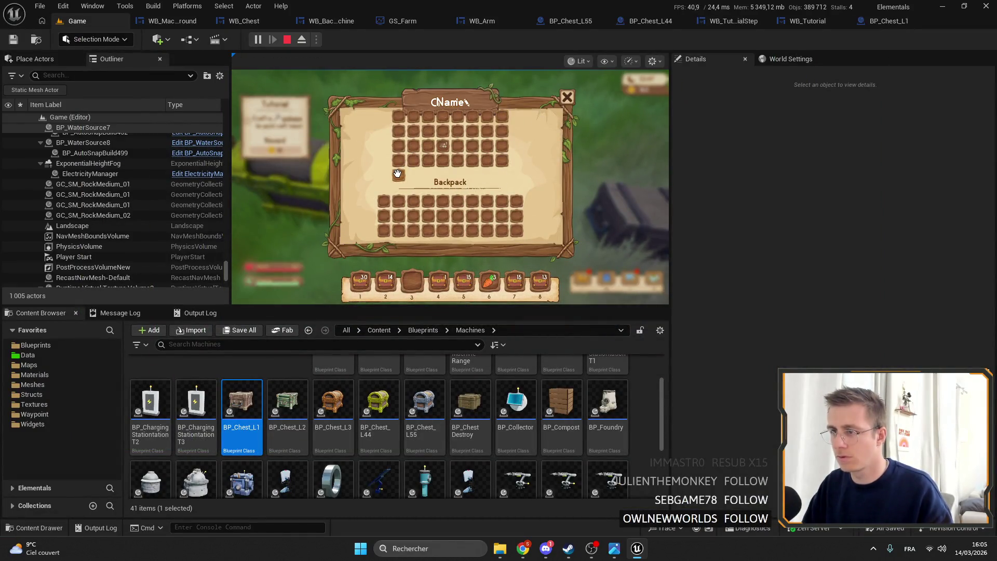
key("f")
key("F11")
key("F11")
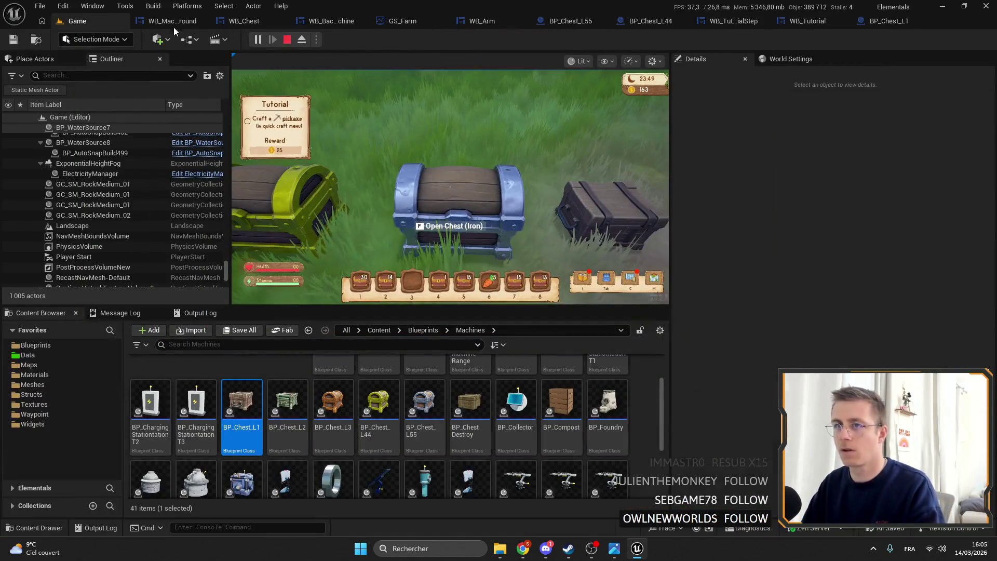
left_click(176, 22)
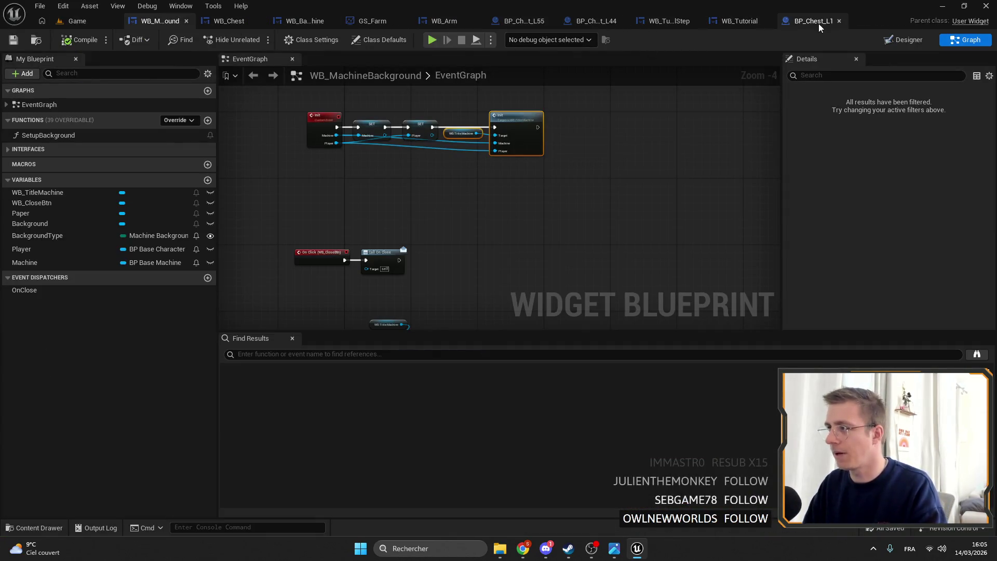
- In WB_Chest's event graph, select the SET Max Element in Colum node, then view WB_BackpackInMachine's graph
left_click(229, 21)
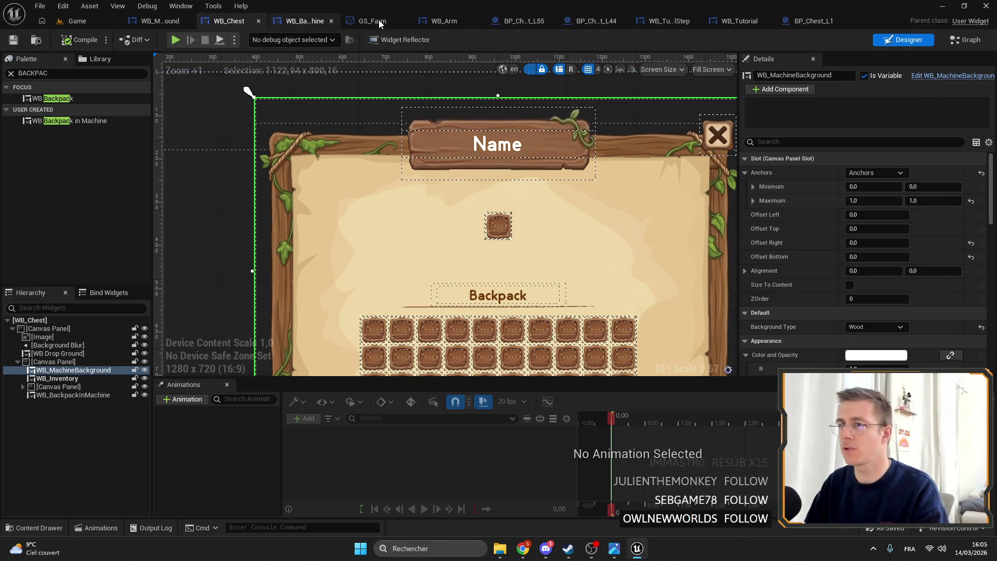
left_click(957, 41)
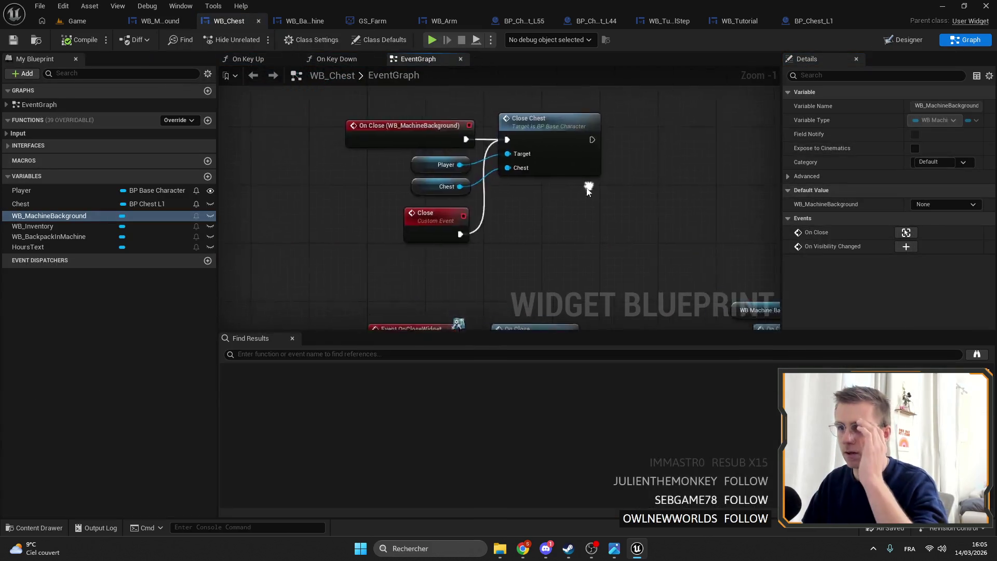
left_click_drag(546, 141, 550, 186)
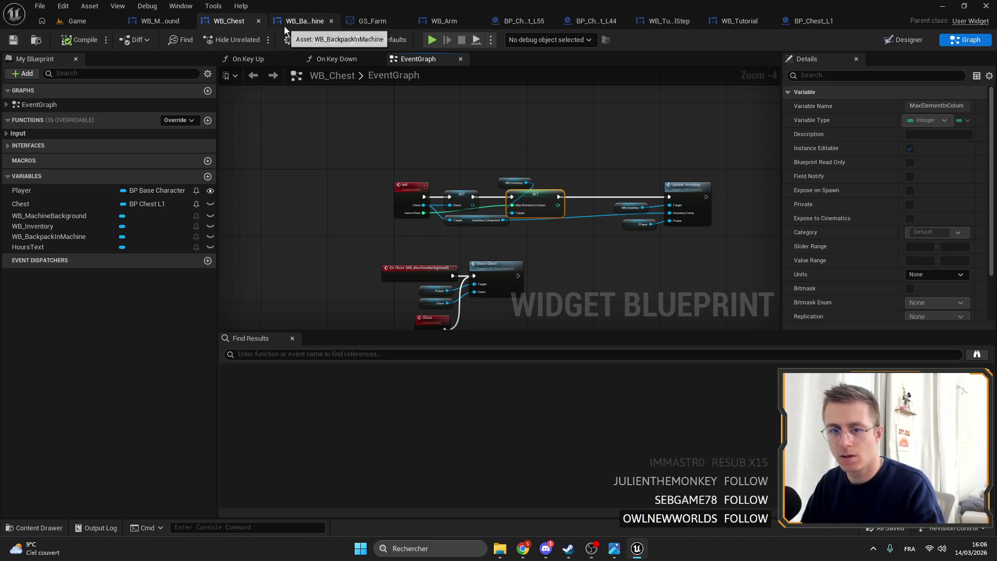
left_click(304, 22)
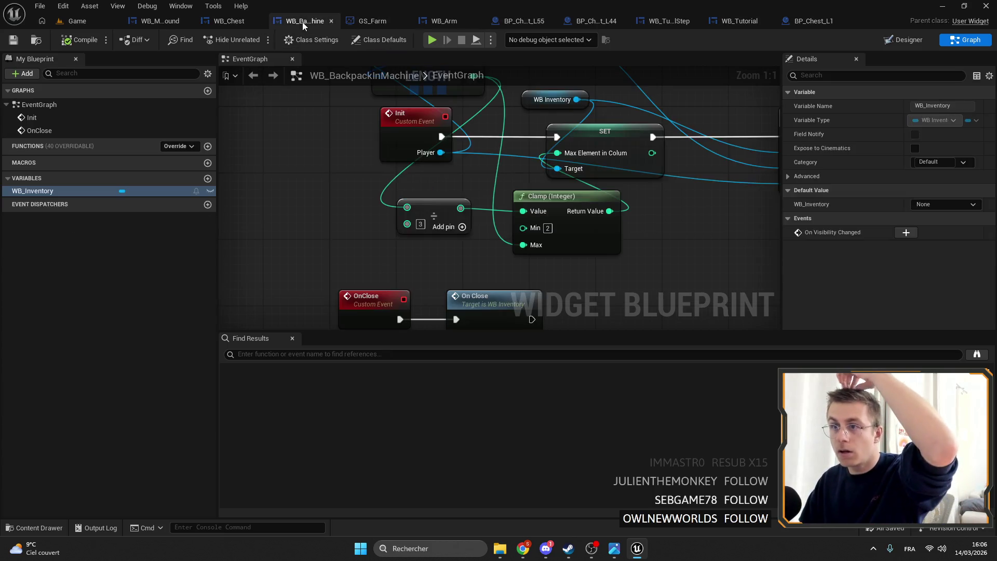
- Connect the LENGTH output to the divide-by-3 node's first input
scroll(554, 238, "up", 2)
scroll(554, 238, "down", 1)
left_click_drag(395, 194, 597, 257)
scroll(493, 234, "down", 1)
left_click_drag(439, 270, 486, 164)
key("Escape")
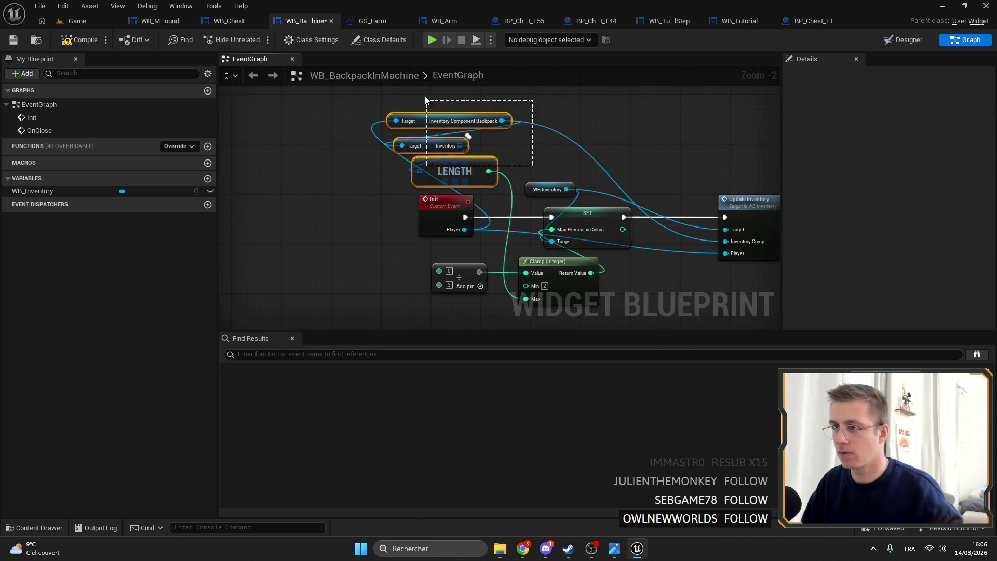
left_click_drag(425, 98, 416, 213)
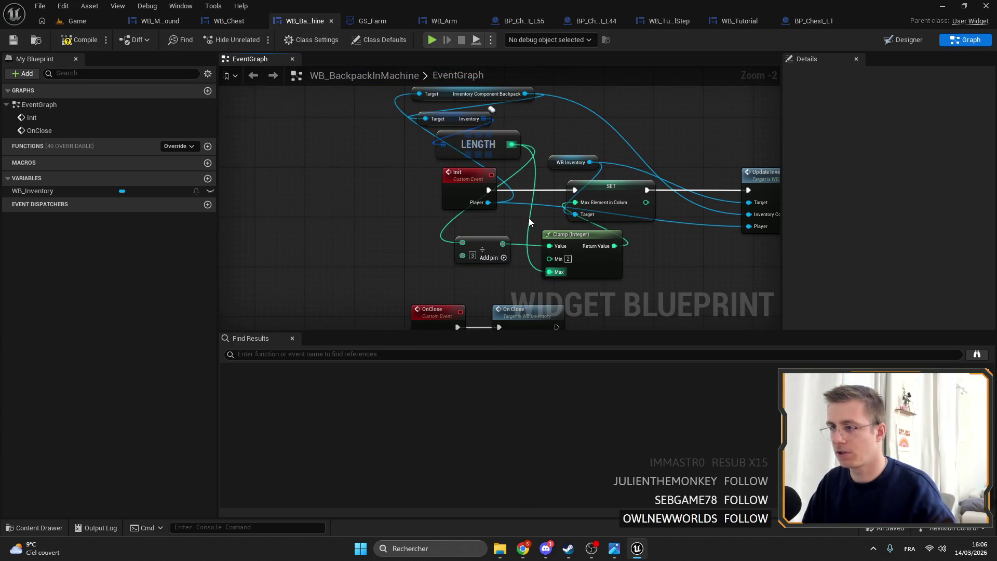
mouse_move(455, 114)
left_mouse_down()
mouse_move(405, 214)
mouse_move(487, 144)
left_mouse_up()
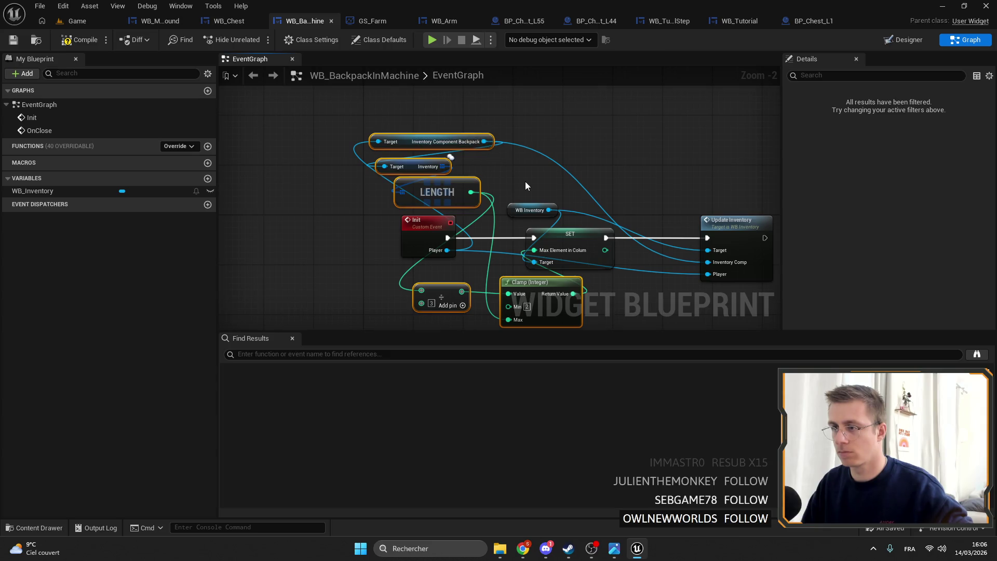
- Pan around the graph, then view WB_MachineBackground's event graph
left_click_drag(525, 185, 507, 127)
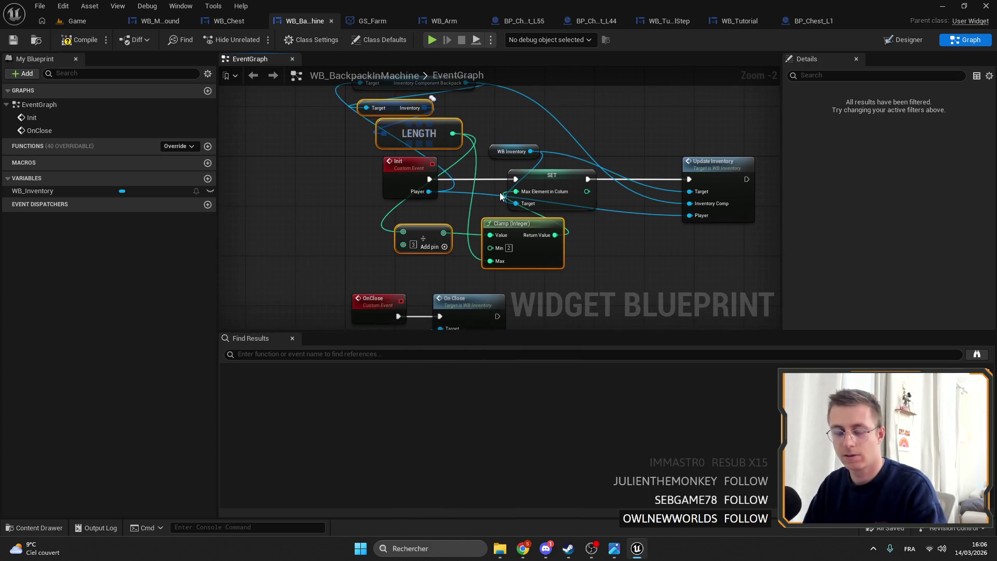
left_click_drag(521, 140, 516, 165)
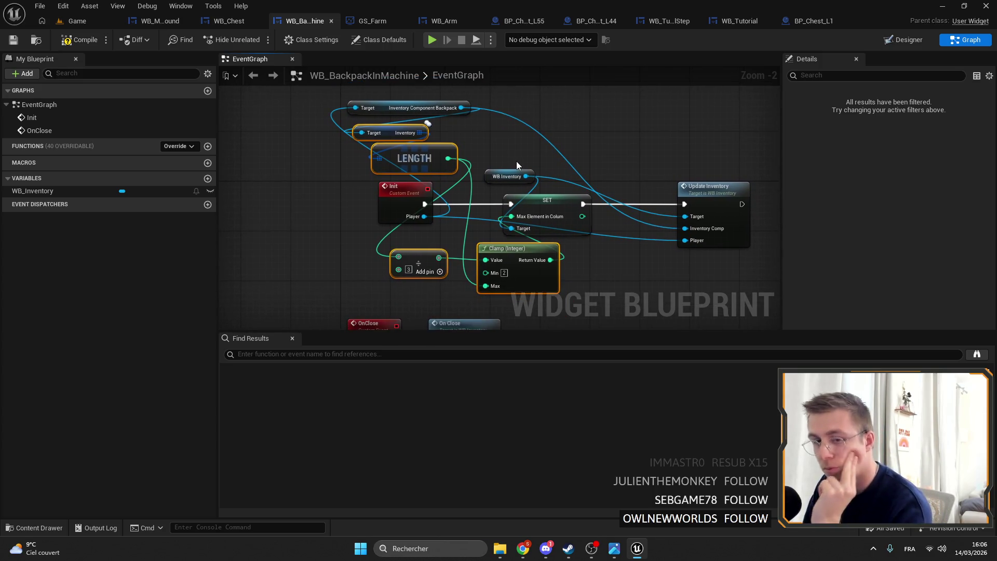
left_click_drag(516, 165, 582, 125)
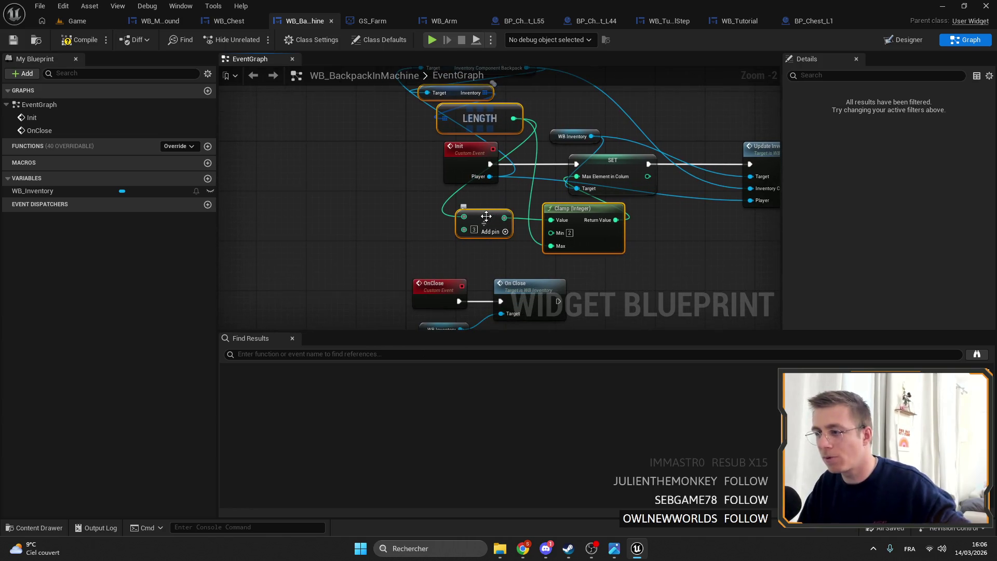
left_click(160, 23)
scroll(470, 191, "down", 2)
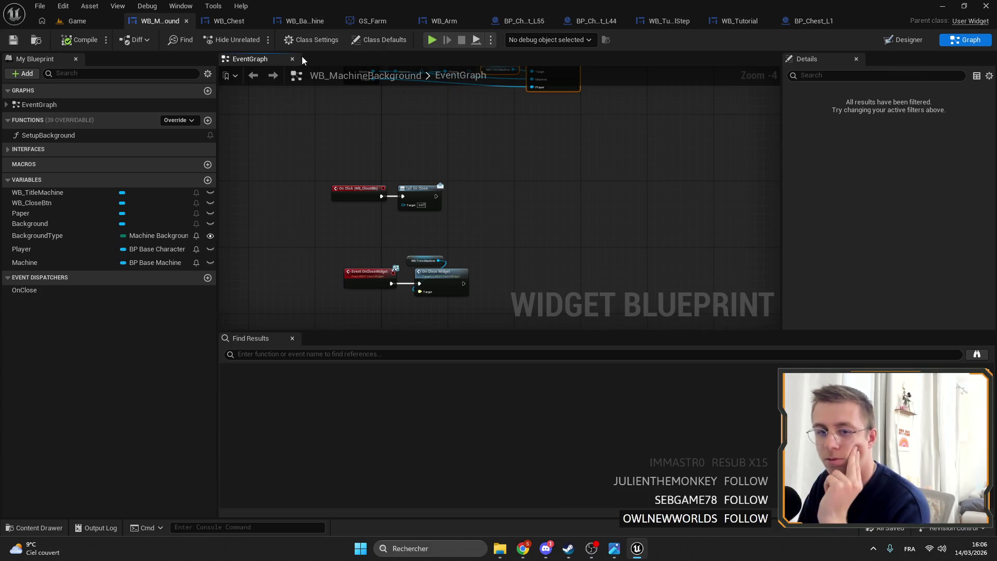
- Look over the WB_Chest and WB_TutorialStep tabs, then close the WB_Tutorial tab
left_click(202, 25)
left_click(144, 23)
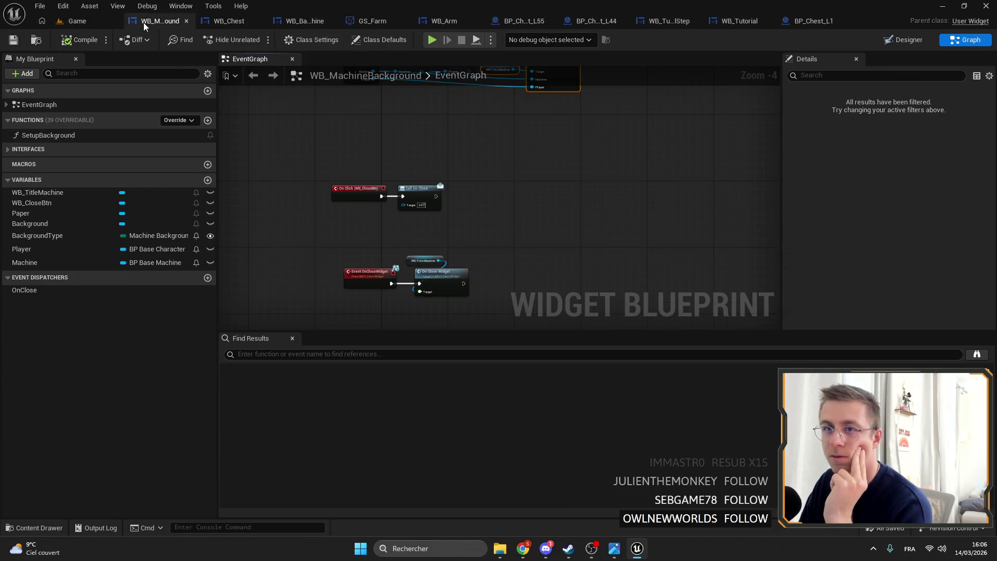
left_click(739, 24)
left_click(655, 20)
left_click(753, 26)
left_click(768, 25)
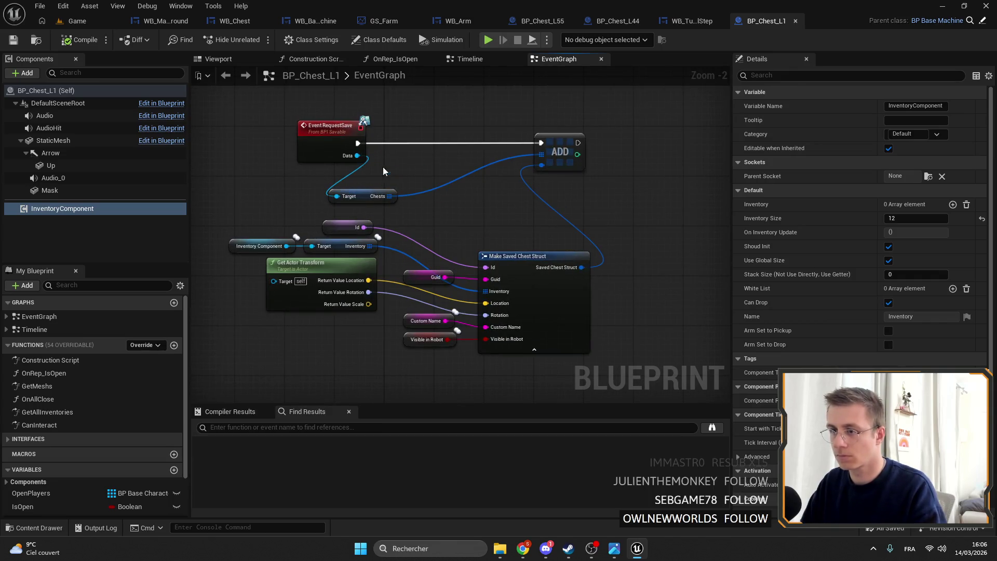
- Move BP_Chest_L1's Make Saved Chest Struct nodes up beside the ADD node
left_click(399, 171)
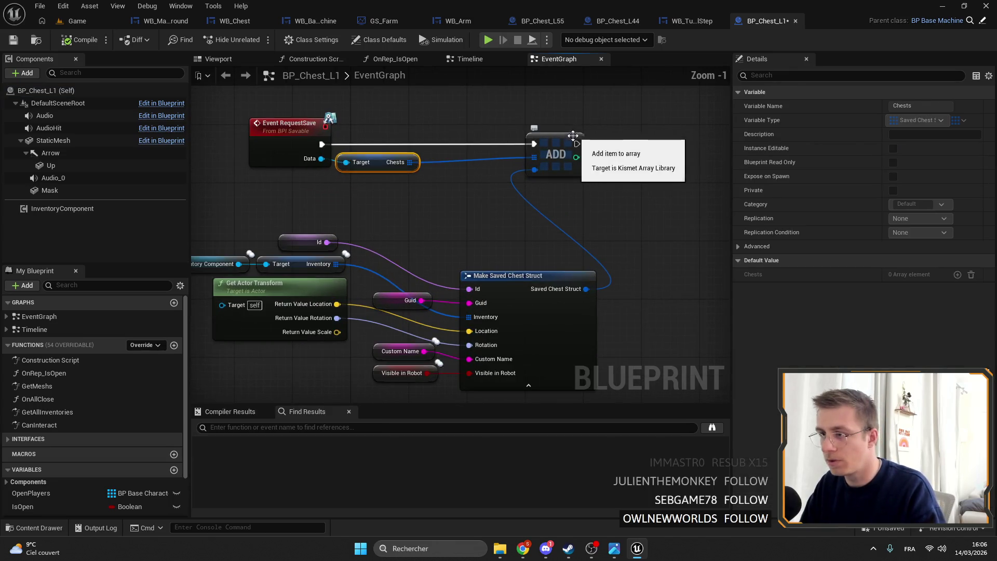
left_click(565, 150)
scroll(519, 145, "up", 1)
left_click_drag(291, 134, 587, 281)
left_click_drag(597, 231, 380, 143)
left_click_drag(591, 208, 635, 284)
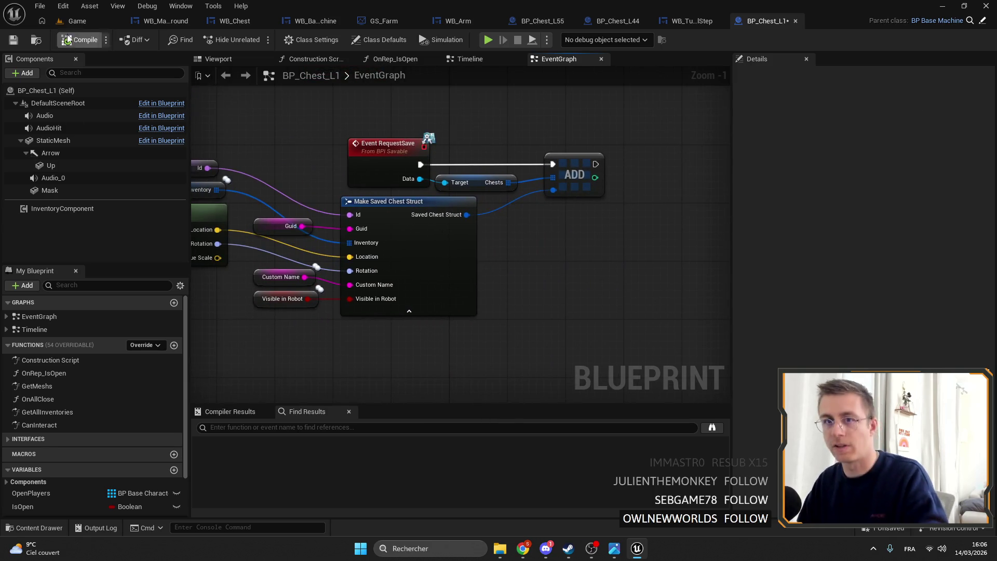
left_click_drag(575, 144, 531, 173)
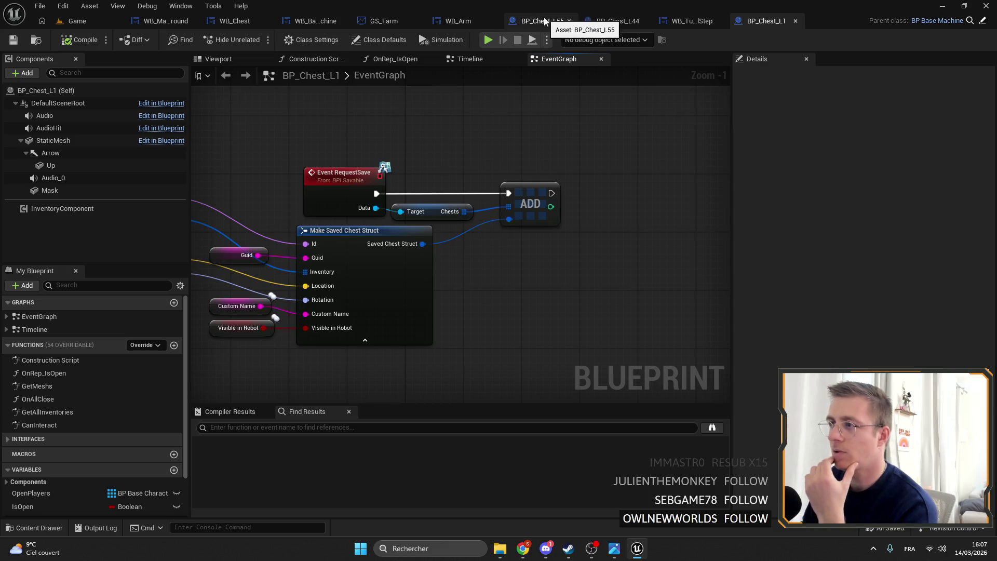
- Paste divide and Clamp nodes into WB_Chest; wire Clamp to Max Element in Column
left_click(170, 20)
left_click(242, 21)
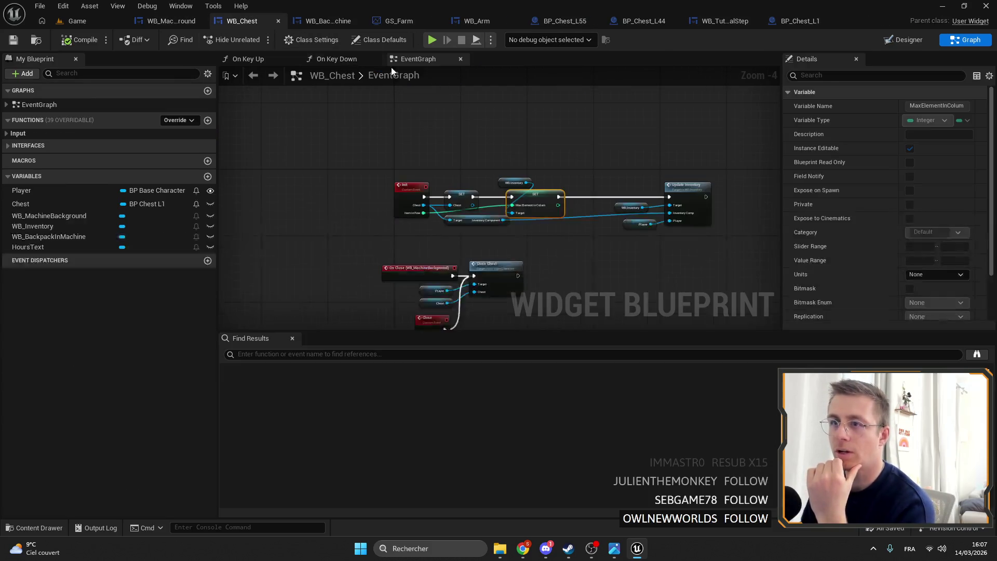
key("ctrl+v")
scroll(484, 120, "up", 3)
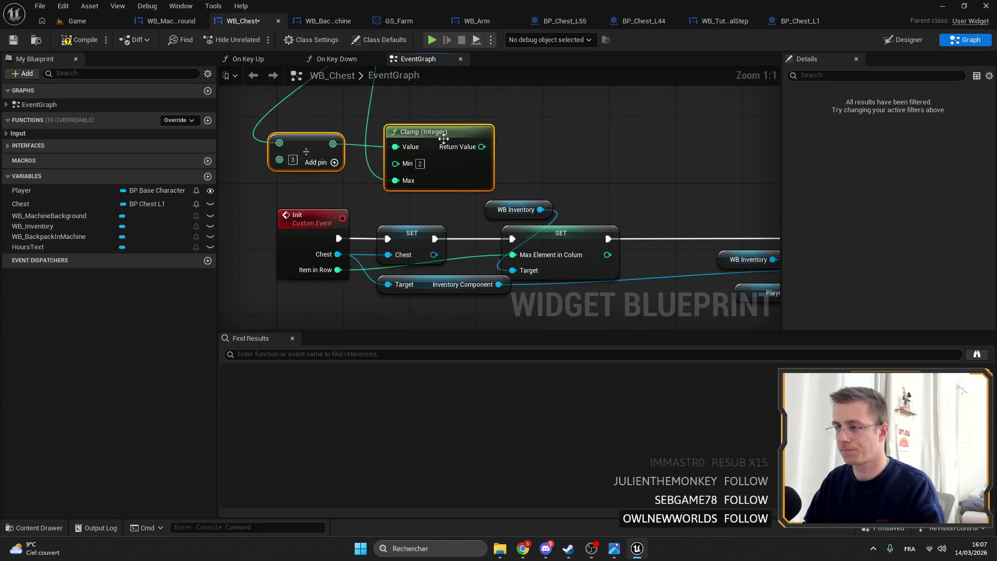
left_click_drag(480, 147, 512, 255)
scroll(394, 180, "down", 2)
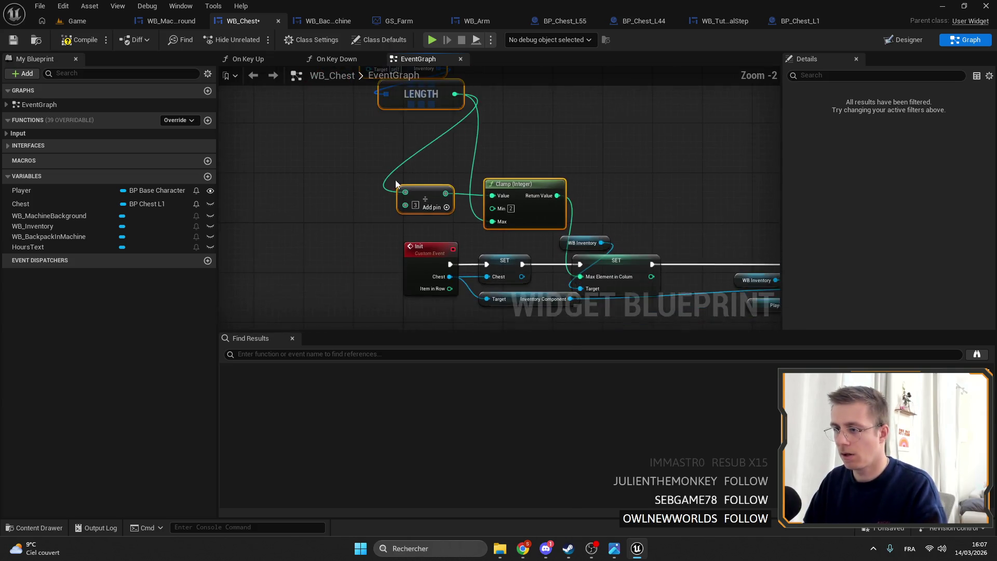
mouse_move(475, 217)
left_mouse_down()
mouse_move(484, 255)
mouse_move(503, 249)
left_mouse_up()
mouse_move(589, 277)
left_mouse_down()
mouse_move(467, 94)
mouse_move(372, 105)
left_mouse_up()
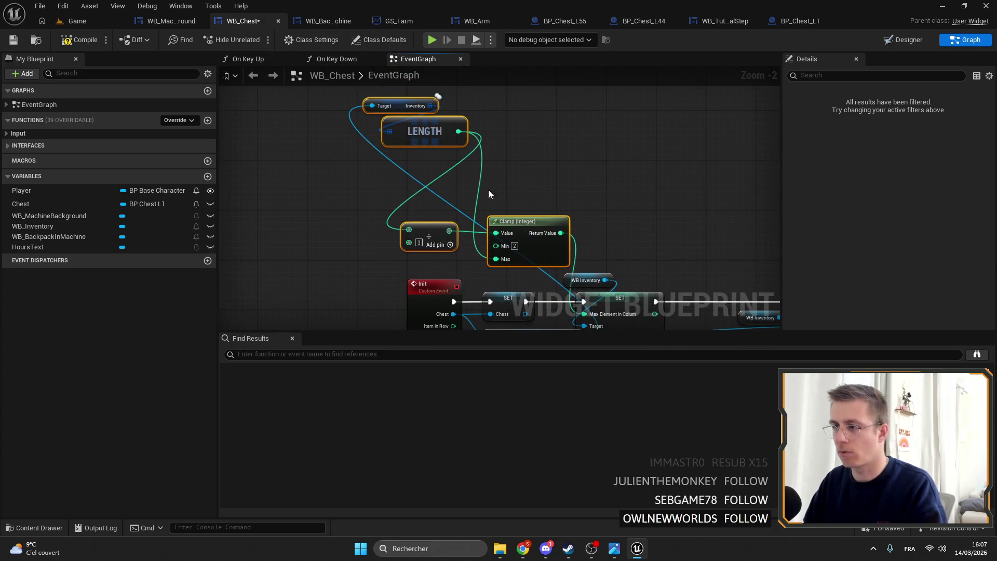
- Rearrange WB_Chest's Init nodes: getter, LENGTH, divide, Clamp, SET and main chain
left_click_drag(426, 133, 519, 178)
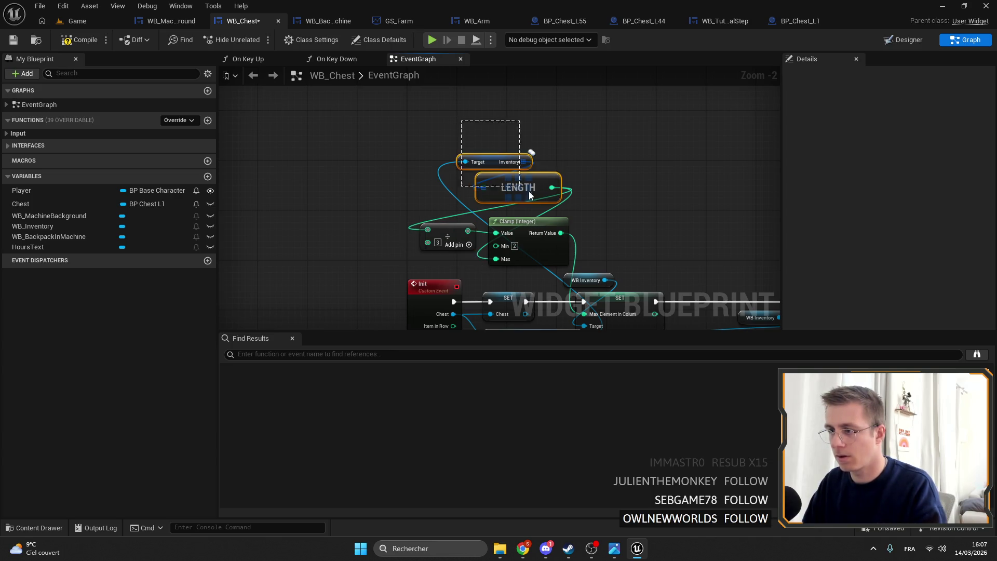
scroll(491, 83, "down", 1)
left_click_drag(535, 177, 363, 101)
mouse_move(490, 174)
left_mouse_down()
mouse_move(573, 174)
mouse_move(517, 228)
mouse_move(540, 209)
left_mouse_up()
mouse_move(441, 184)
left_mouse_down()
mouse_move(500, 183)
mouse_move(510, 224)
mouse_move(515, 183)
left_mouse_up()
scroll(640, 223, "down", 1)
left_click_drag(576, 215, 244, 86)
mouse_move(541, 215)
left_mouse_down()
mouse_move(547, 185)
mouse_move(322, 116)
mouse_move(437, 182)
mouse_move(419, 308)
mouse_move(428, 302)
left_mouse_up()
mouse_move(481, 322)
left_mouse_down()
mouse_move(349, 246)
mouse_move(406, 253)
left_mouse_up()
left_click(370, 233, "shift")
- Compile and save WB_Chest, then return to the Game level
scroll(470, 198, "up", 2)
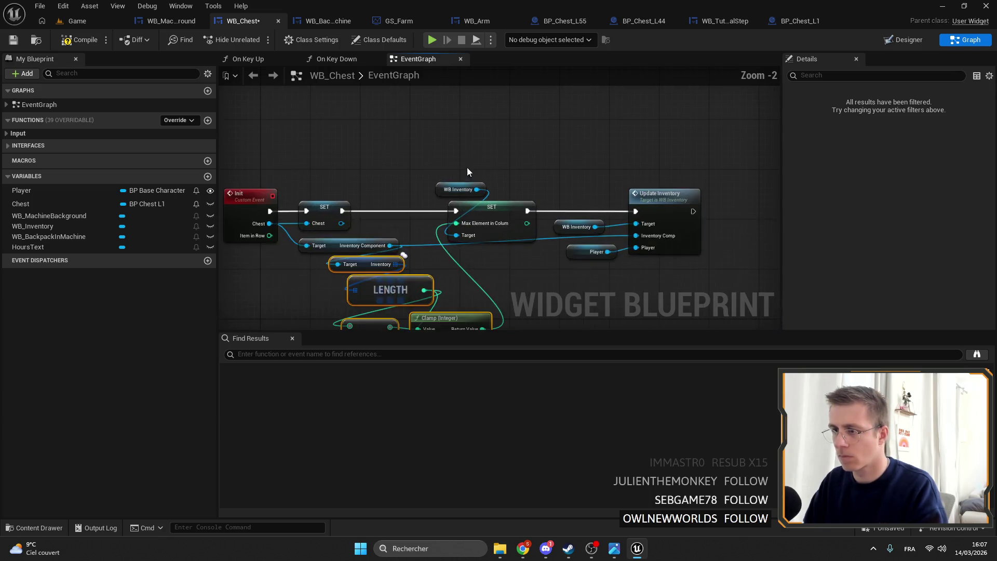
left_click(67, 43)
left_click(17, 40)
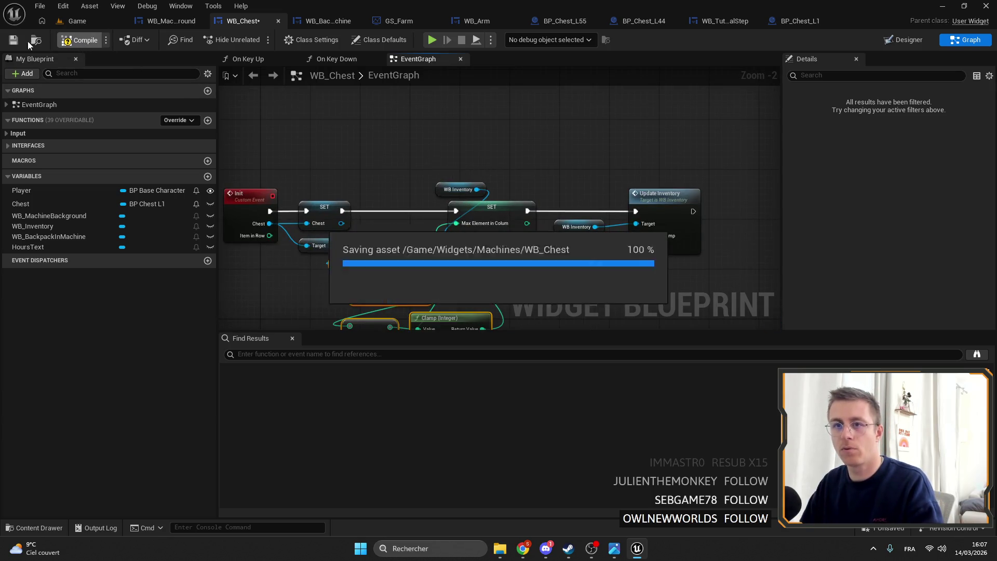
left_click(87, 20)
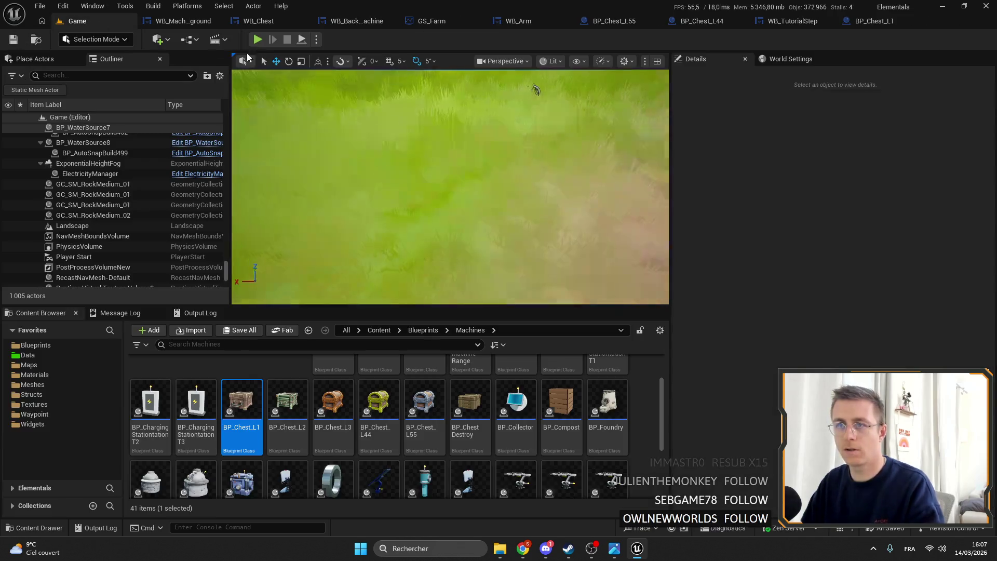
- Play-test in full screen, repeatedly opening and closing the nearby chest's inventory
key("alt+p")
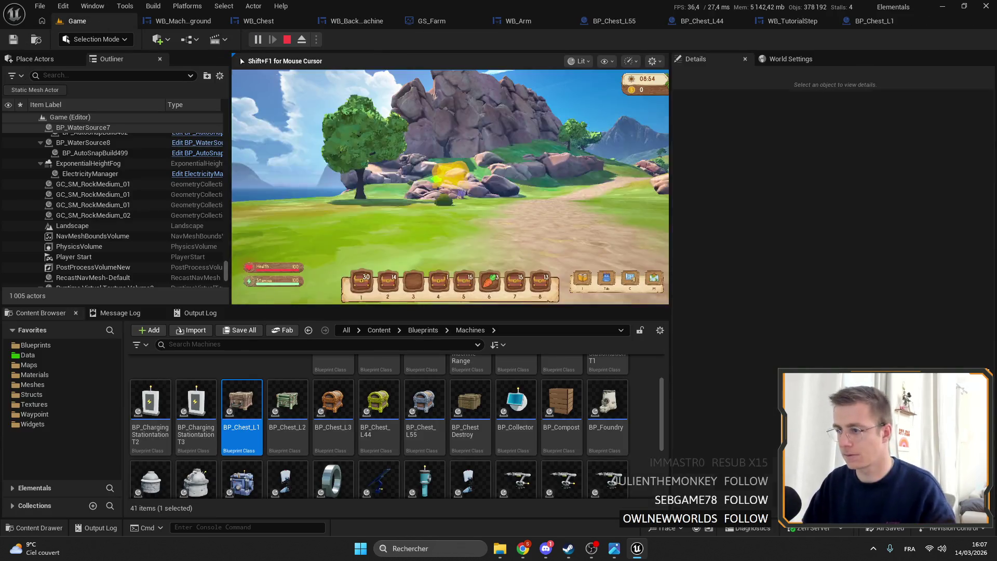
key("f")
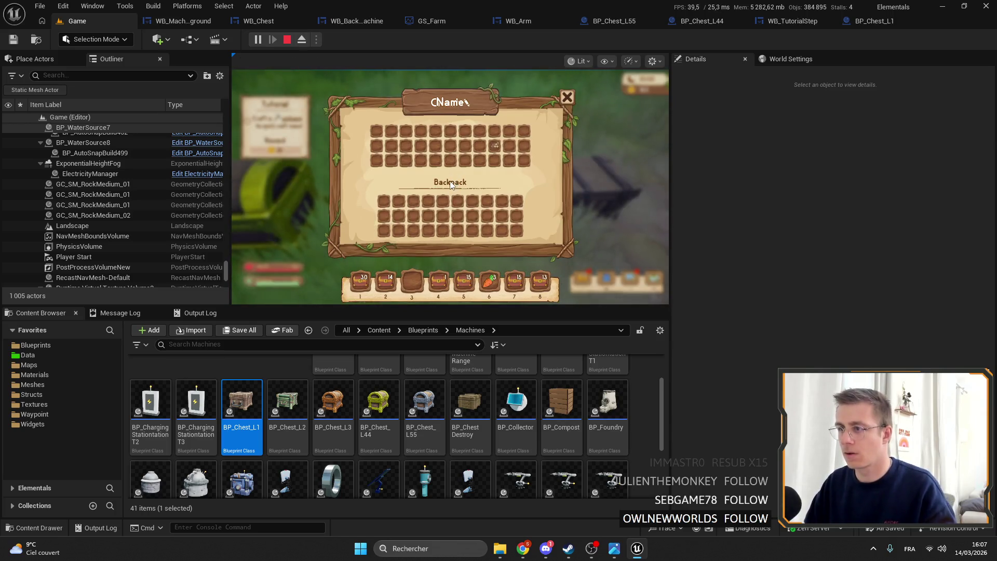
key("f")
key("f")
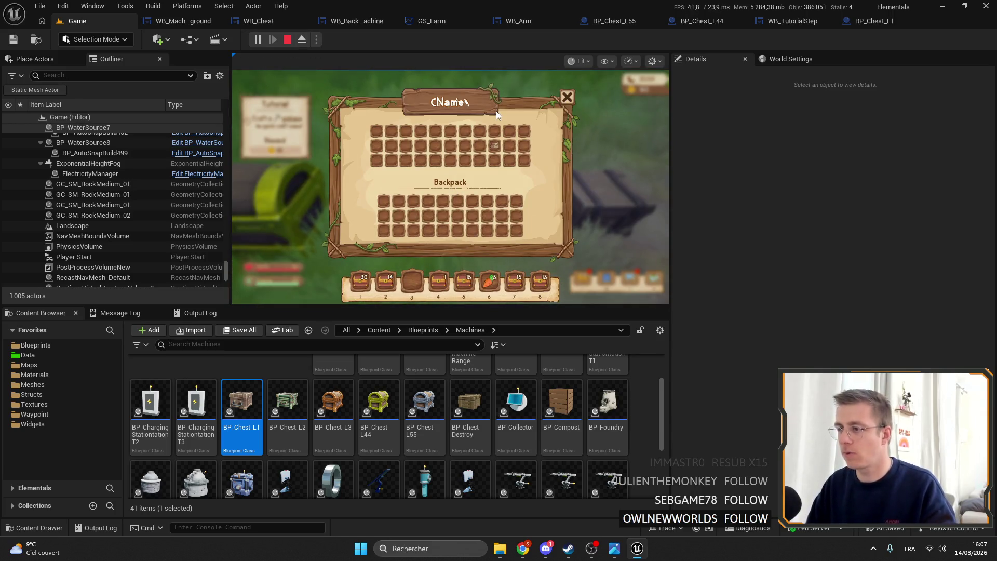
key("f")
key("F11")
key("f")
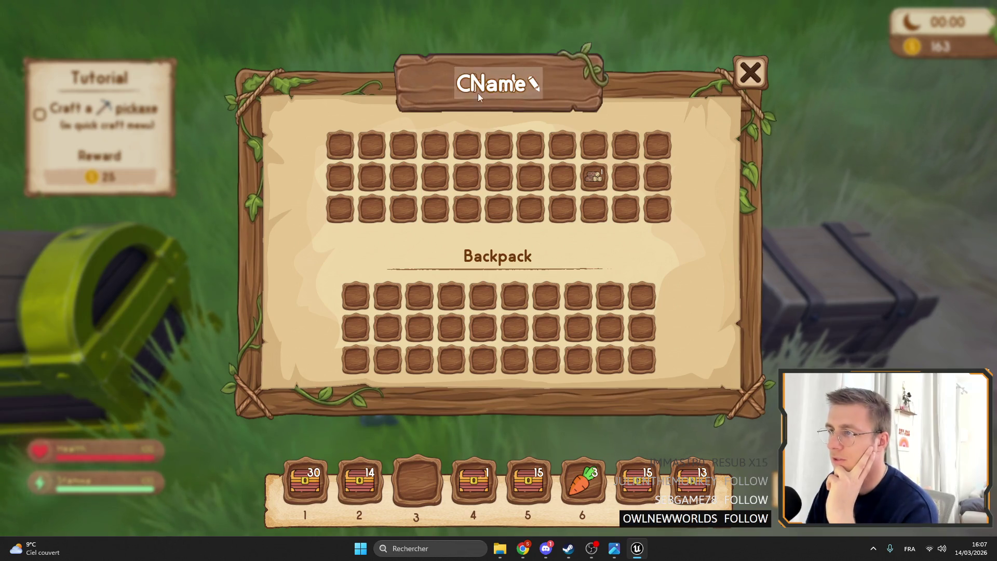
left_click(750, 72)
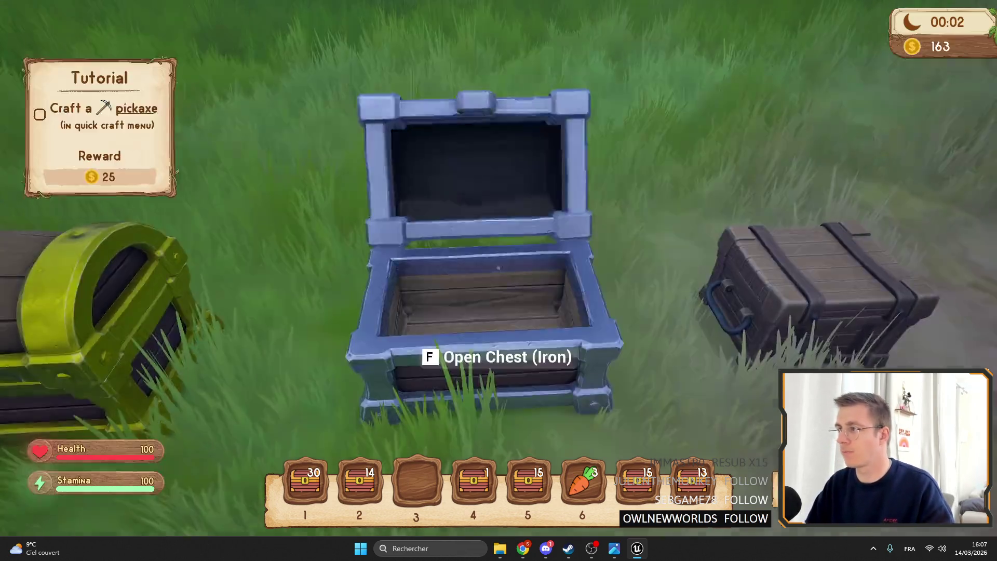
key("f")
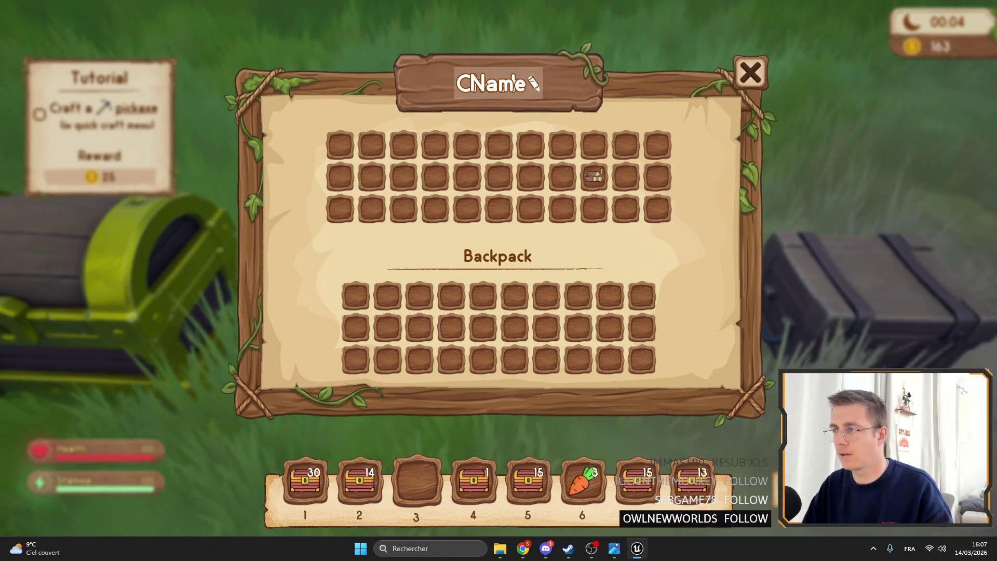
key("Escape")
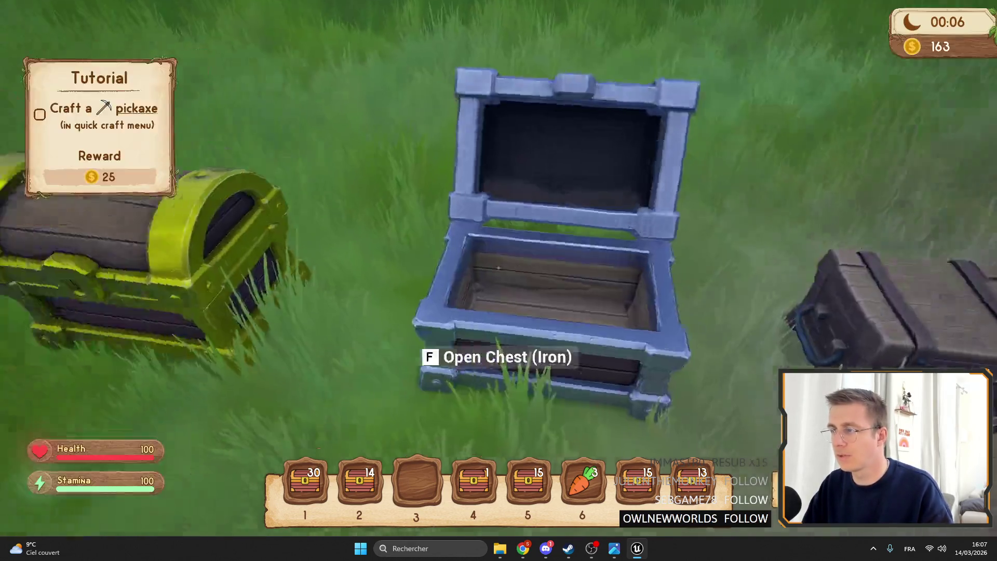
- Move the wood from the iron chest to hotbar slot 3 and back, then end the play-test
key("f")
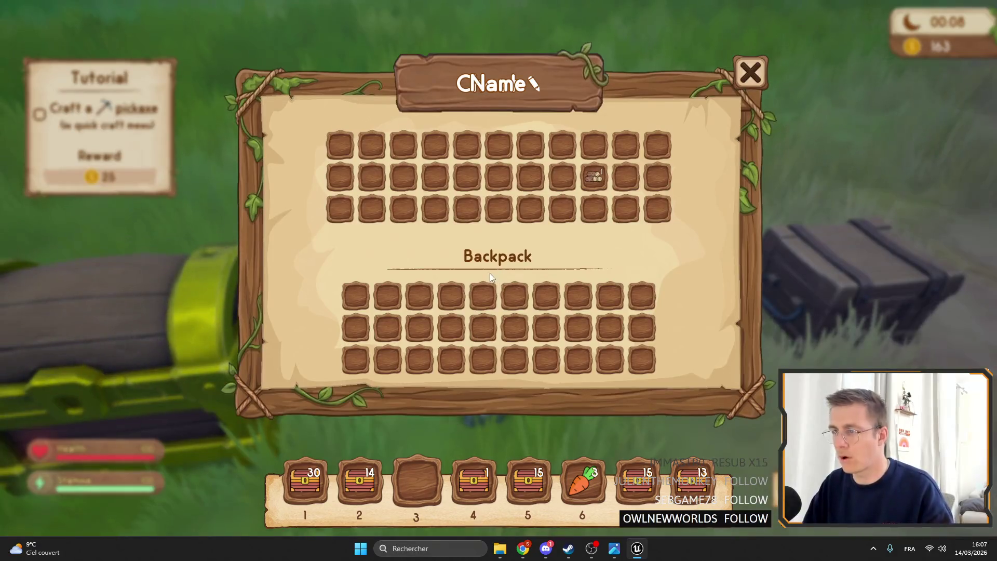
left_click(594, 179)
left_click(417, 480)
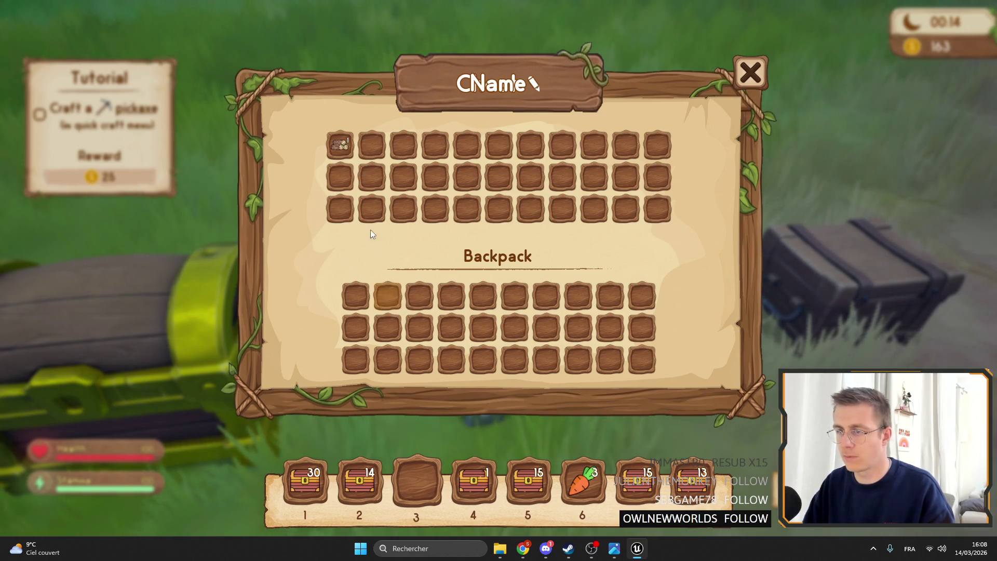
key("Escape")
key("Escape")
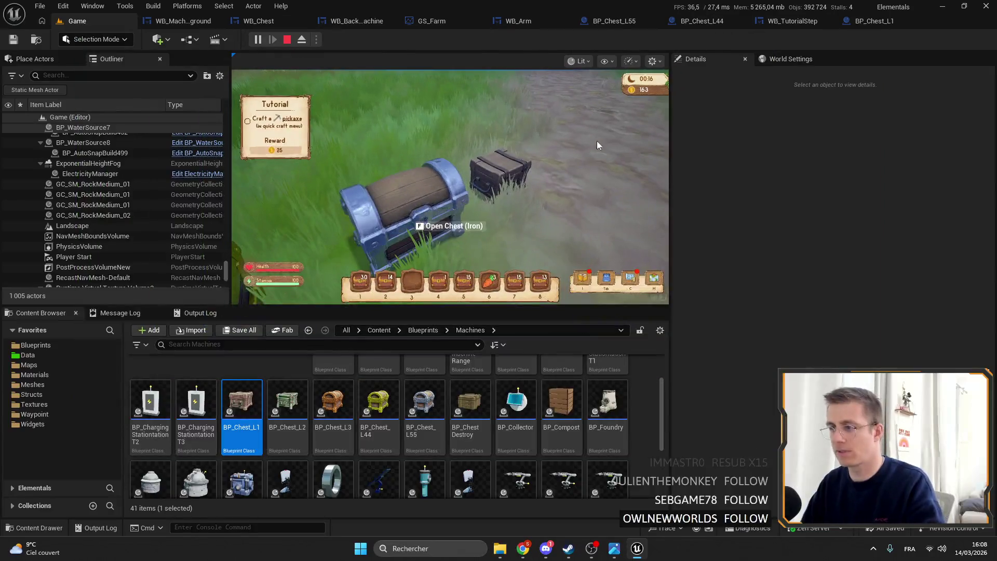
left_click(173, 20)
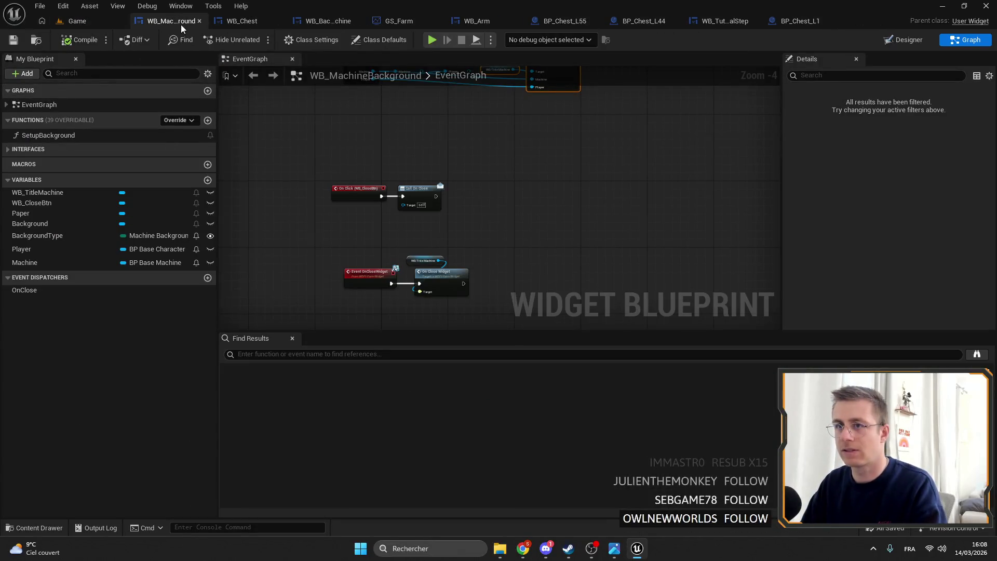
- In the WB_Chest EventGraph, wire Update Inventory's exec output into Change Background
left_click(242, 21)
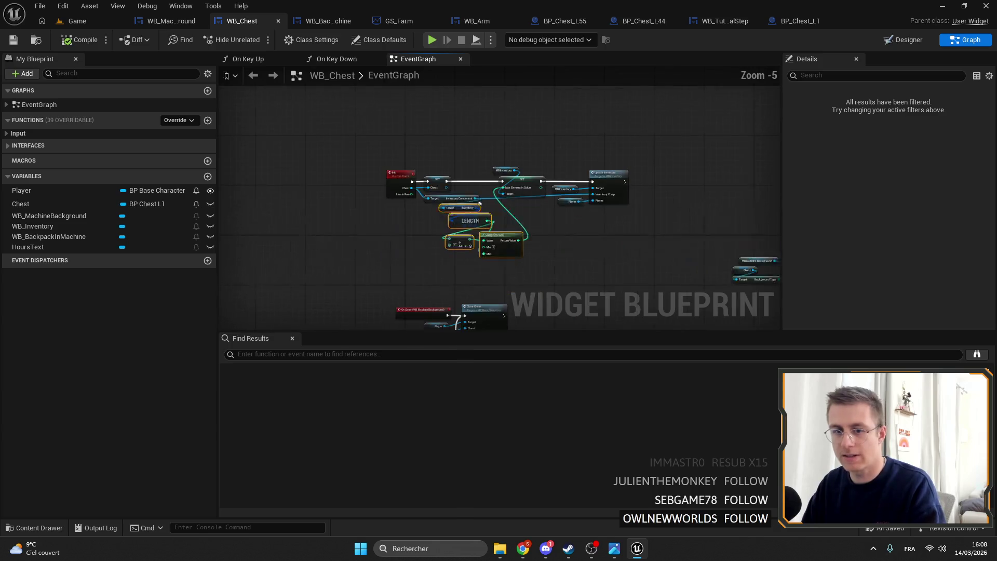
scroll(545, 194, "up", 3)
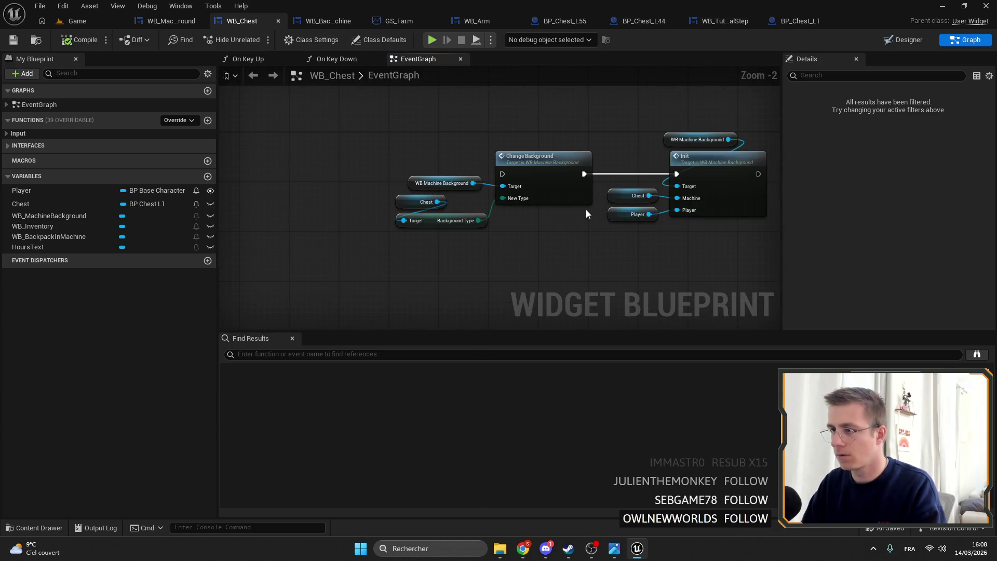
scroll(543, 233, "down", 3)
key("ctrl+a")
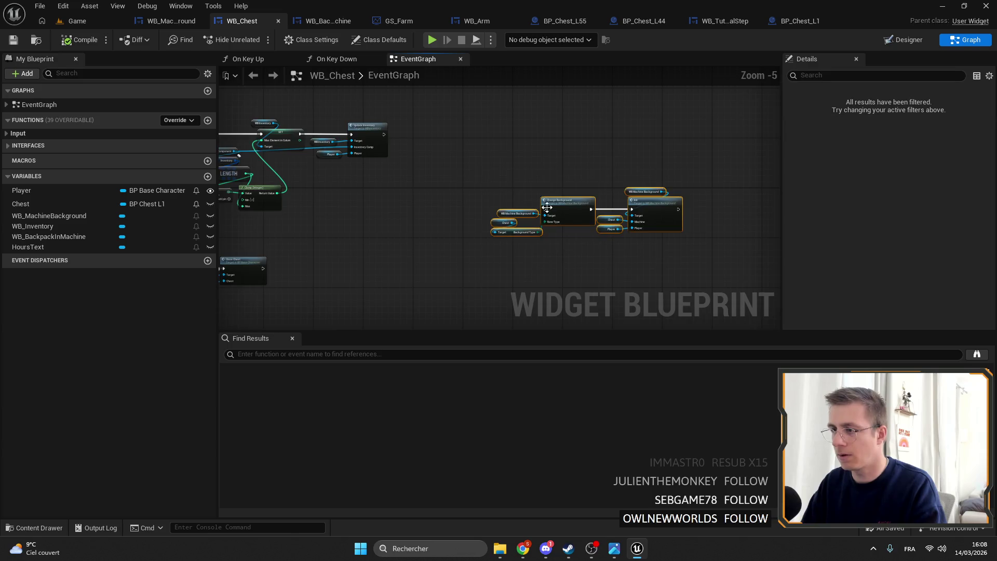
scroll(545, 210, "up", 3)
mouse_move(357, 138)
left_mouse_down()
mouse_move(592, 188)
mouse_move(505, 130)
left_mouse_up()
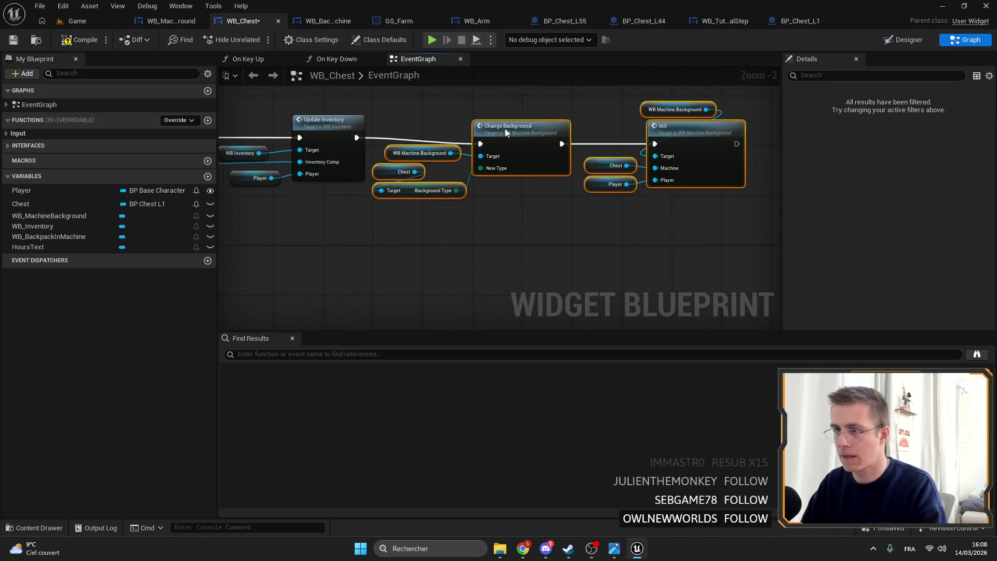
- Add a WB_BackpackInMachine getter and call Init on it
left_click_drag(532, 97, 456, 155)
left_click_drag(352, 118, 474, 245)
left_click(399, 253)
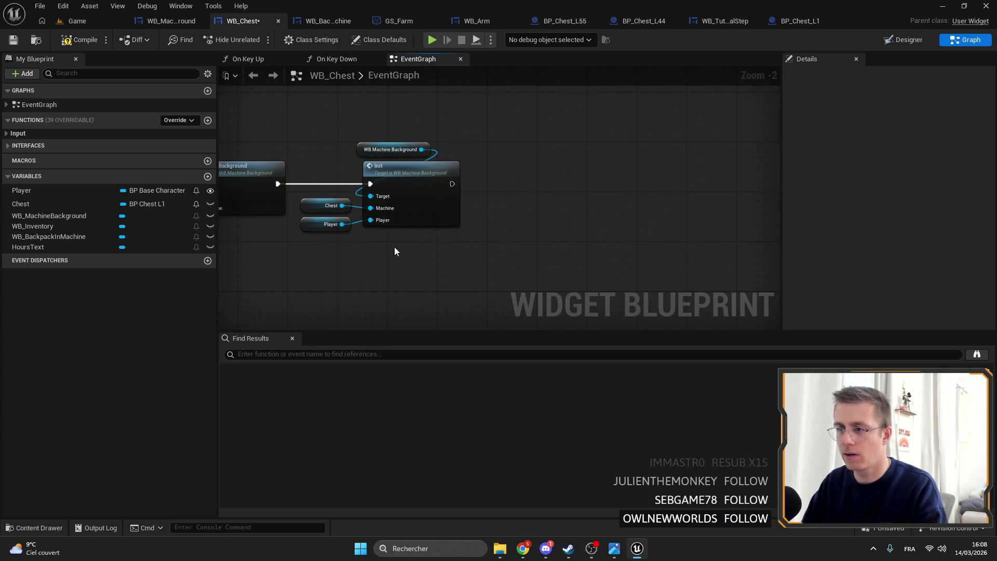
left_click_drag(398, 253, 576, 223)
mouse_move(654, 202)
left_mouse_down()
mouse_move(499, 113)
mouse_move(503, 183)
left_mouse_up()
left_click(525, 173)
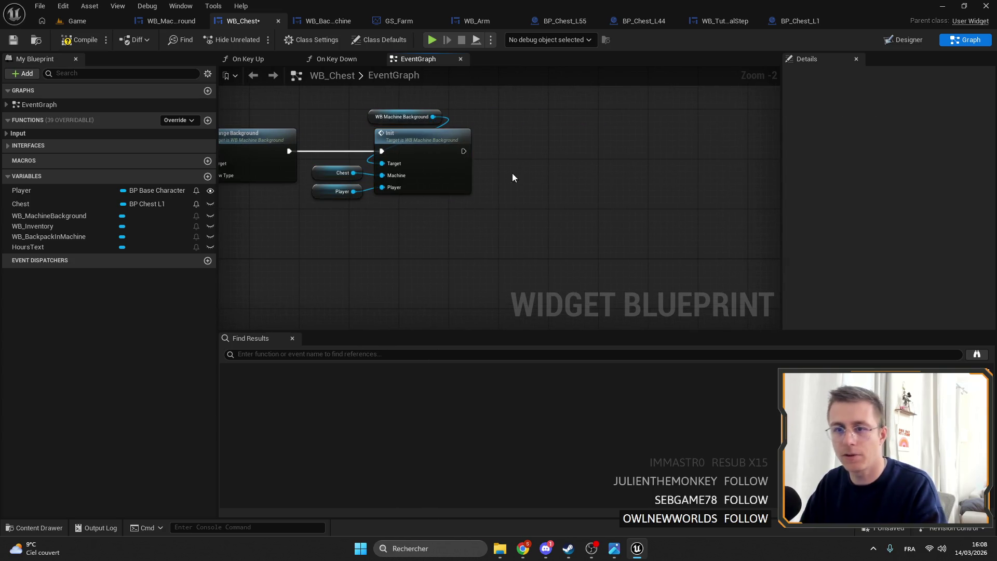
mouse_move(38, 238)
left_mouse_down()
mouse_move(527, 143)
mouse_move(526, 111)
left_mouse_up()
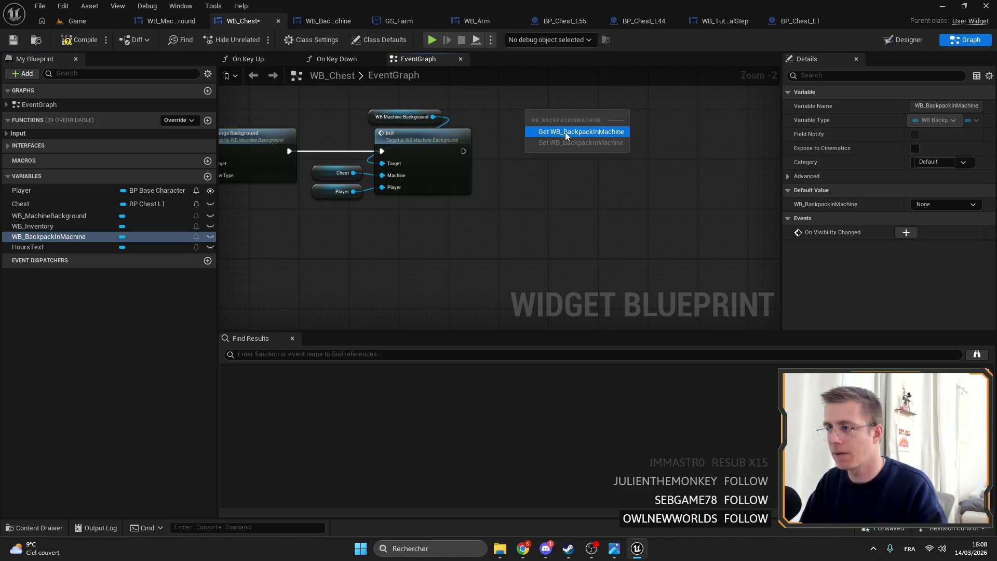
left_click(565, 132)
left_click_drag(589, 117, 637, 115)
type("INIT")
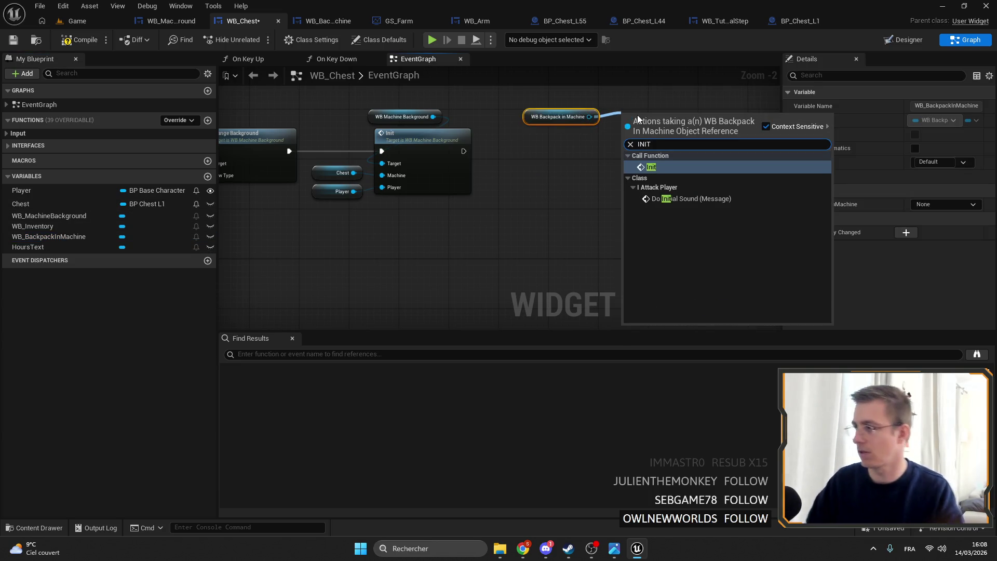
key("Return")
- Chain the background Init into the backpack Init and feed Player into its Player input
mouse_move(463, 151)
left_mouse_down()
mouse_move(623, 128)
mouse_move(587, 143)
left_mouse_up()
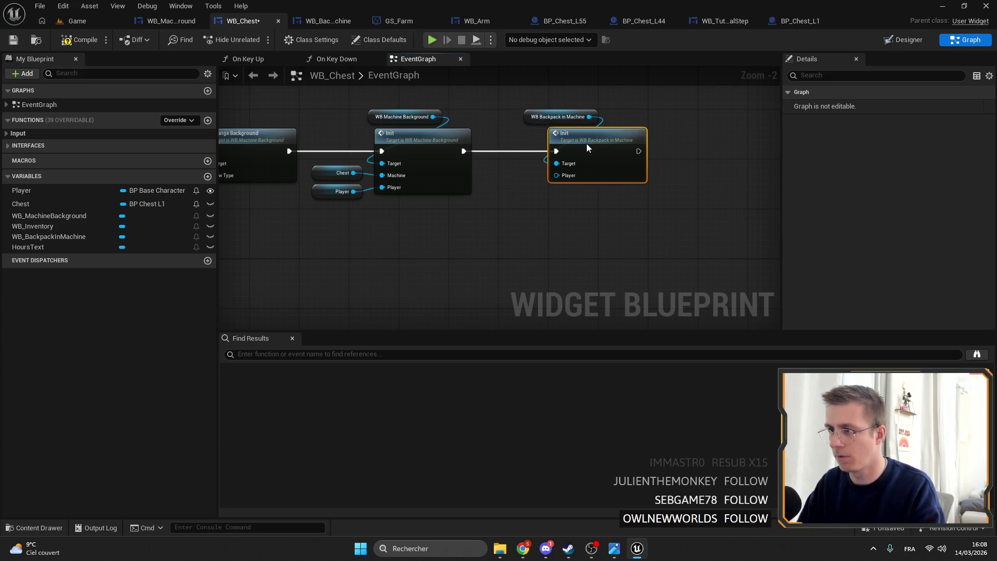
mouse_move(533, 121)
left_mouse_down()
mouse_move(534, 133)
mouse_move(574, 139)
mouse_move(562, 143)
mouse_move(533, 118)
mouse_move(550, 138)
left_mouse_up()
left_click(563, 143, "shift")
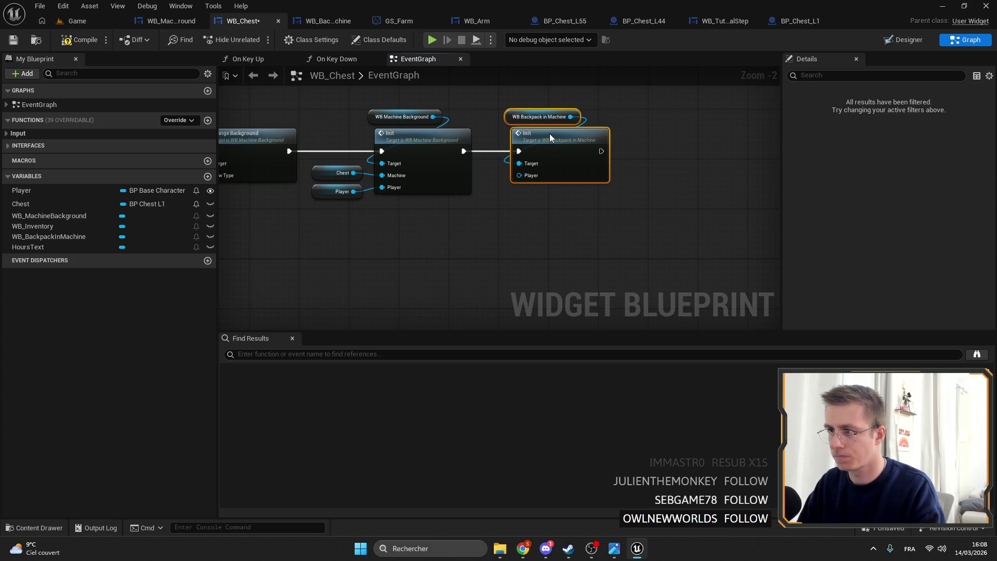
left_click(358, 194)
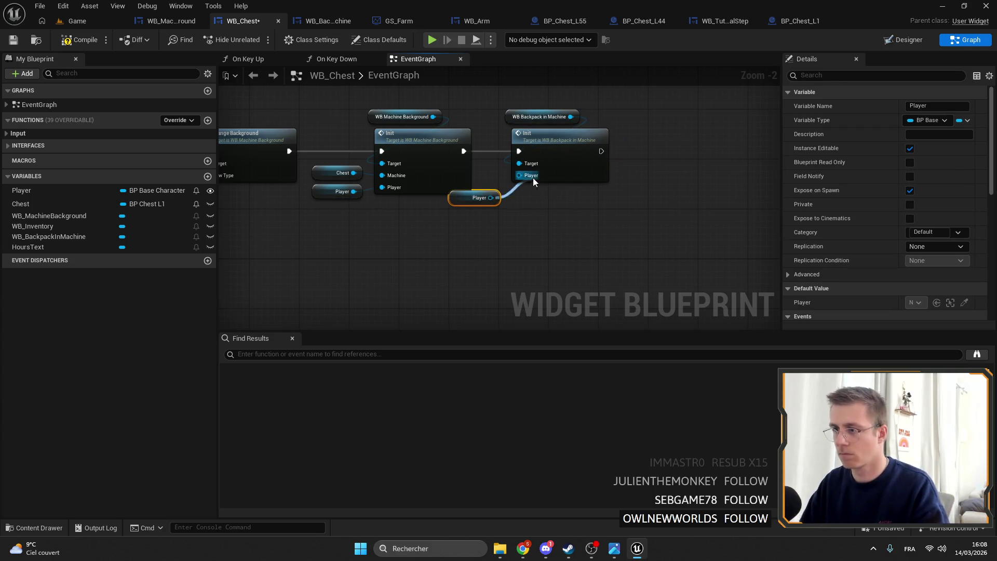
- Call On Close Widget on WB Backpack in Machine after On Close, then save the blueprint
left_click(556, 232)
scroll(555, 228, "down", 1)
left_click(572, 124)
scroll(579, 156, "up", 4)
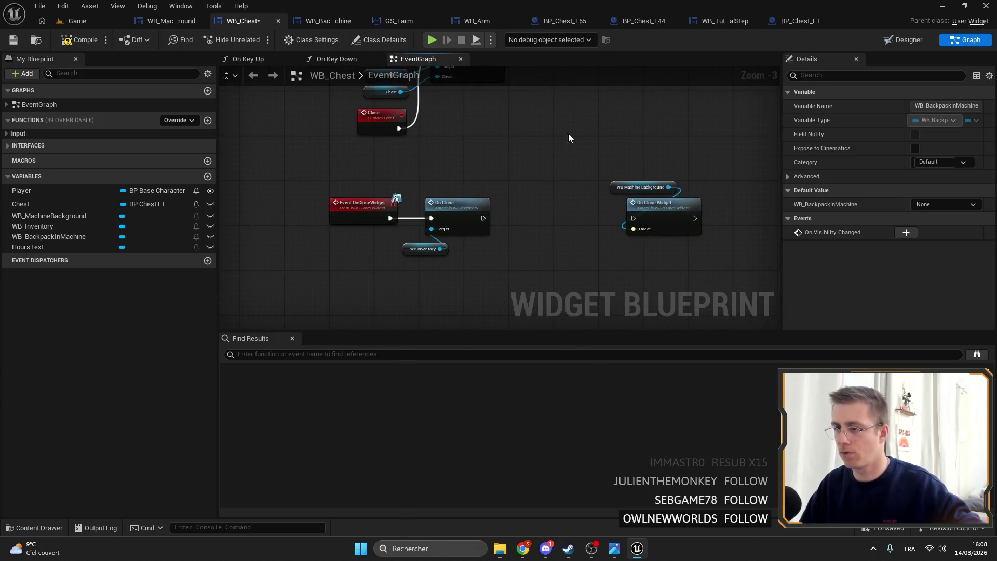
left_click_drag(540, 137, 553, 186)
type("ONC LOS")
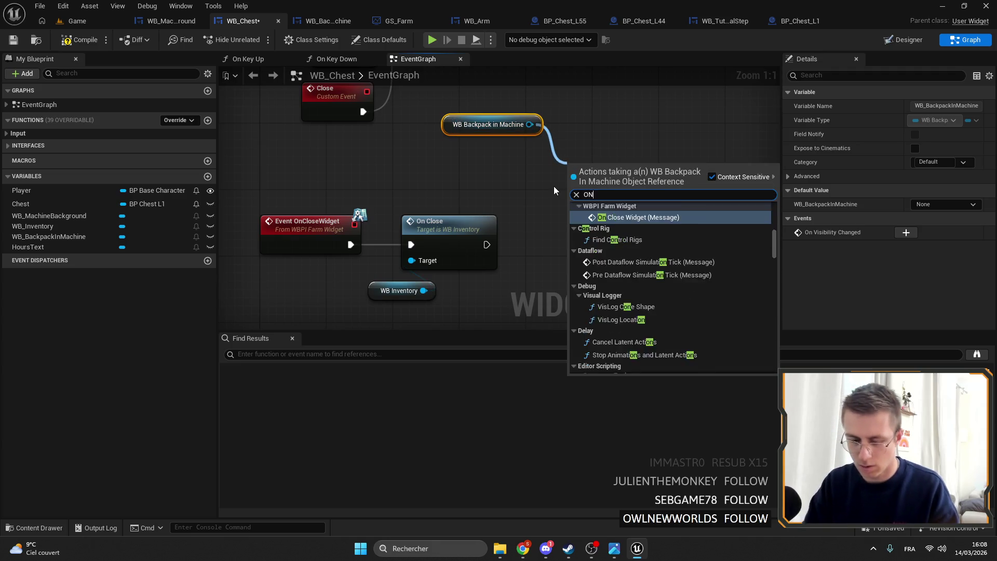
key("Return")
left_click_drag(487, 244, 553, 224)
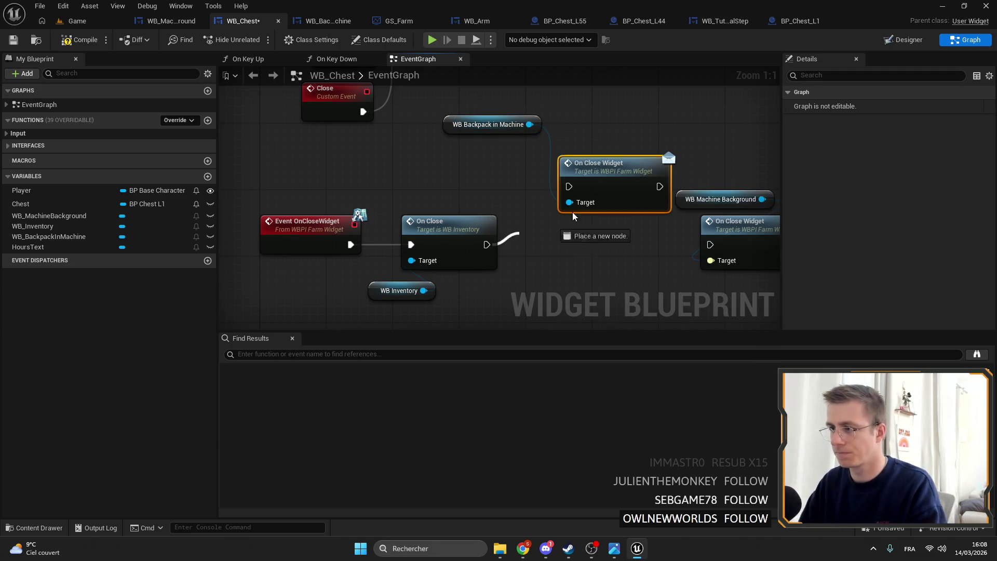
left_click_drag(603, 169, 571, 227)
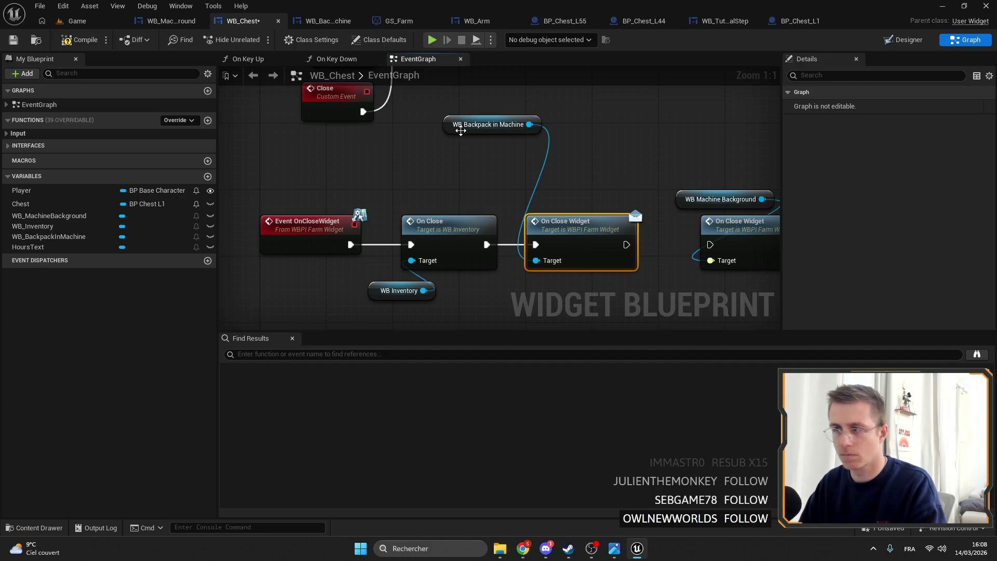
left_click_drag(460, 130, 527, 205)
left_click_drag(718, 252, 710, 245)
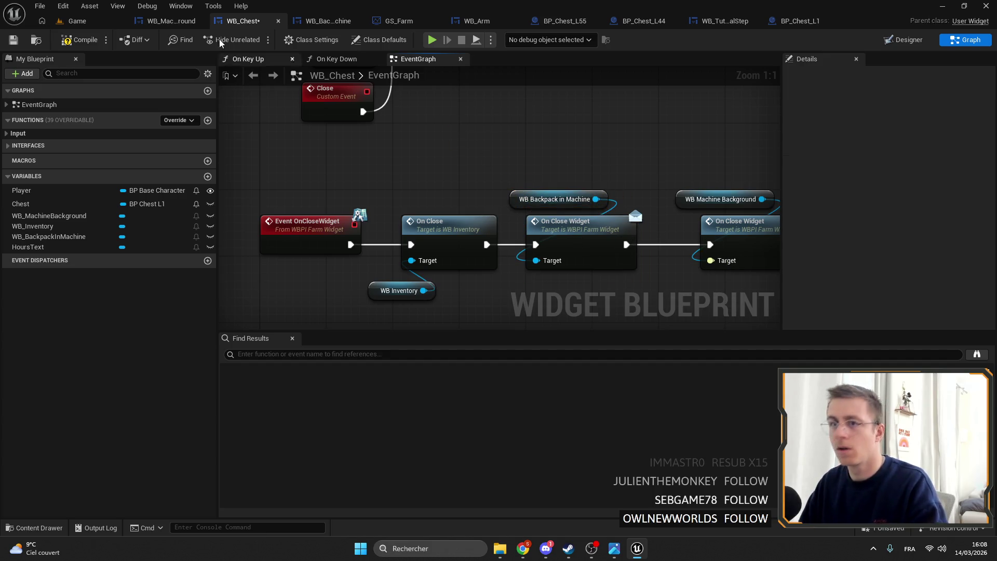
left_click(78, 40)
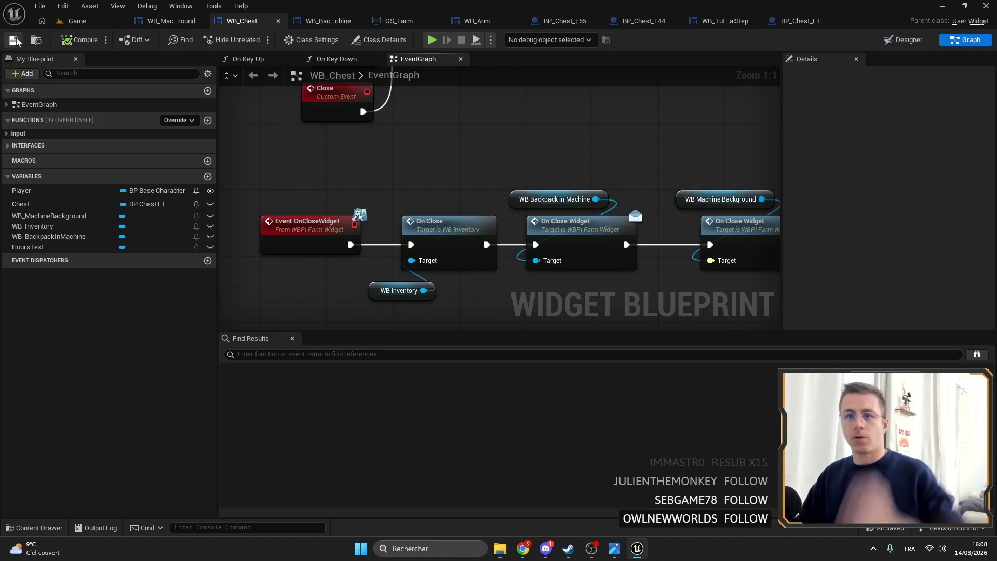
- Start a play-in-editor test in fullscreen and open the iron chest
left_click(77, 20)
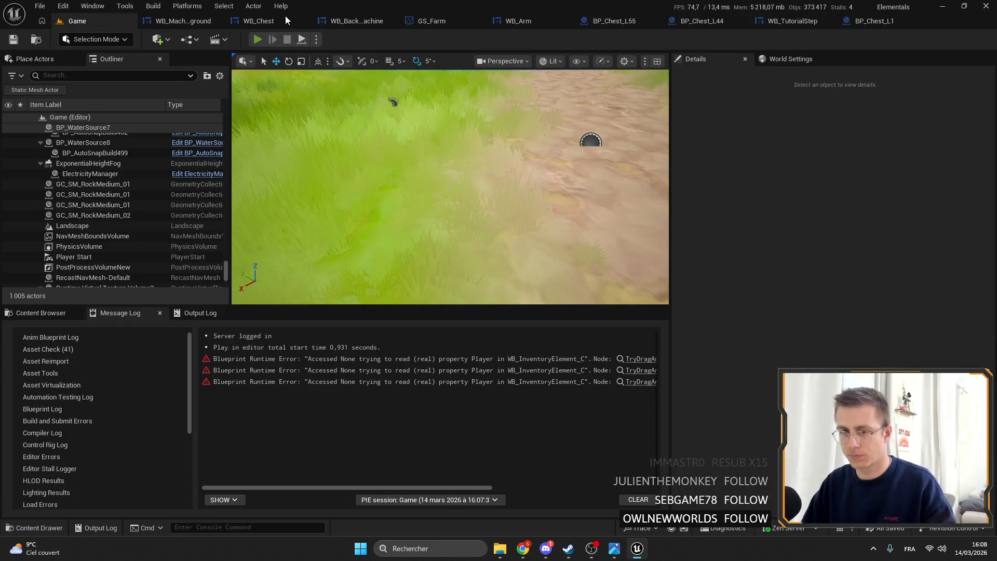
left_click(257, 39)
key("e")
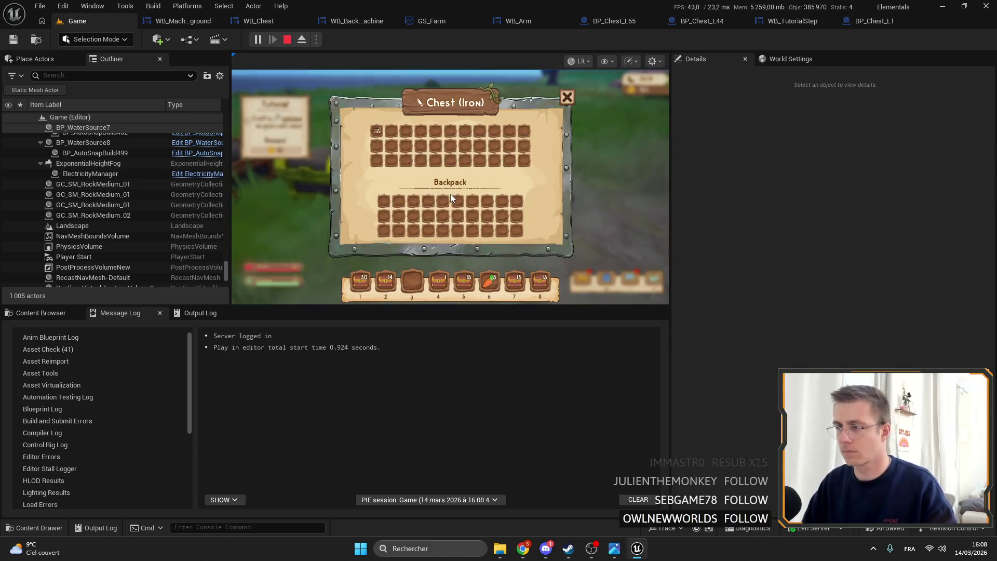
key("f")
key("F11")
key("f")
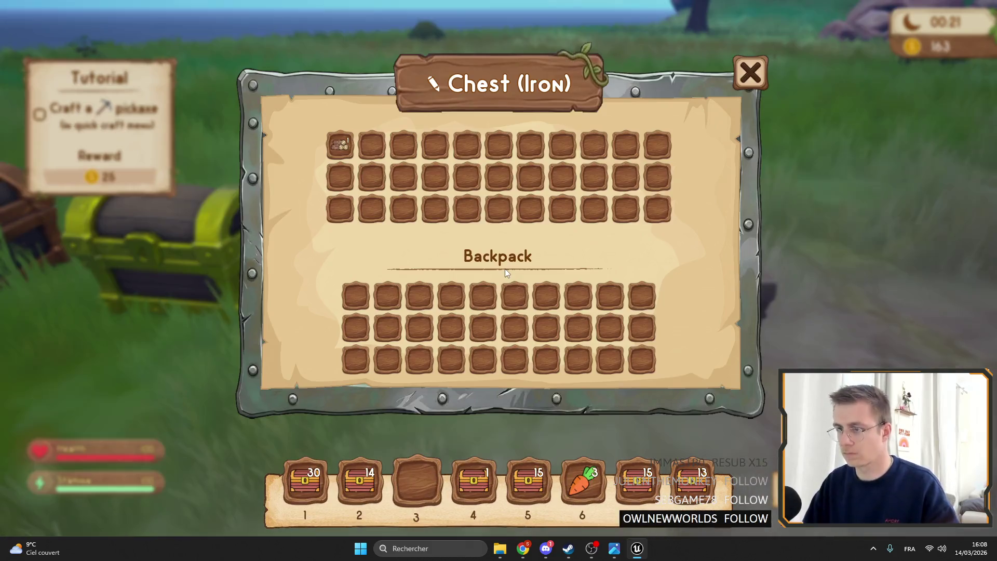
- Move the chest's Wood into the backpack, then into hotbar slot 3, and close the chest
left_click(340, 145)
left_click(387, 327)
left_click(386, 327)
left_click(339, 145)
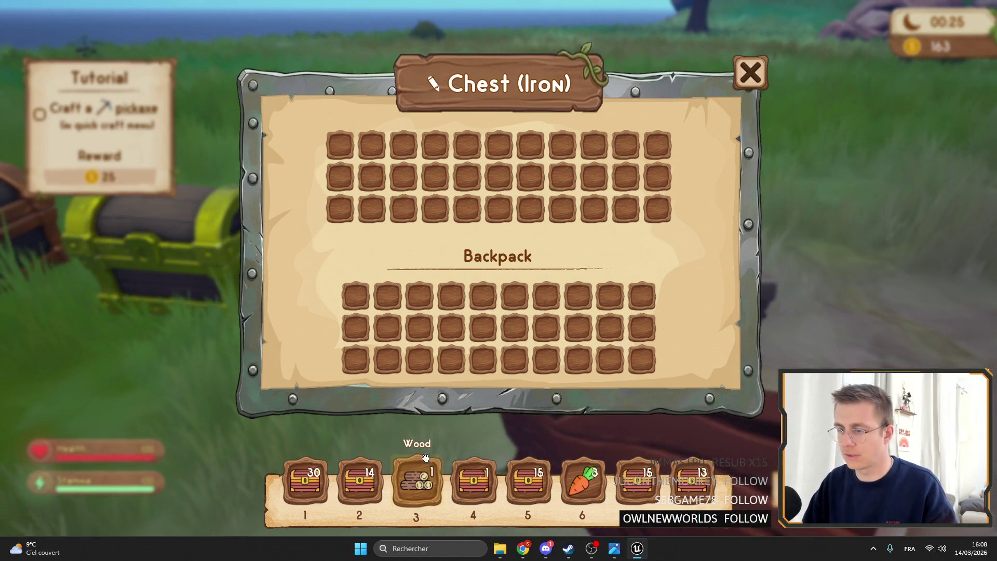
key("Escape")
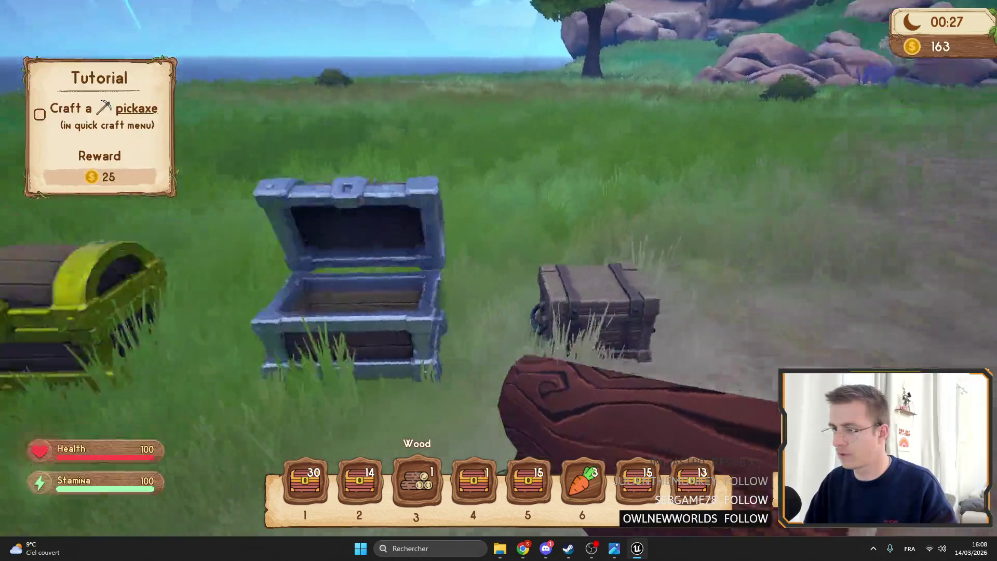
key("Tab")
key("Tab")
- Open the iron chest and drag the 30 apple tree seeds toward its first slot
key("q")
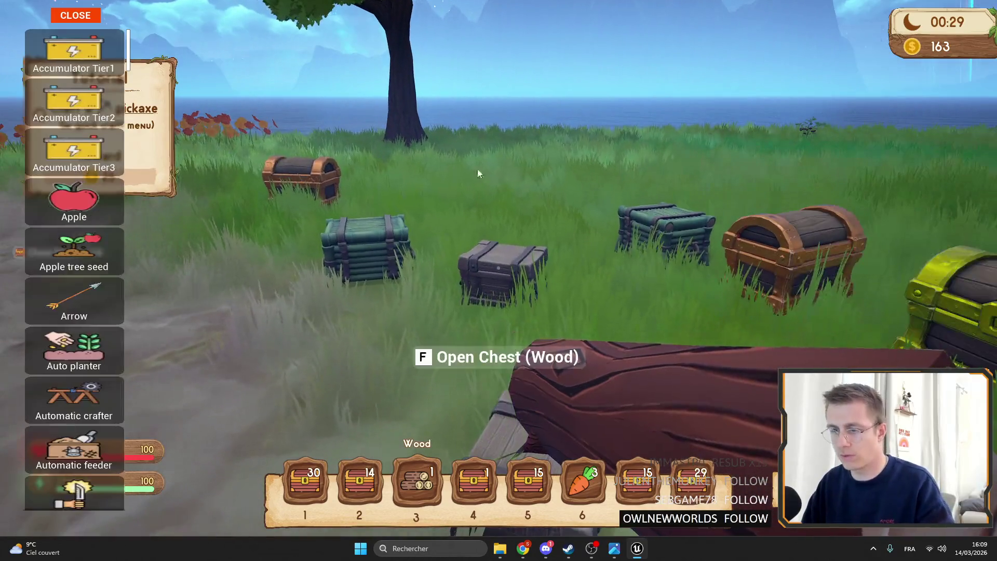
key("q")
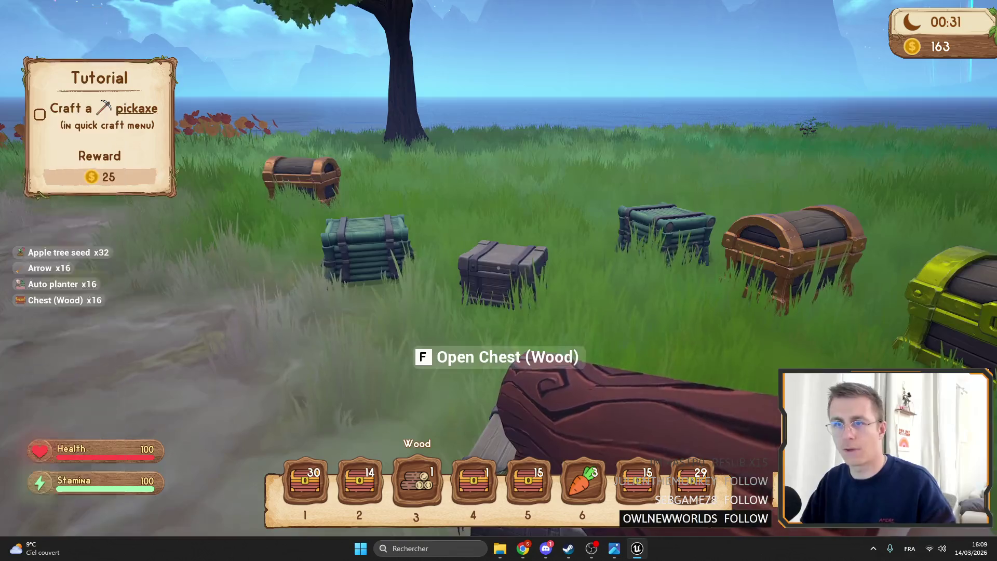
key("f")
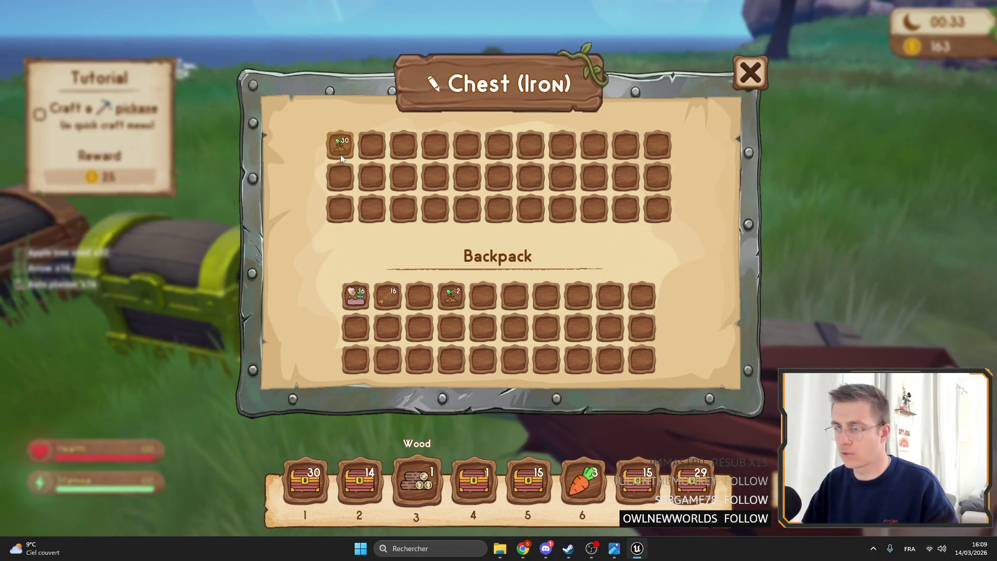
left_click_drag(452, 294, 354, 157)
left_click_drag(420, 297, 340, 146)
left_click_drag(451, 296, 341, 146)
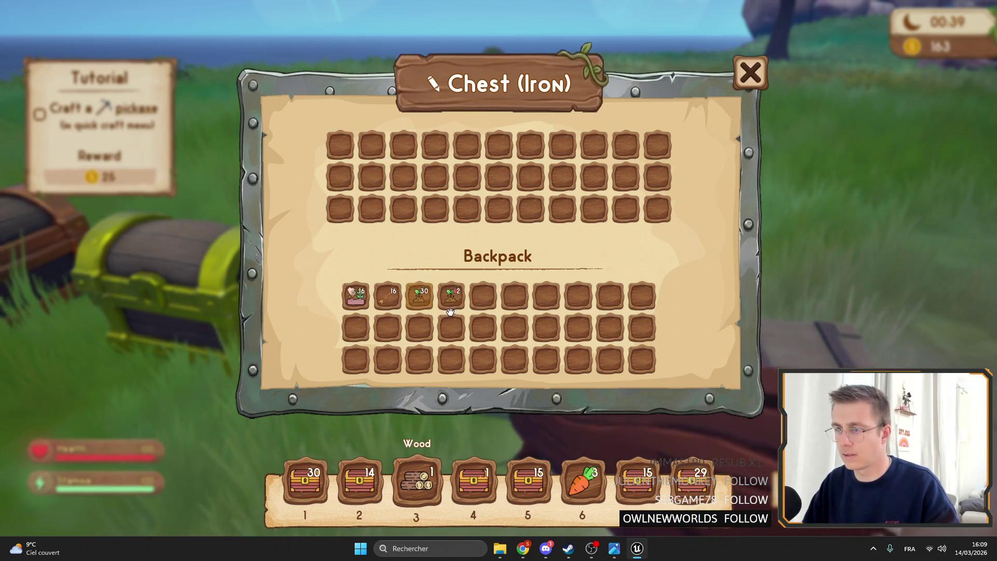
- Shuttle the 30 apple tree seeds between the backpack and chest slot 1 several times
left_click(424, 302, "shift")
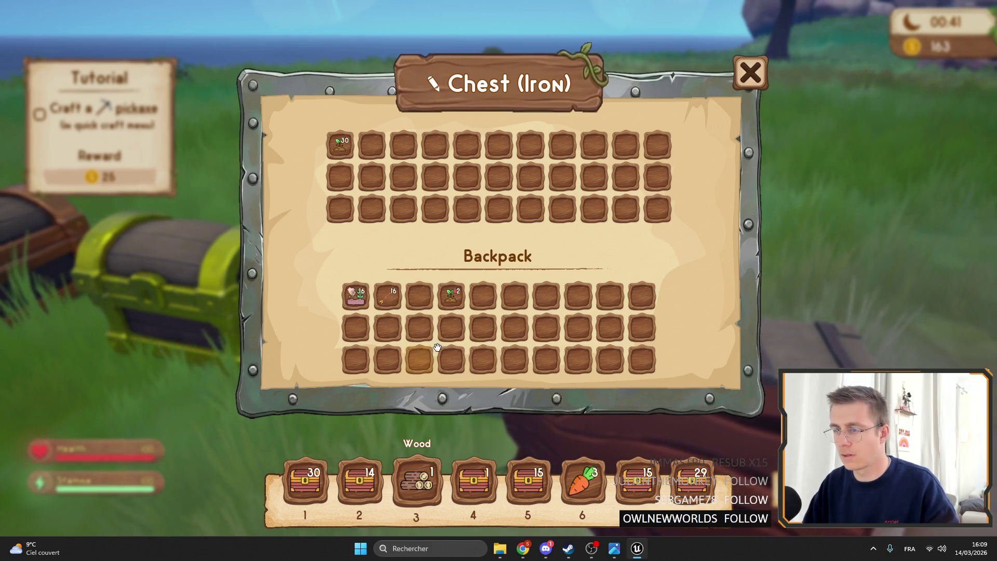
left_click(338, 154, "shift")
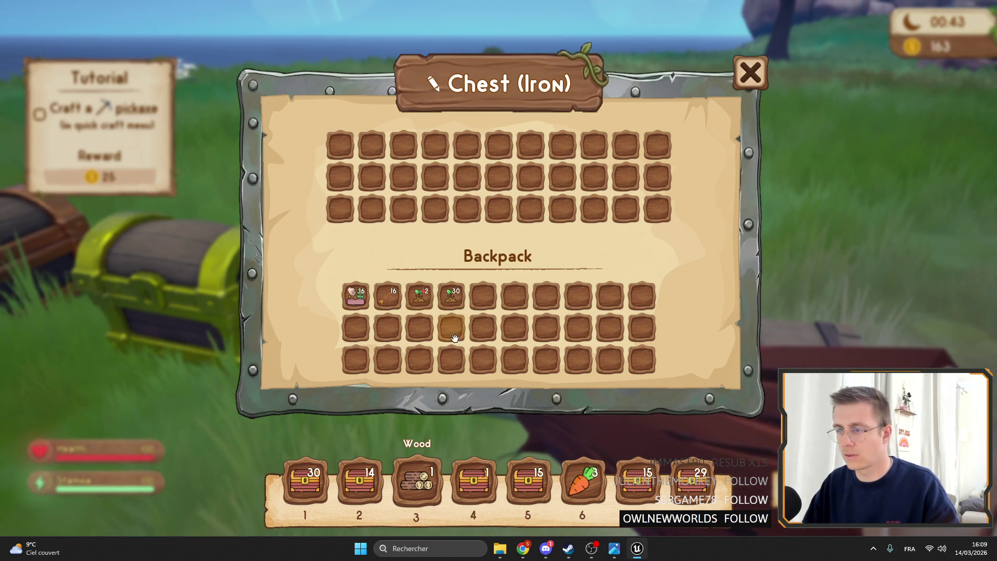
left_click(450, 296, "shift")
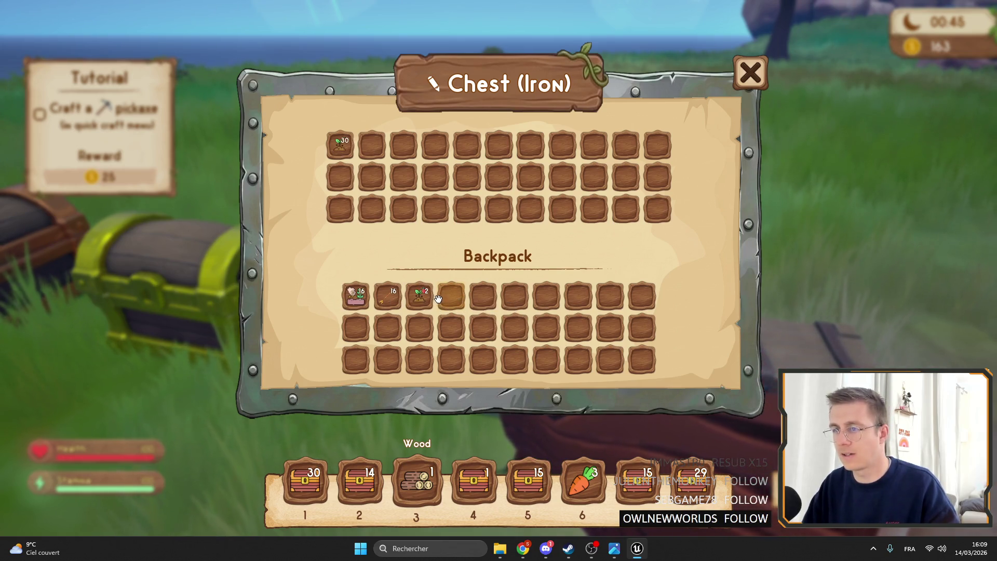
left_click(419, 296, "shift")
left_click(346, 148, "shift")
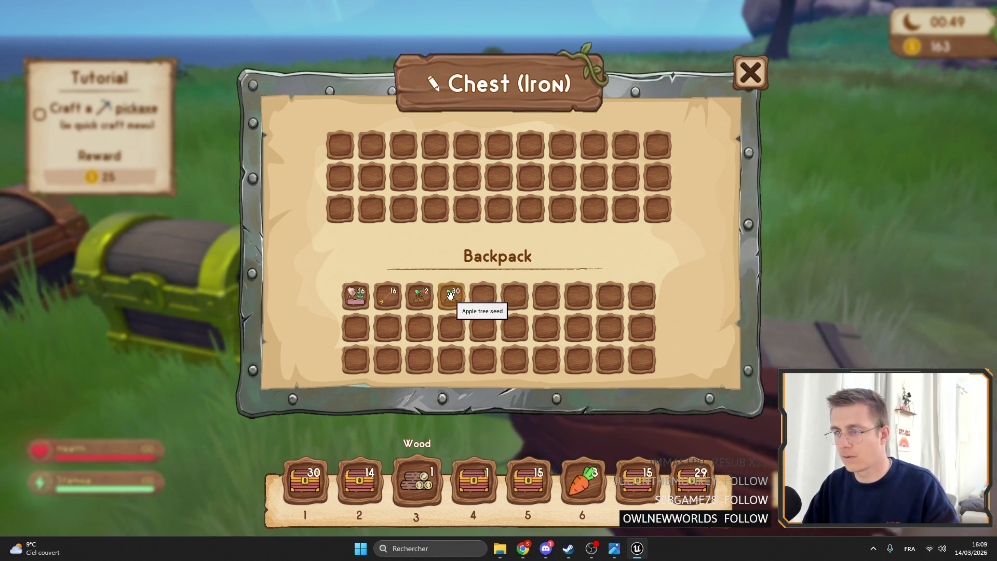
left_click(451, 295, "shift")
left_click(340, 145, "shift")
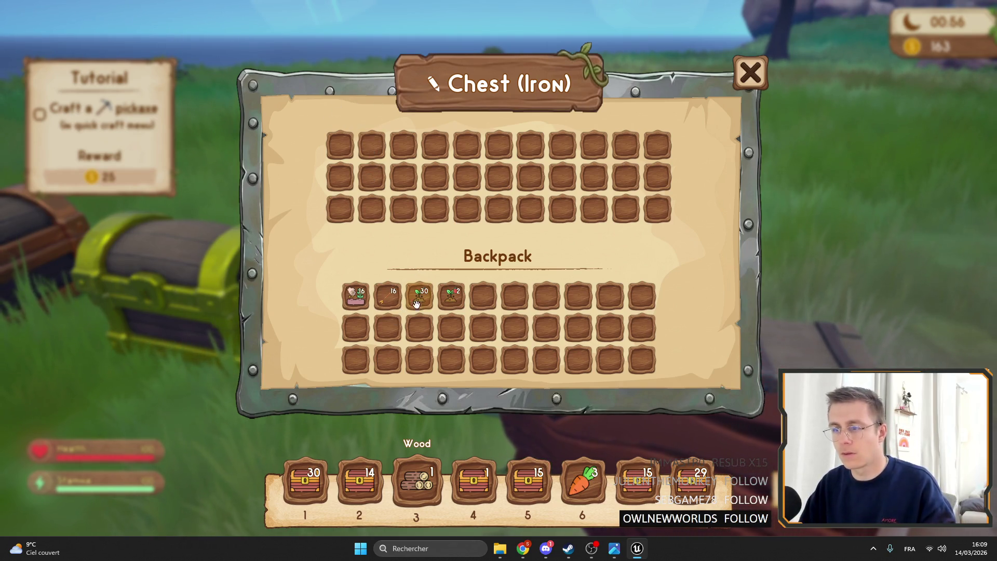
- Move the 30- and 2-seed stacks into the chest, then return both to the backpack
left_click(340, 146, "shift")
left_click(451, 297, "shift")
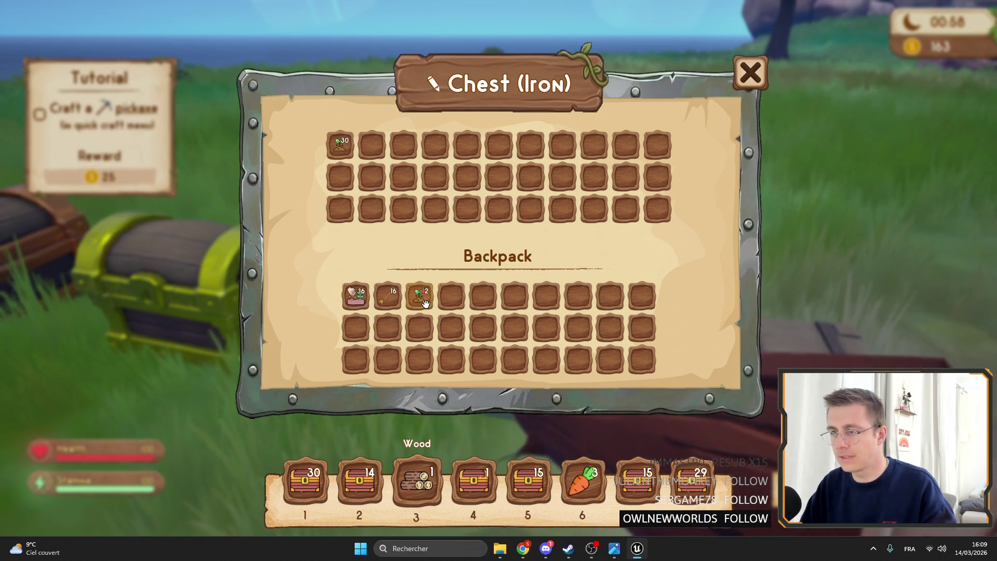
left_click_drag(419, 297, 458, 299)
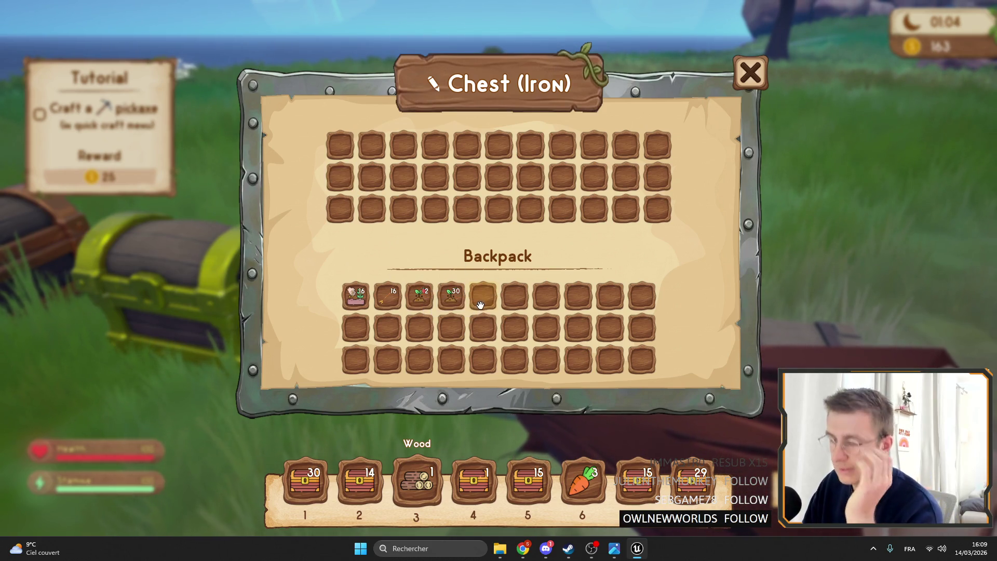
left_click(419, 297, "shift")
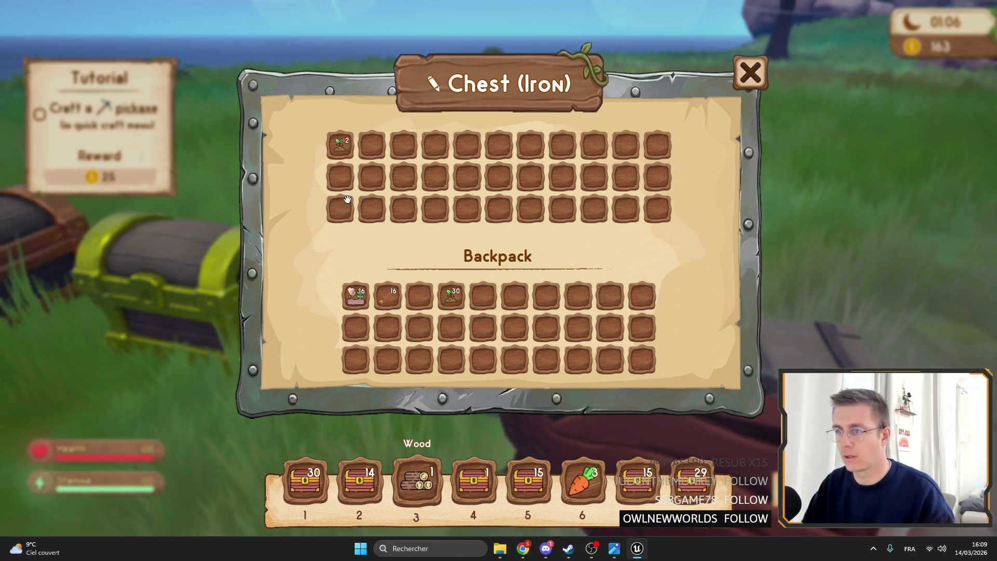
mouse_move(451, 297)
left_mouse_down()
mouse_move(419, 297)
mouse_move(447, 293)
mouse_move(341, 146)
left_mouse_up()
left_click(338, 147, "shift")
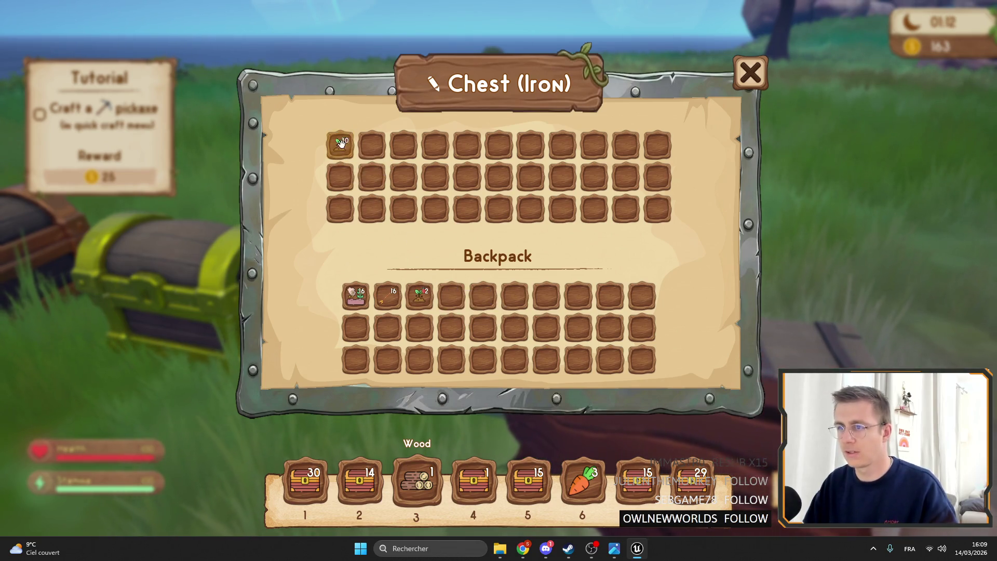
left_click_drag(451, 297, 427, 301)
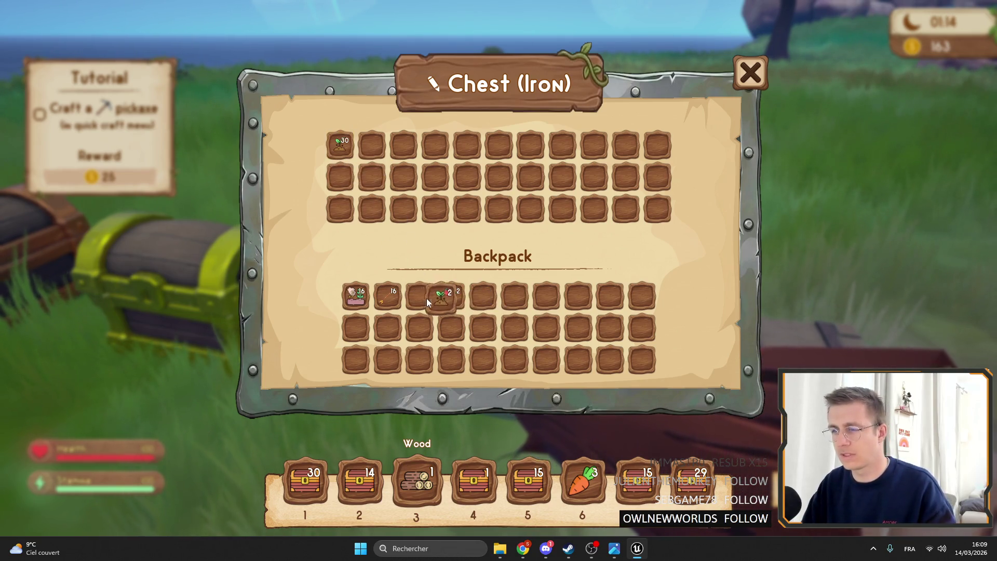
left_click(339, 140, "shift")
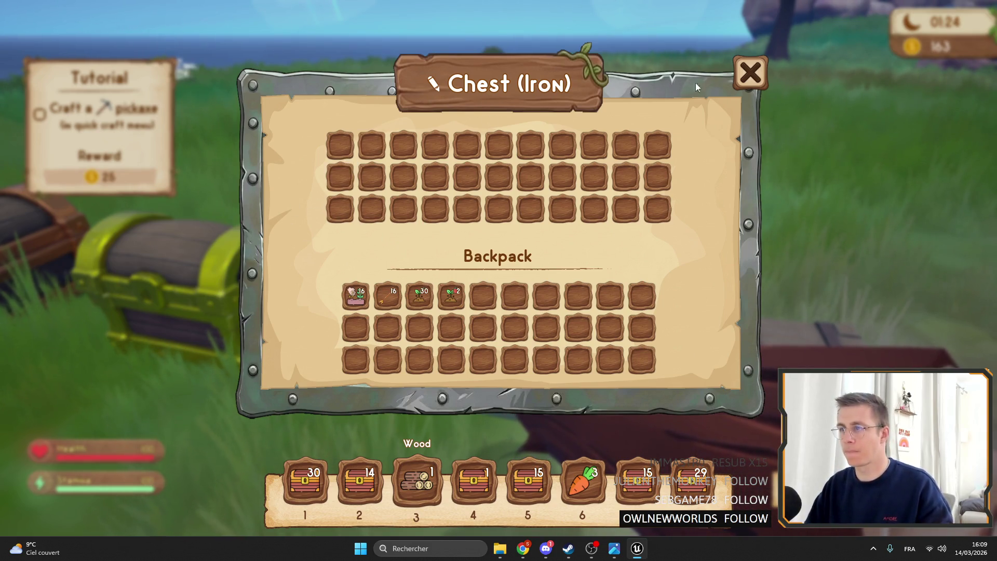
- Reopen the iron chest and drag the 2- and 30-seed stacks into its first slot
left_click(750, 72)
key("f")
mouse_move(426, 302)
left_mouse_down()
mouse_move(449, 291)
mouse_move(358, 152)
left_mouse_up()
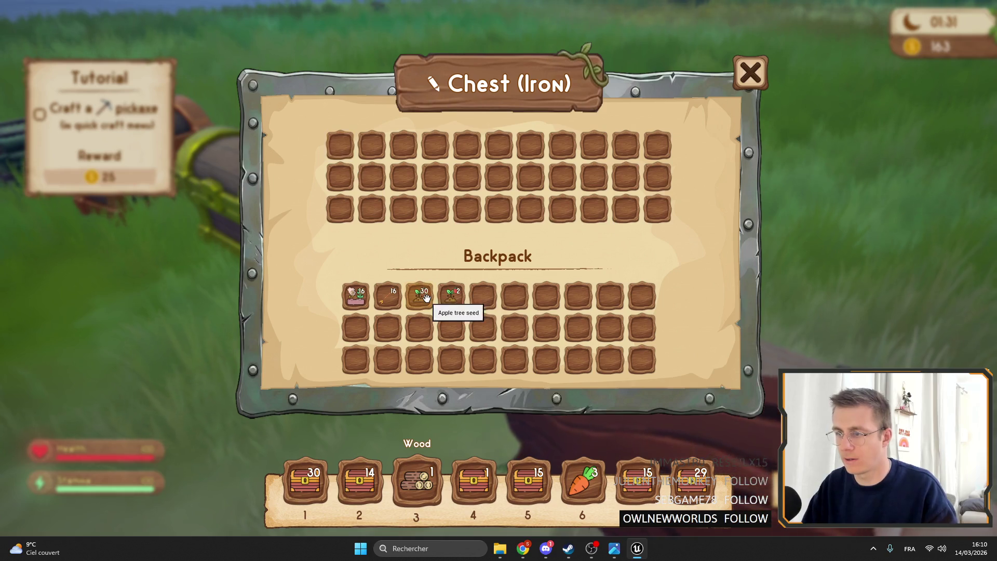
left_click_drag(454, 296, 338, 146)
mouse_move(447, 296)
left_mouse_down()
mouse_move(359, 155)
mouse_move(451, 296)
mouse_move(340, 146)
mouse_move(429, 340)
mouse_move(423, 292)
mouse_move(451, 296)
left_mouse_up()
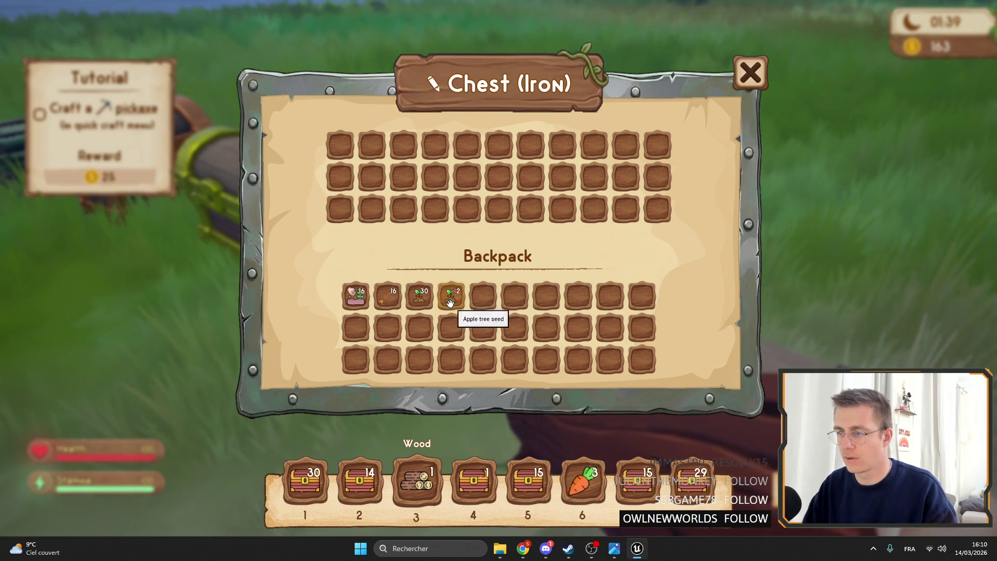
left_click_drag(351, 148, 352, 151)
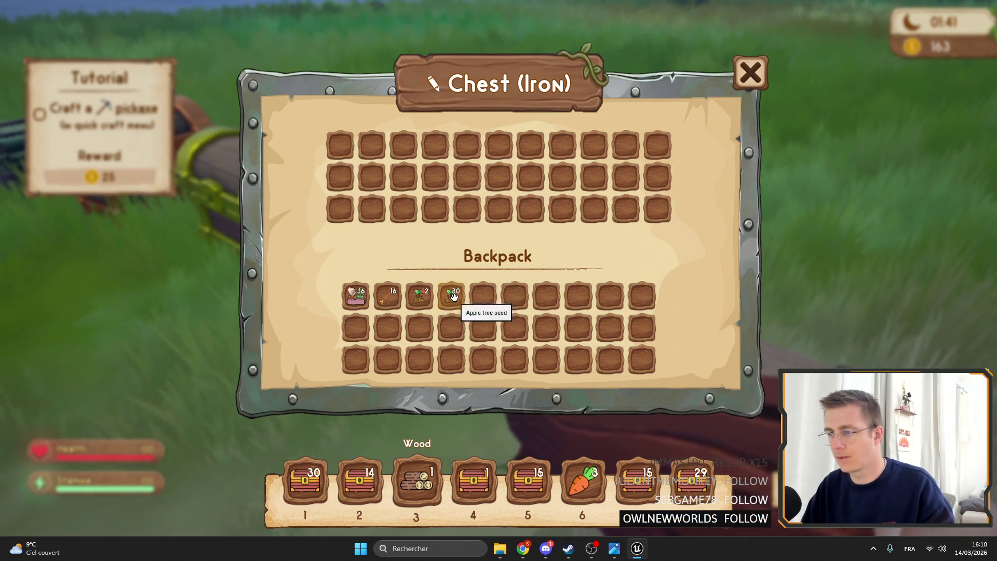
left_click_drag(437, 308, 347, 153)
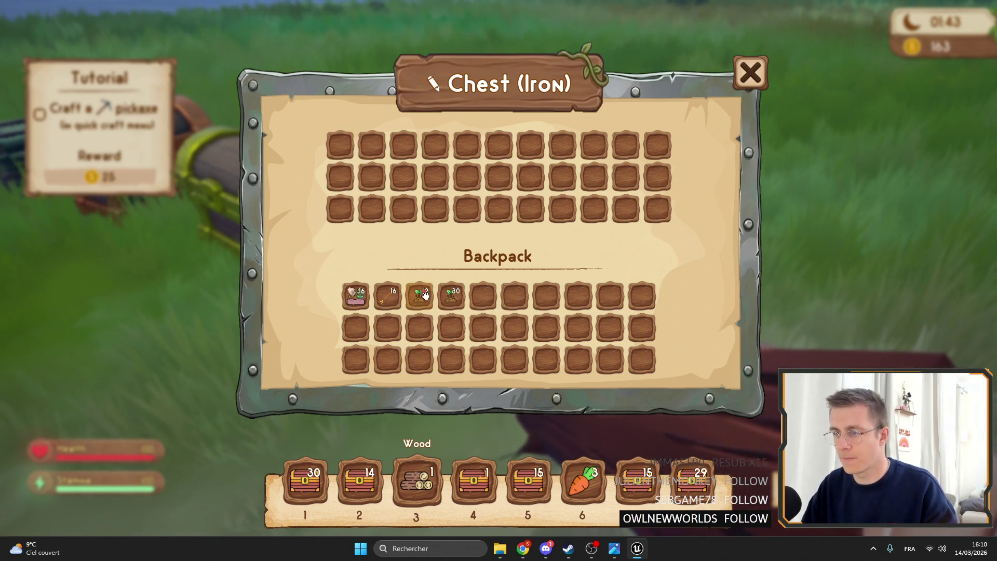
mouse_move(419, 297)
left_mouse_down()
mouse_move(370, 176)
mouse_move(342, 149)
left_mouse_up()
mouse_move(443, 306)
left_mouse_down()
mouse_move(368, 179)
mouse_move(423, 297)
mouse_move(431, 303)
mouse_move(370, 177)
mouse_move(418, 293)
mouse_move(451, 286)
left_mouse_up()
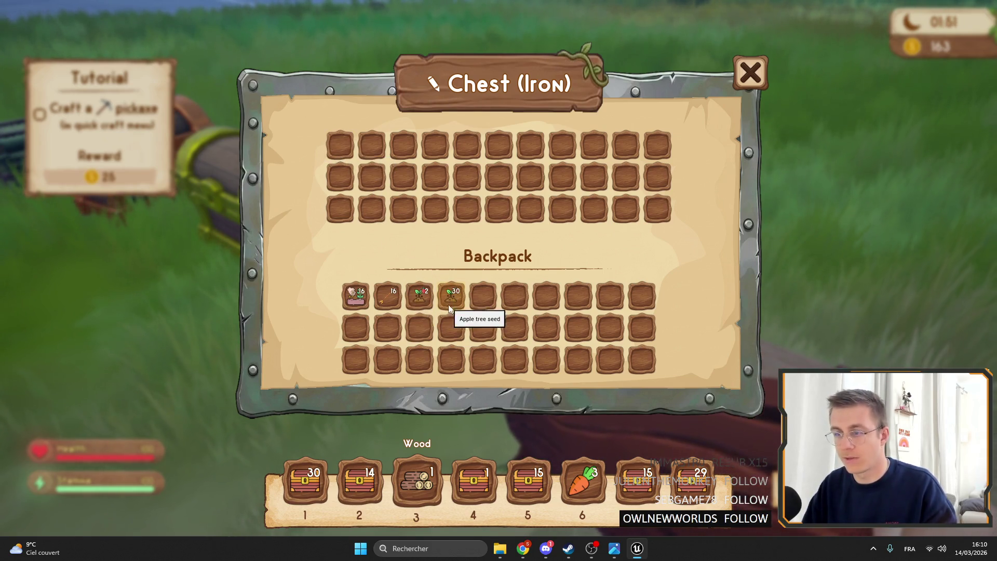
- Move both seed stacks into the chest and back, then swap the 16-item stack with the 30 seeds
left_click(447, 302, "shift")
left_click(418, 296, "shift")
left_click(363, 150, "shift")
left_click(344, 147, "shift")
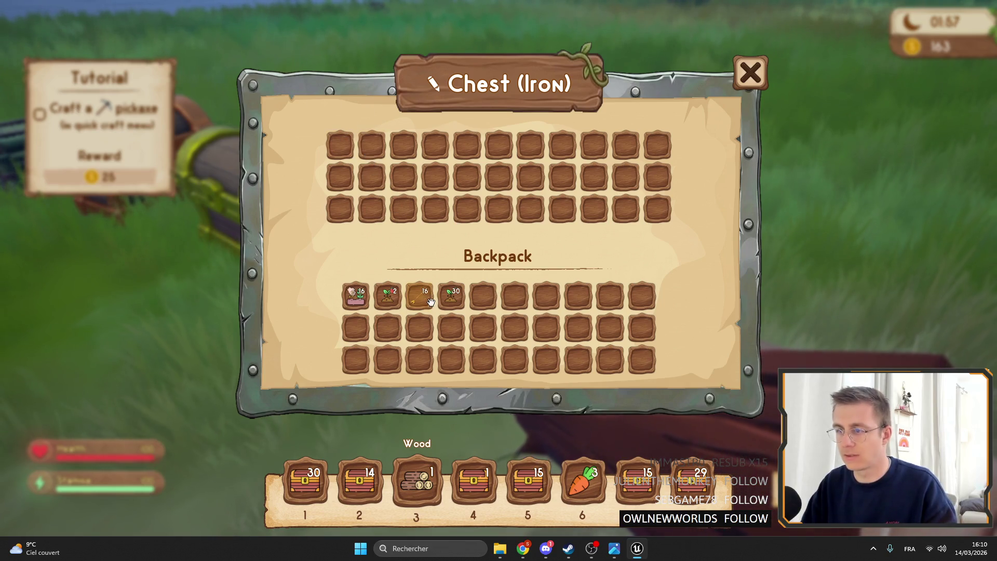
left_click(419, 296, "shift")
left_click(340, 146, "shift")
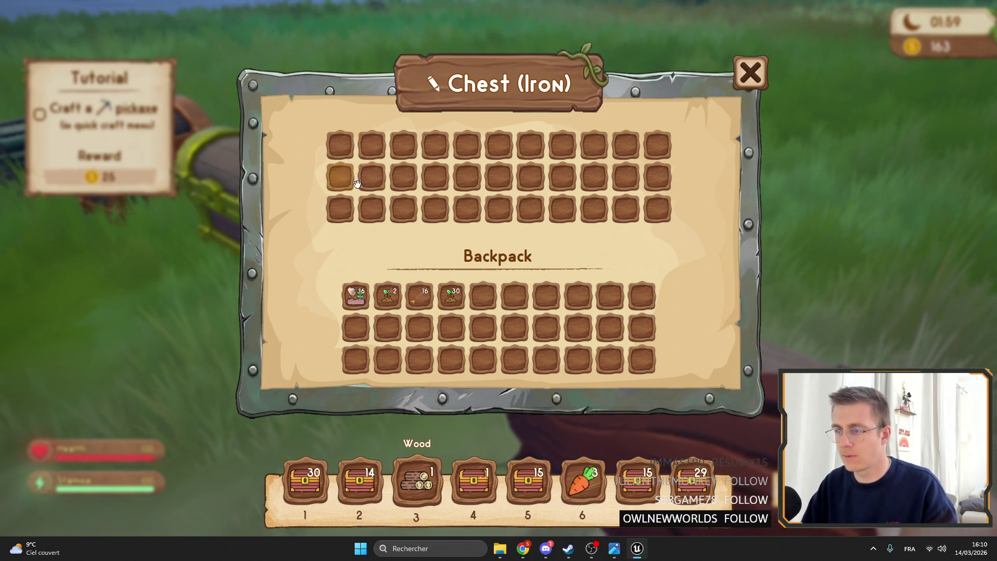
left_click(451, 296, "shift")
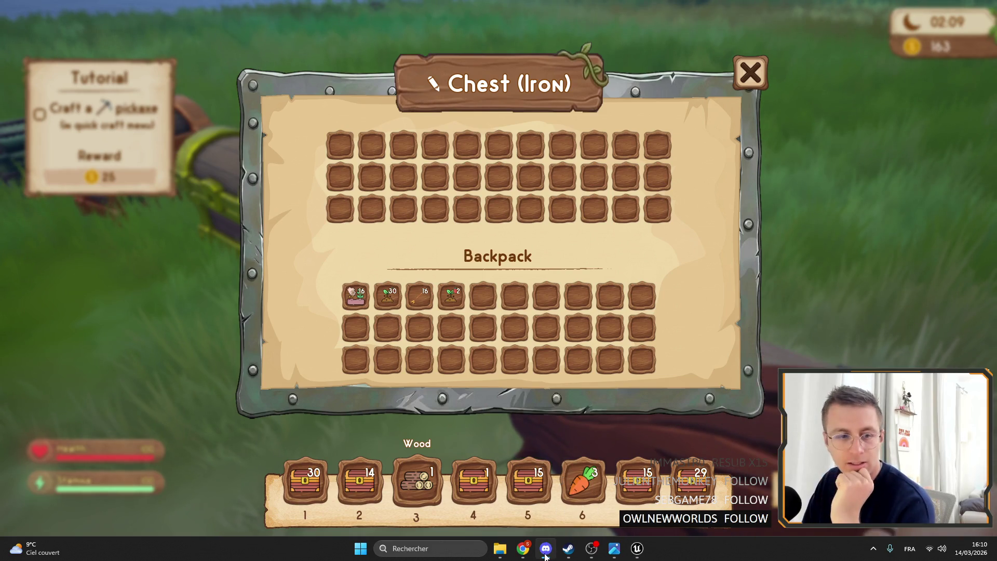
left_click(637, 548)
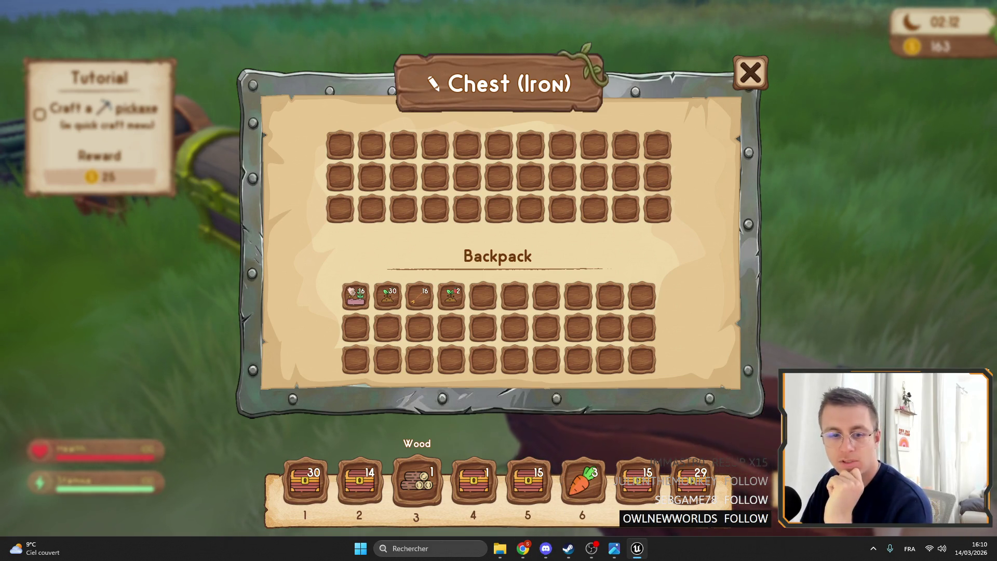
key("alt+Tab")
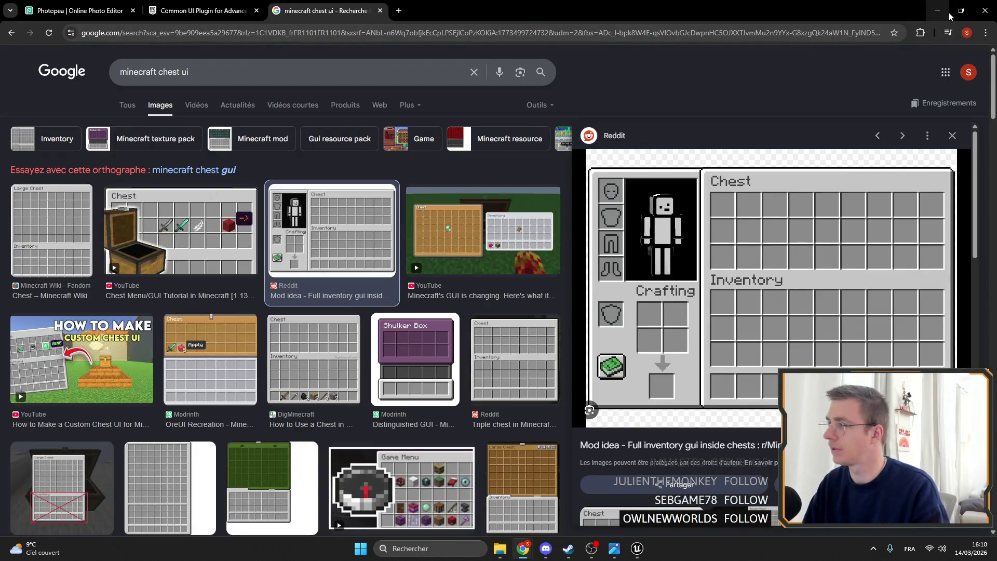
left_click(948, 14)
key("alt+Tab")
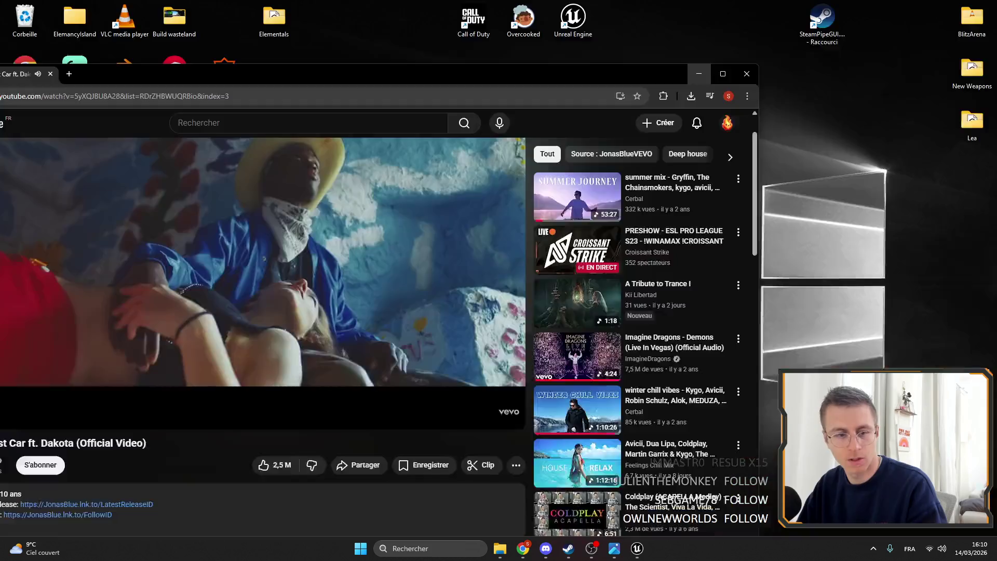
key("alt+Tab")
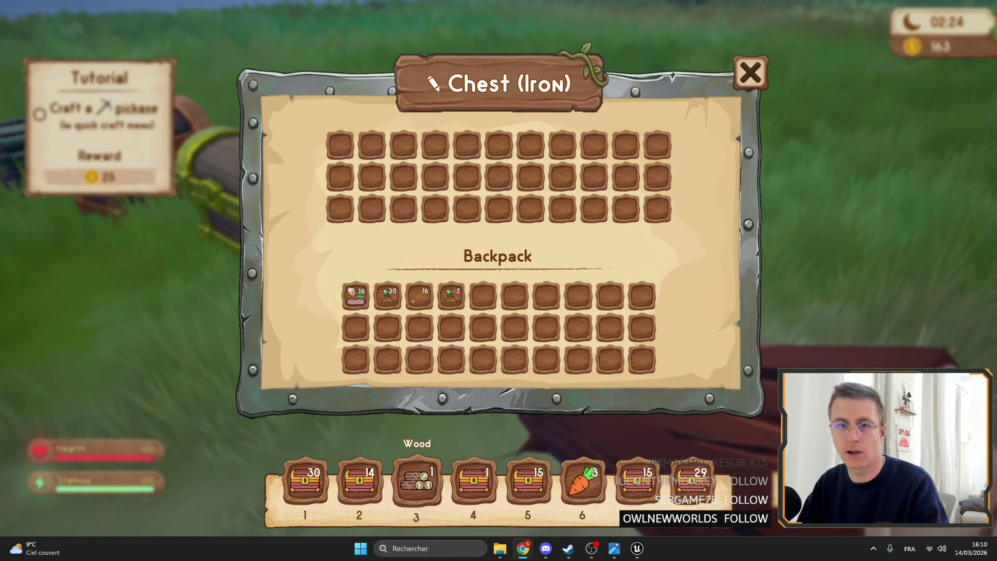
left_click(725, 312)
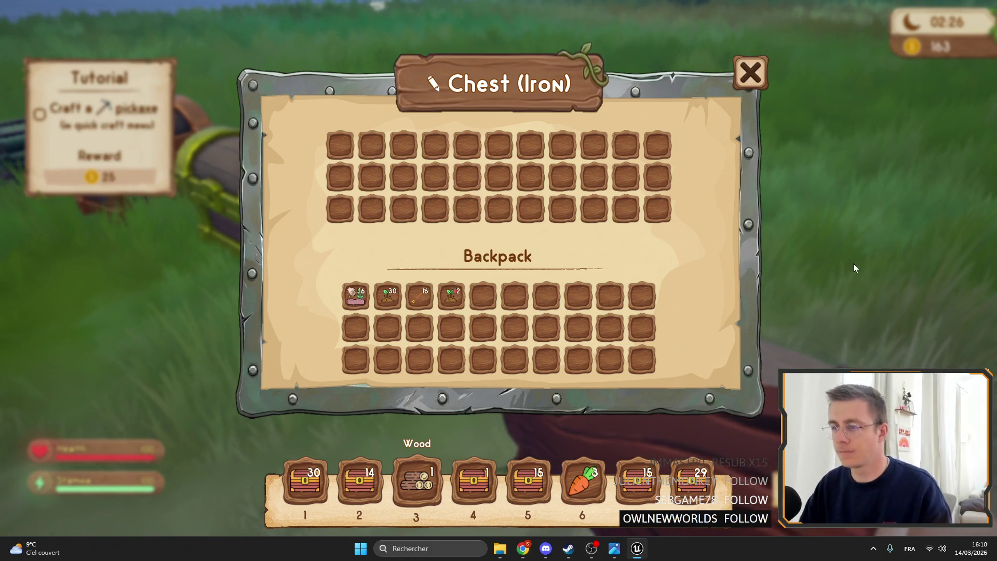
key("Escape")
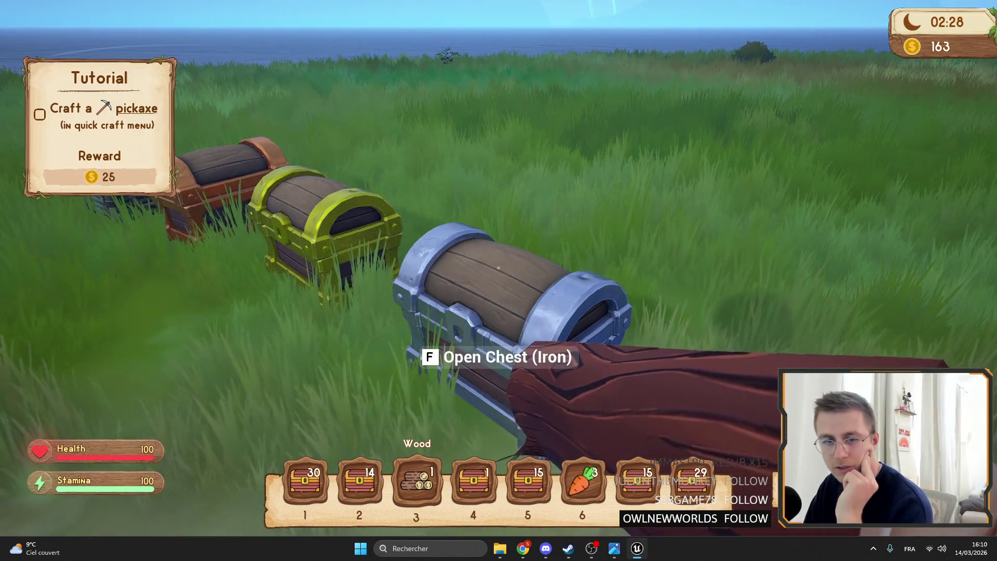
key("w")
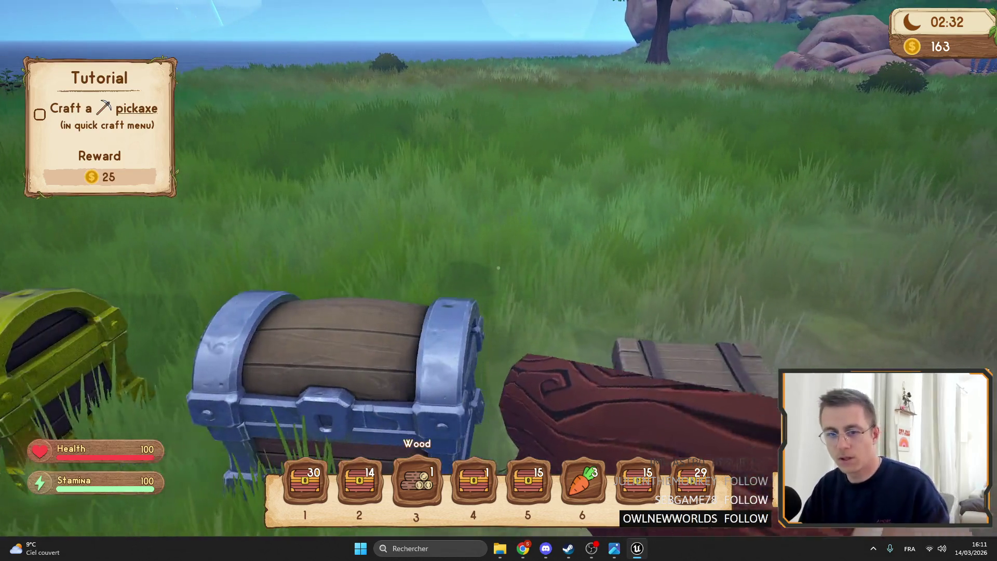
key("e")
key("Escape")
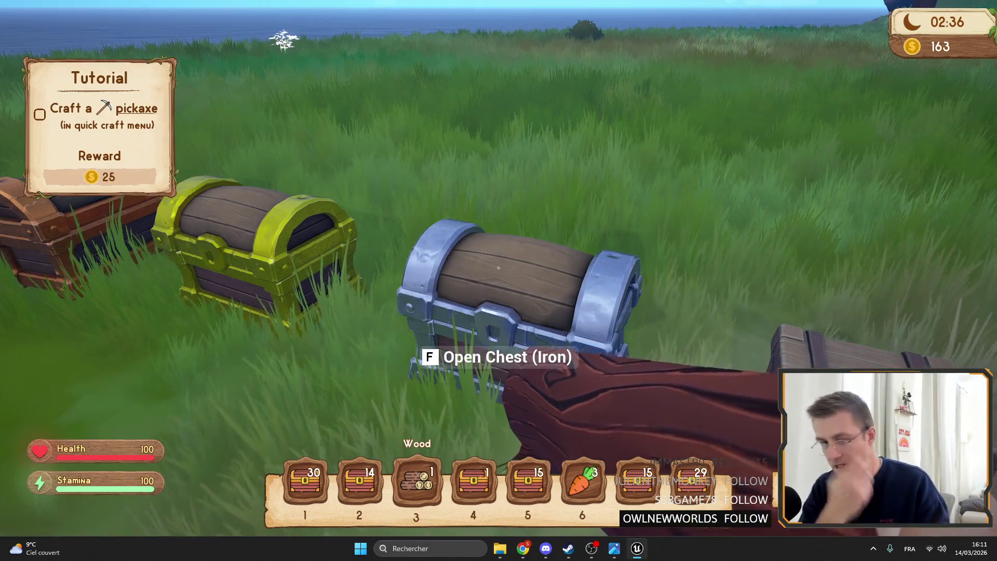
key("a")
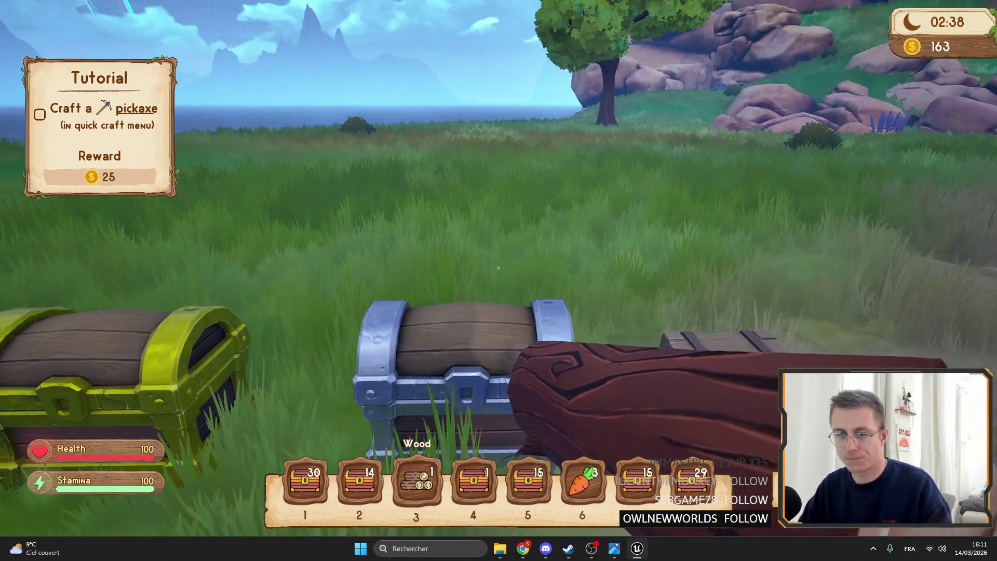
key("f")
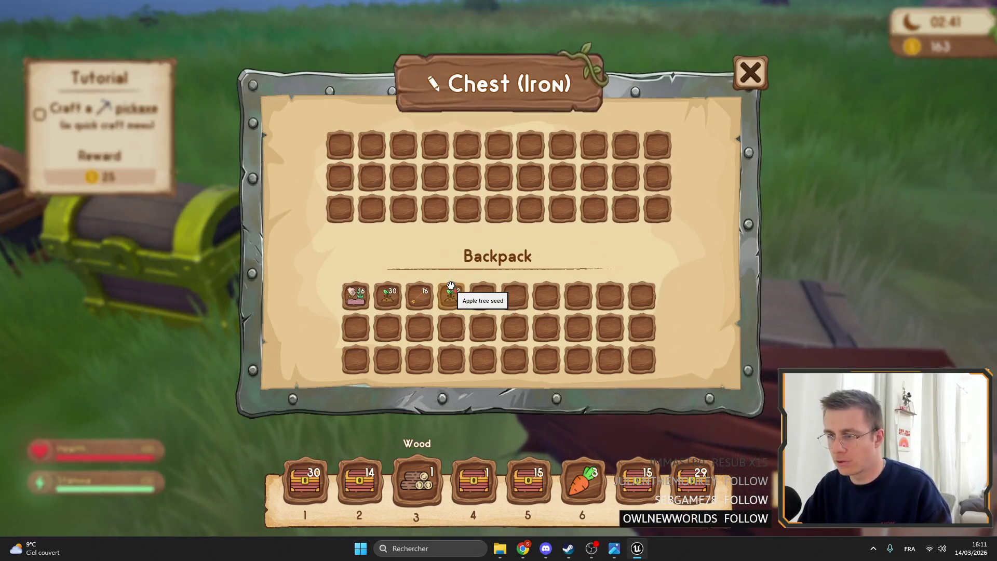
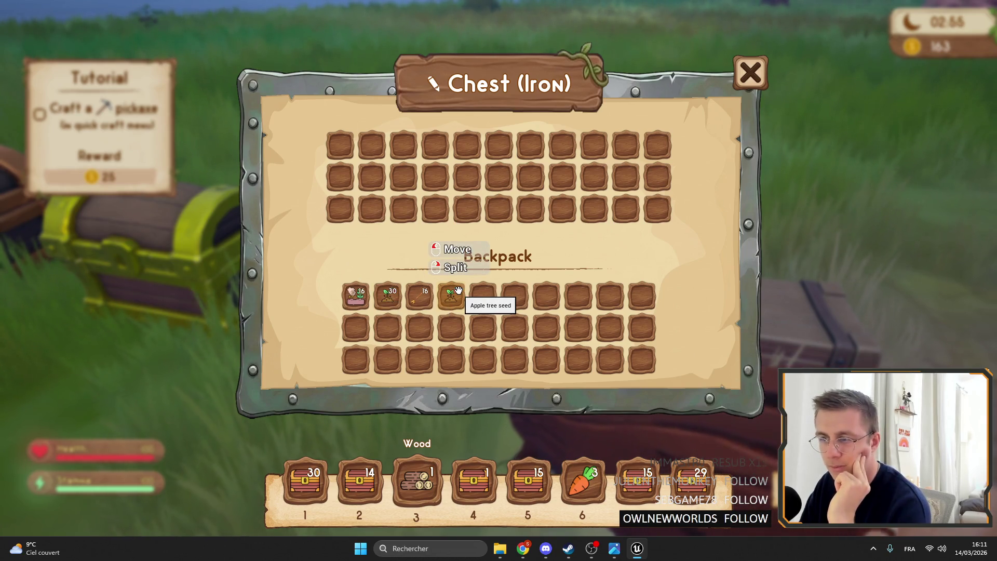
- Move the 30 apple tree seeds into the iron chest and back to the backpack, then close it
mouse_move(385, 294)
left_mouse_down()
mouse_move(436, 298)
mouse_move(392, 298)
mouse_move(421, 296)
left_mouse_up()
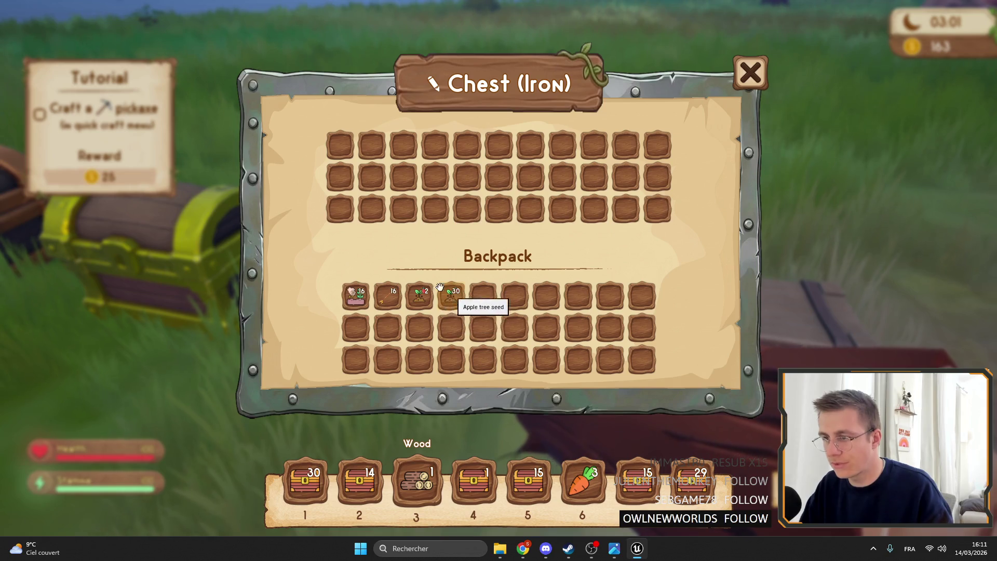
mouse_move(450, 296)
left_mouse_down()
mouse_move(361, 154)
mouse_move(372, 209)
mouse_move(373, 150)
left_mouse_up()
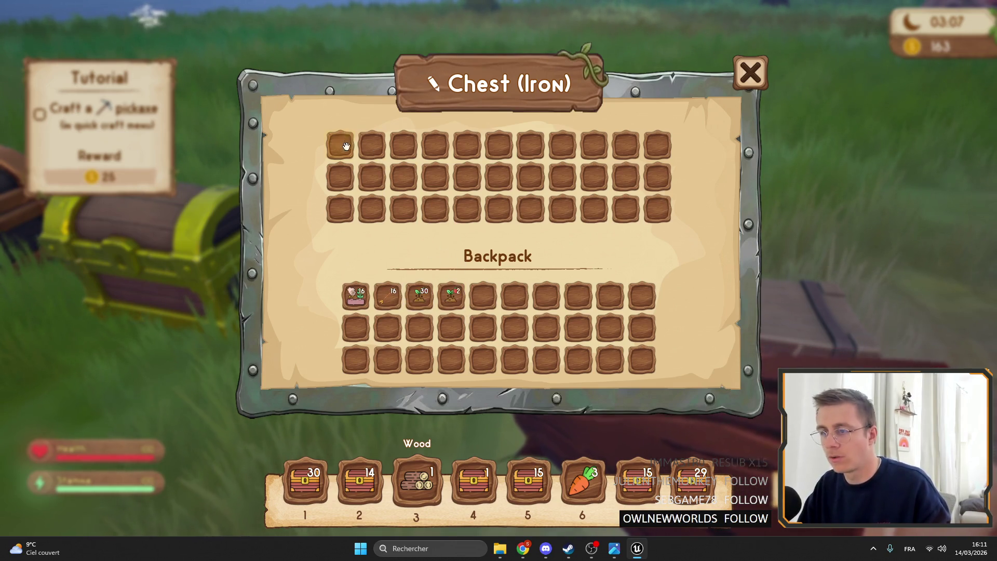
mouse_move(371, 144)
left_mouse_down()
mouse_move(419, 296)
mouse_move(437, 295)
left_mouse_up()
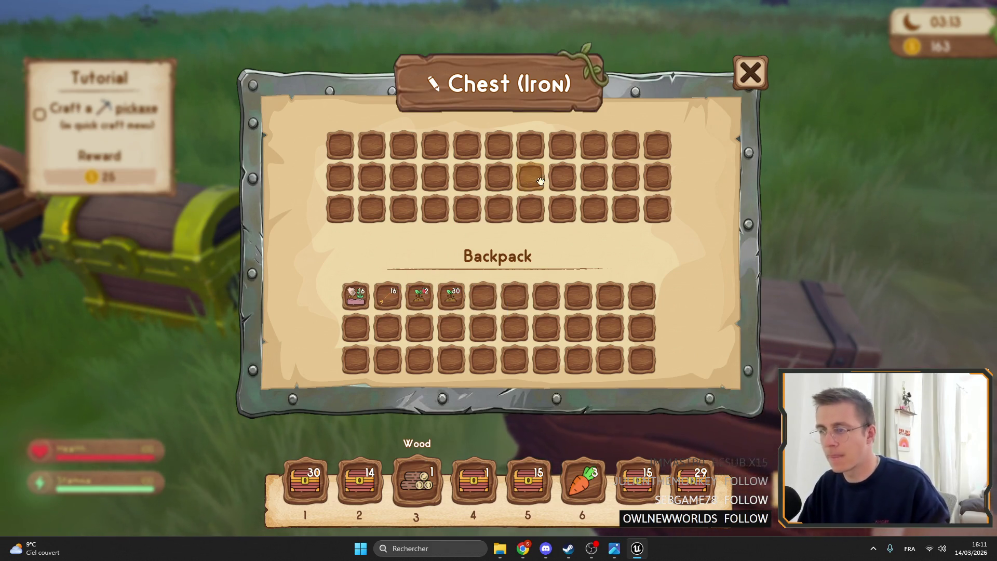
key("Escape")
key("f")
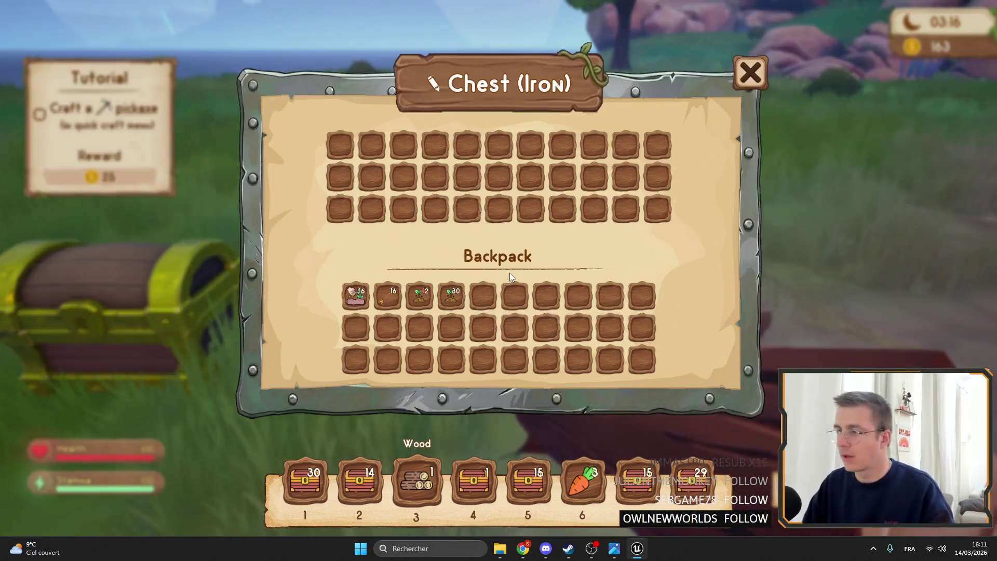
key("Escape")
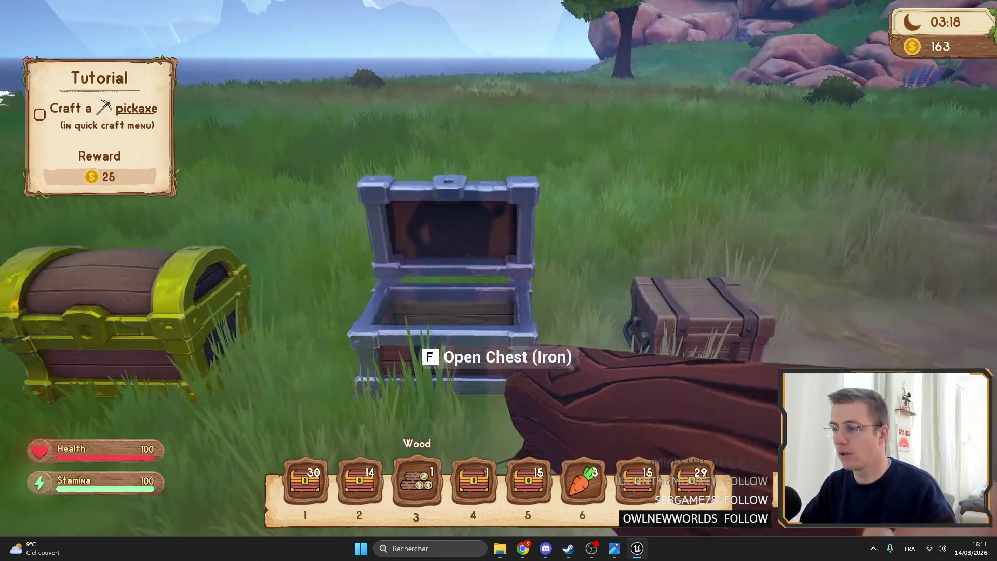
- Open and close the iron, gold and copper chest windows, ending with the gold chest open
key("f")
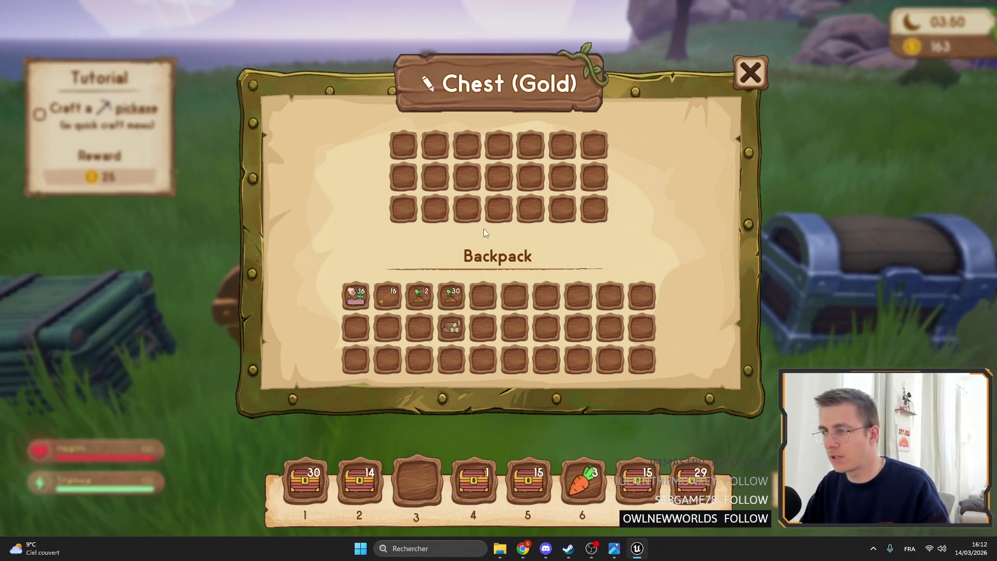
key("Escape")
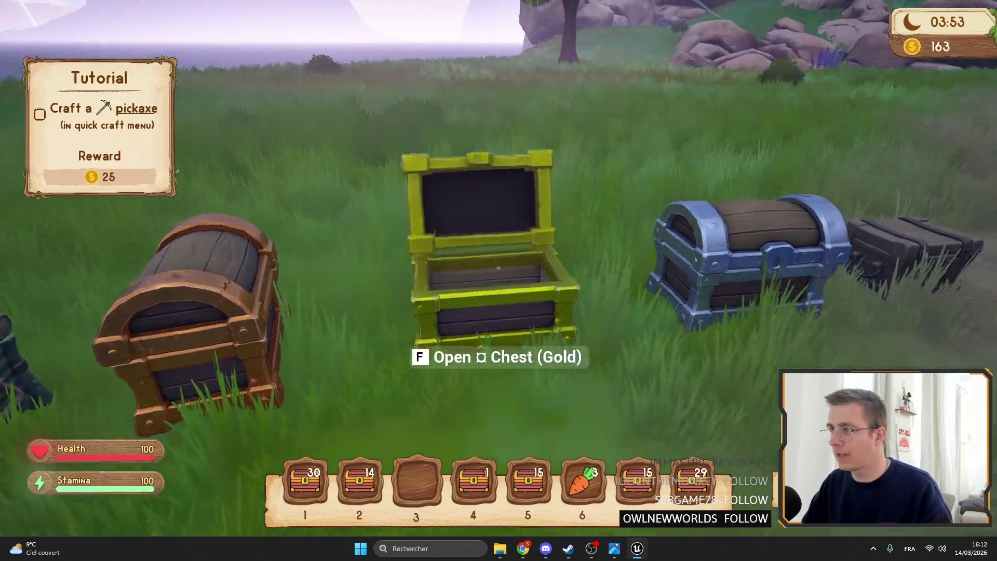
key("f")
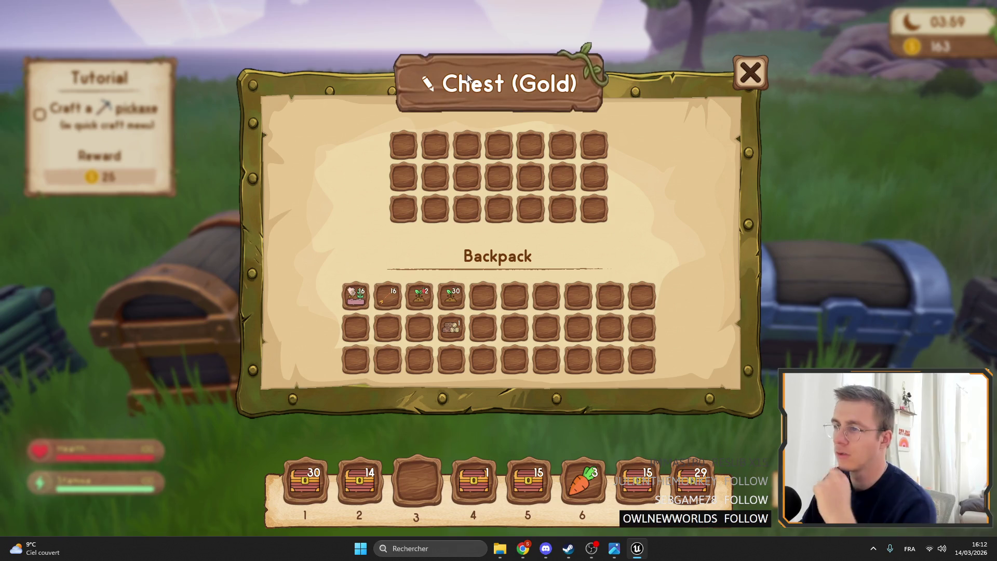
key("Escape")
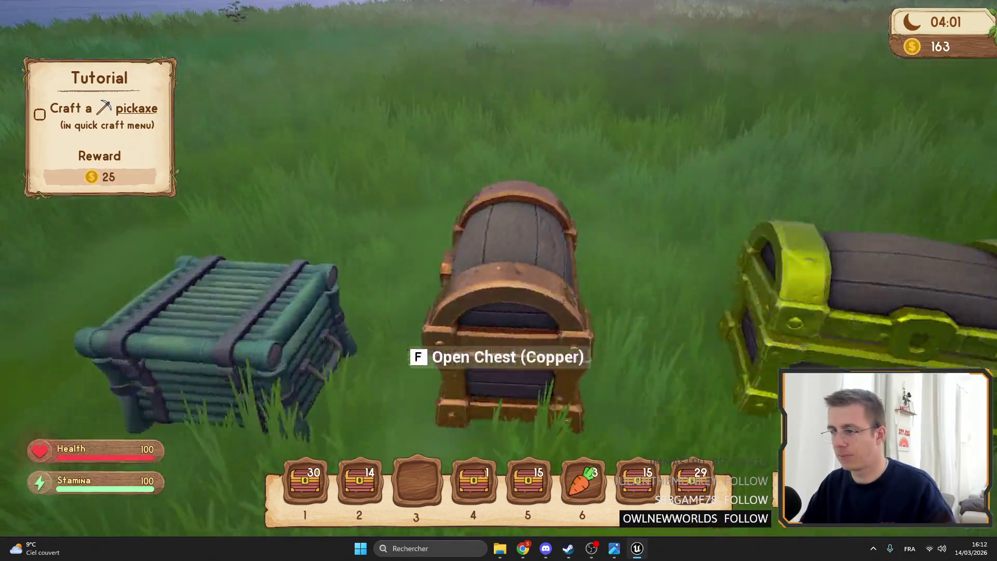
key("f")
key("Escape")
key("f")
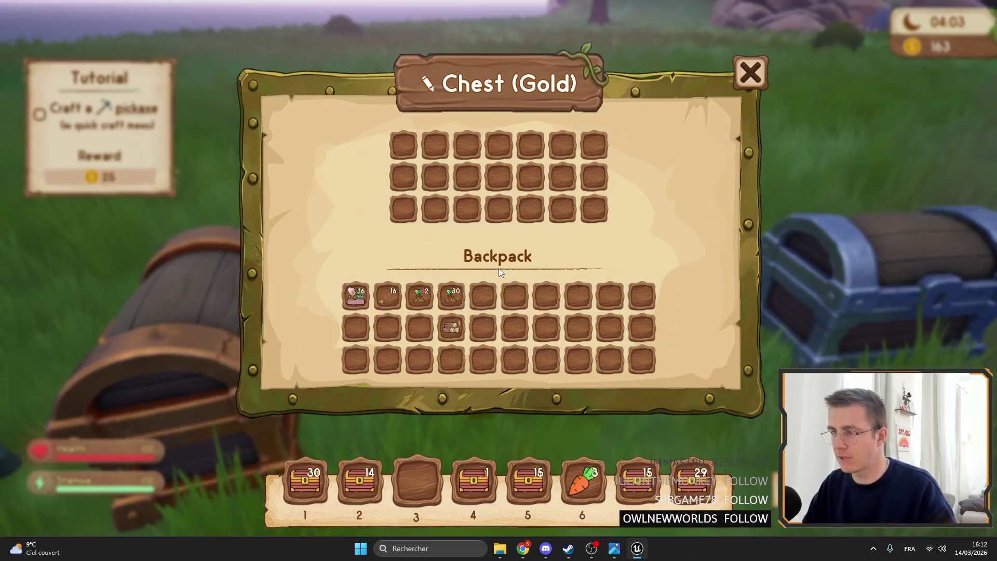
- Move the 30 apple tree seeds into the gold chest, sending the 2-seed stack back to the backpack
left_click_drag(446, 298, 467, 176)
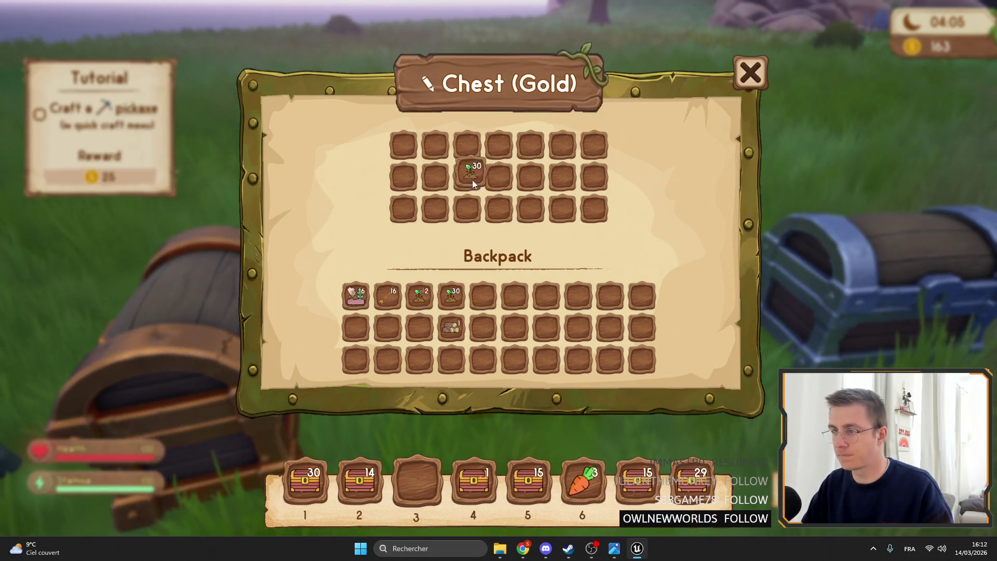
left_click_drag(419, 295, 435, 177)
left_click(467, 176, "shift")
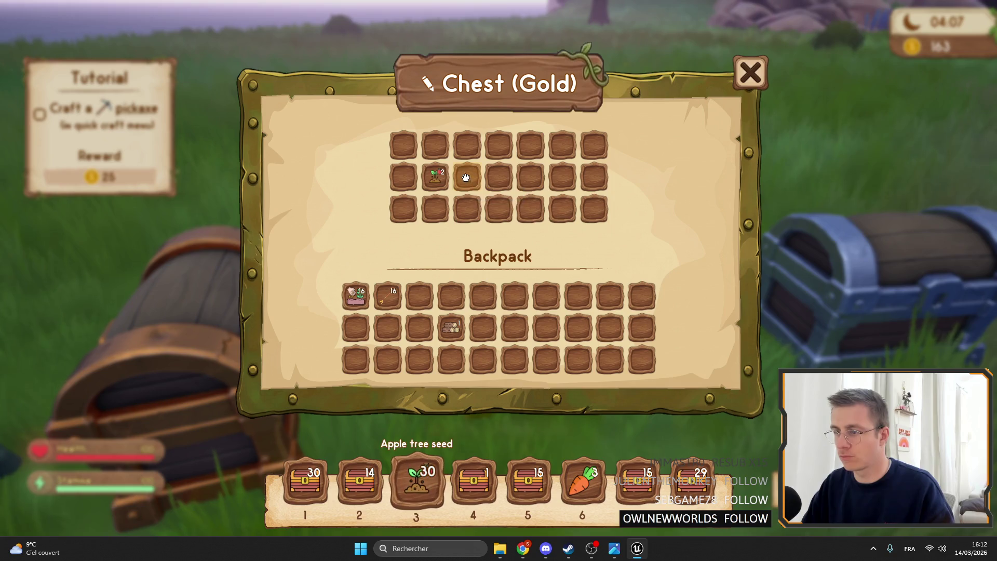
left_click(435, 176, "shift")
- Transfer the hotbar chest stacks, 3 carrots, and the 15- and 29-chest stacks into the gold chest
left_click(417, 480, "shift")
left_click(472, 480, "shift")
left_click(528, 480, "shift")
left_click(582, 480, "shift")
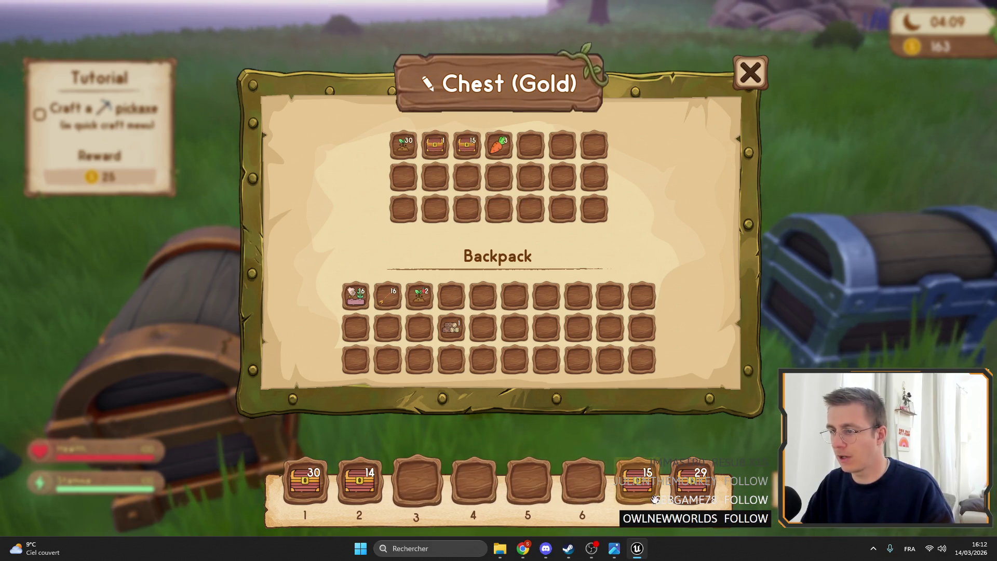
left_click(637, 481, "shift")
left_click(692, 480, "shift")
- Right-click to split half of the chest stacks and the carrots back to the hotbar, then close the chest
right_click(467, 145)
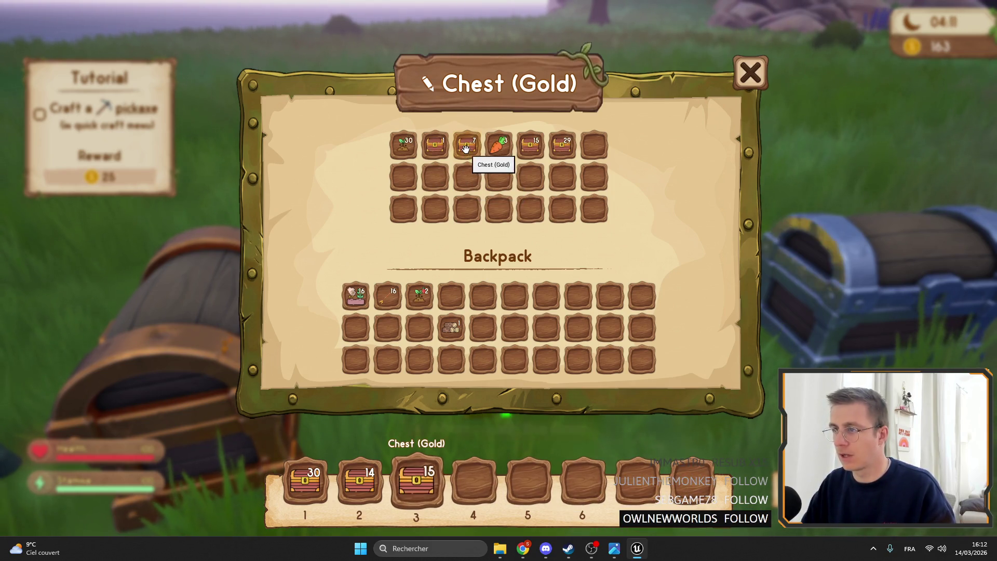
right_click(499, 146)
right_click(530, 145)
right_click(562, 146)
key("Escape")
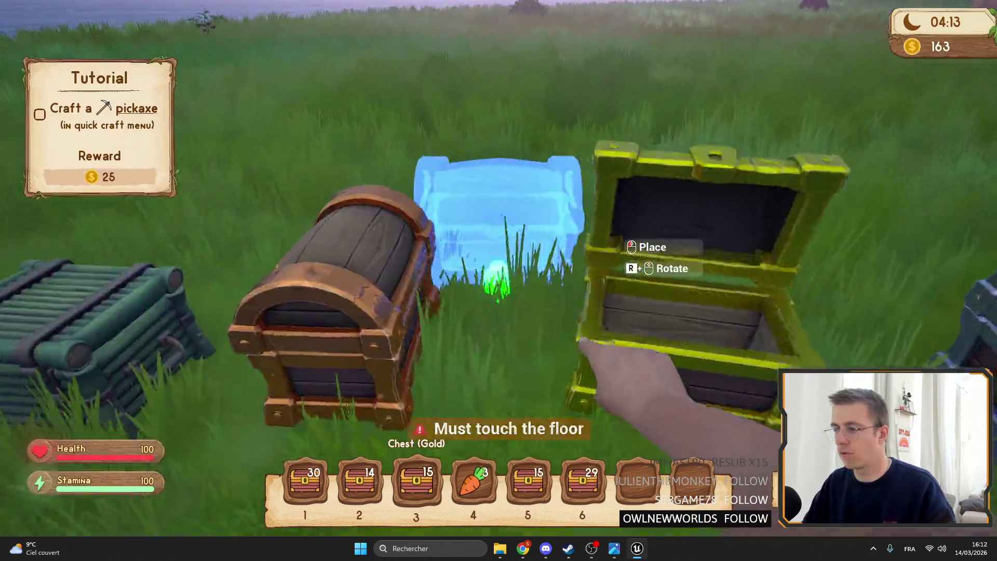
- Check the wooden and bamboo chest windows, then stop the play session
scroll(498, 281, "down", 2)
scroll(498, 280, "down", 2)
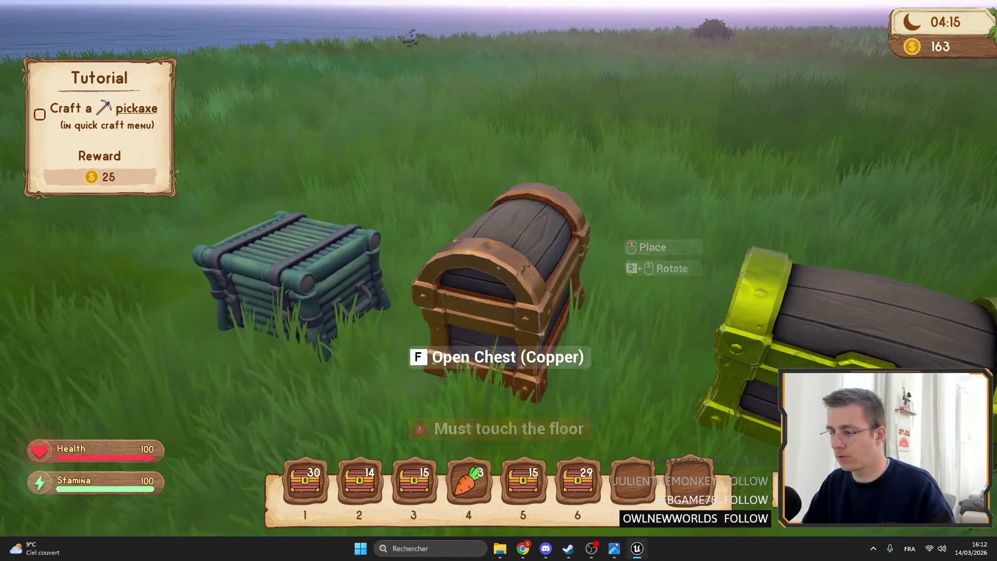
key("f")
key("Escape")
key("f")
key("Escape")
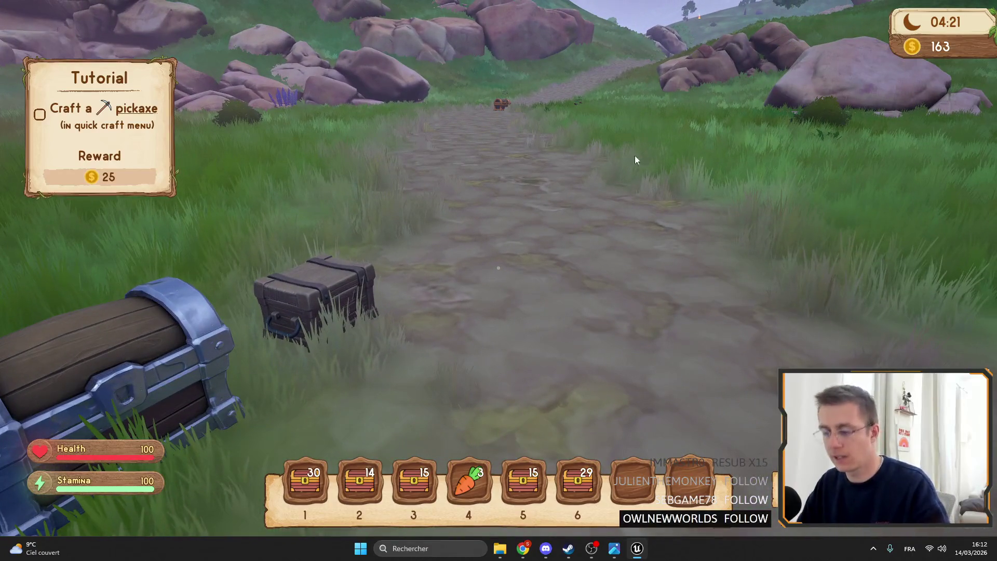
key("Escape")
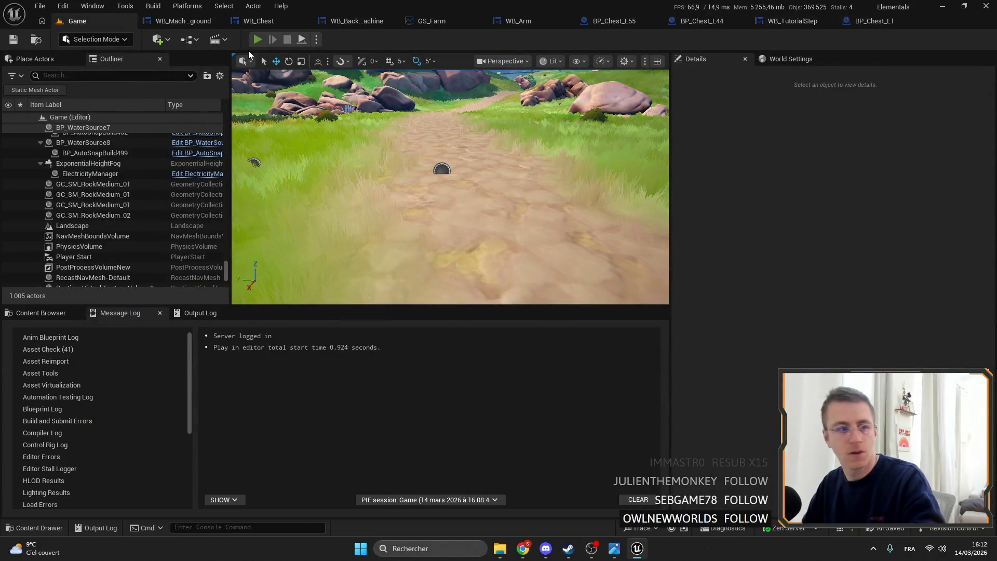
- Start a fullscreen play session and check the backpack and the Elemency Wiki
key("alt+p")
key("F11")
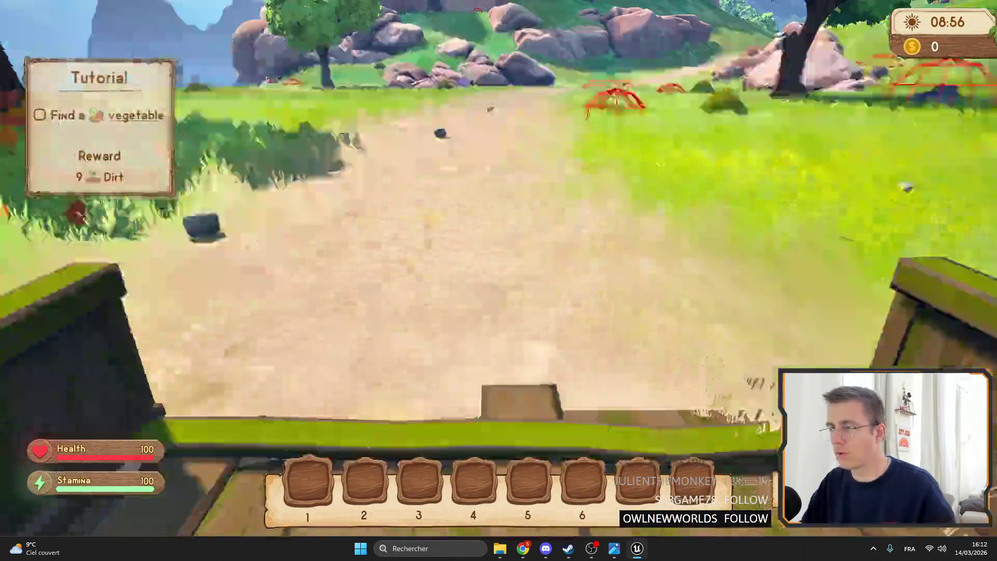
key("i")
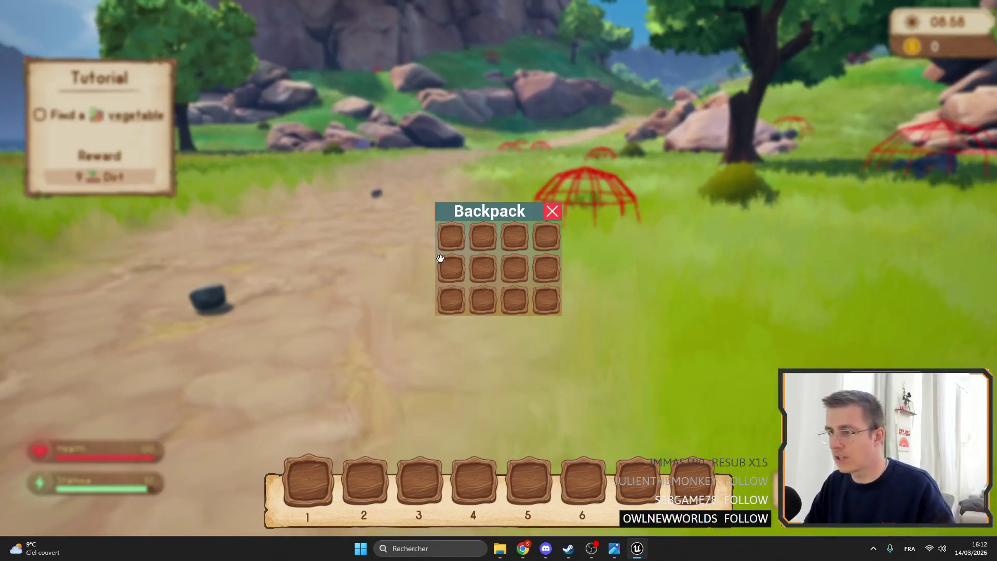
key("i")
key("k")
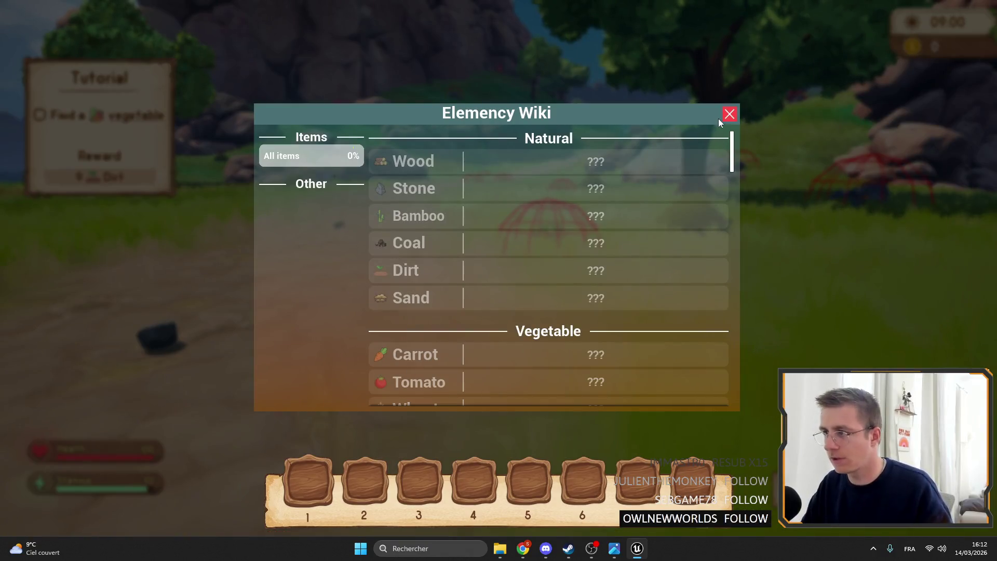
left_click(729, 114)
- Add apple tree seeds and a stack of bamboo chests to the hotbar from the spawnable item list
key("Tab")
left_click(74, 251)
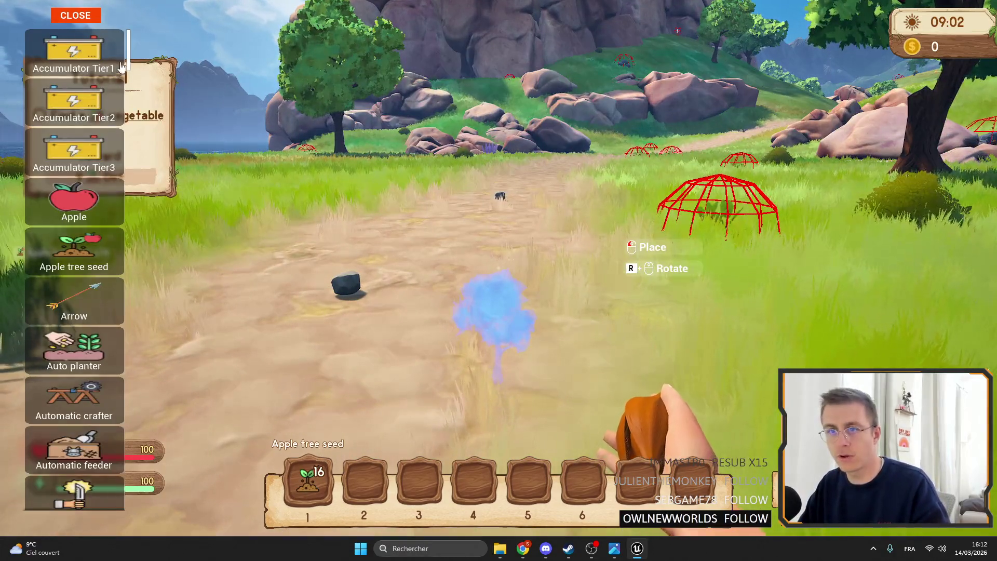
scroll(120, 68, "down", 15)
scroll(139, 171, "up", 8)
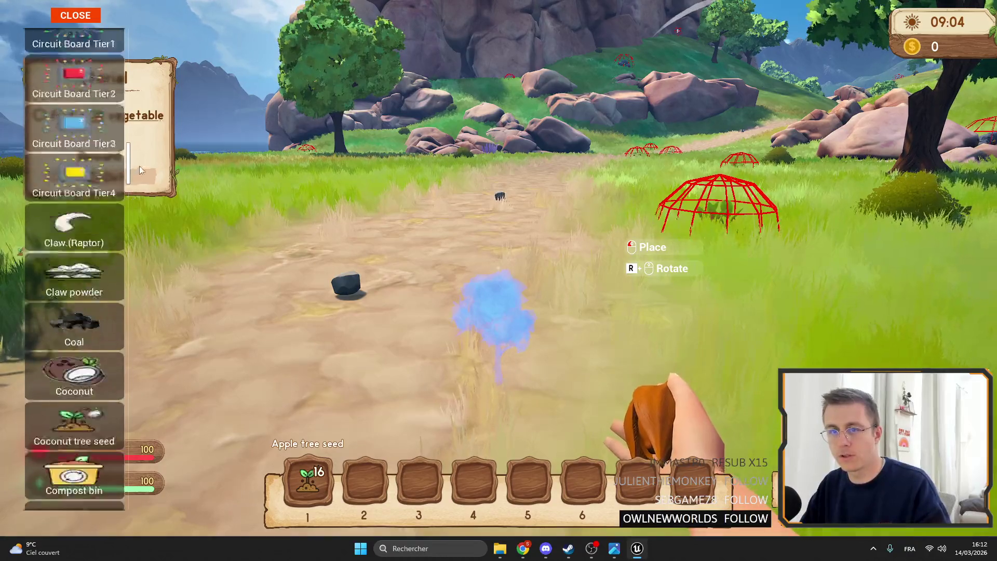
scroll(139, 171, "up", 5)
left_click(73, 255)
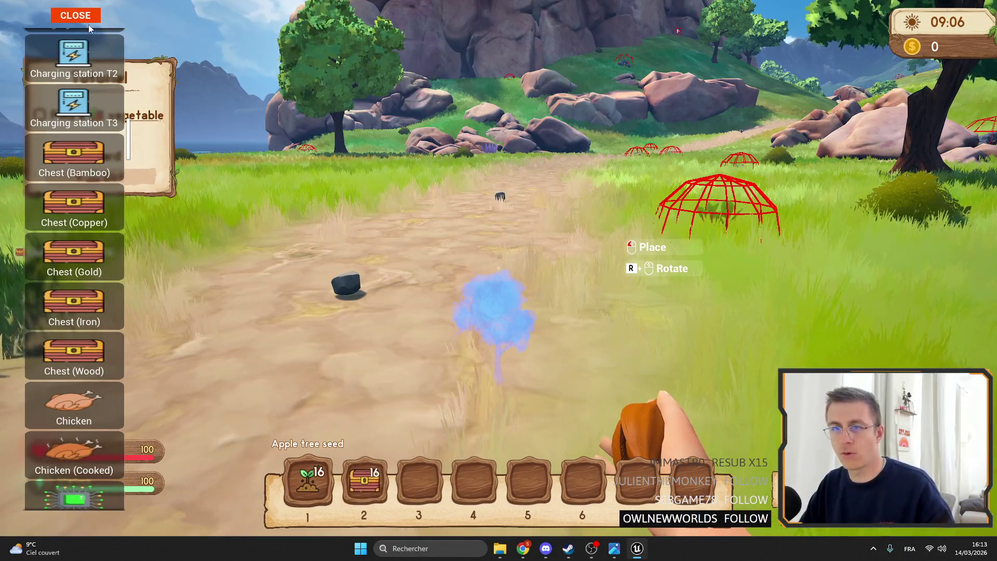
left_click(76, 20)
- Place a bamboo chest from hotbar slot 2 and open its storage with F
key("2")
left_click(498, 280)
key("f")
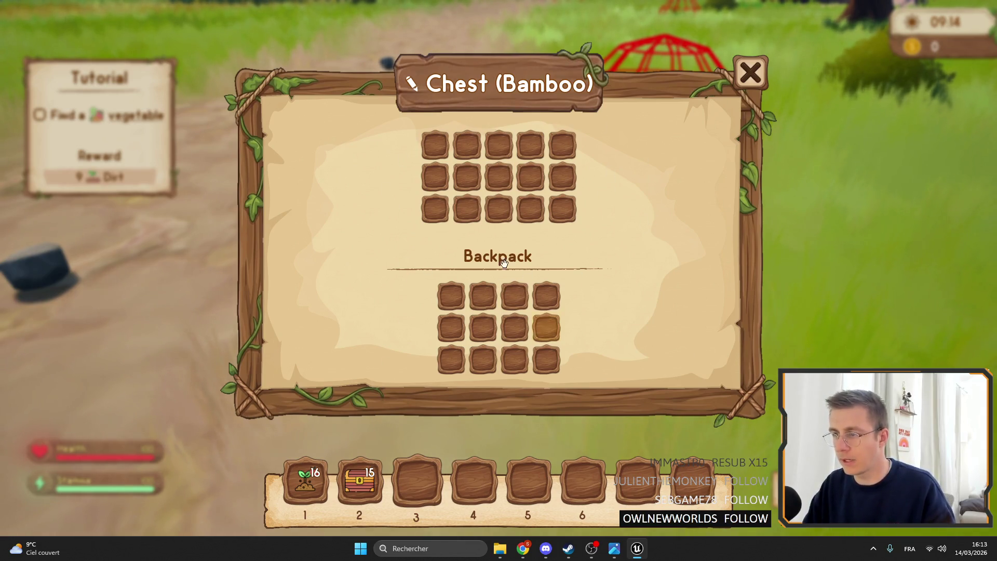
- Alt-Tab from the chest UI image search back to the game, then close the bamboo chest window
key("alt+Tab")
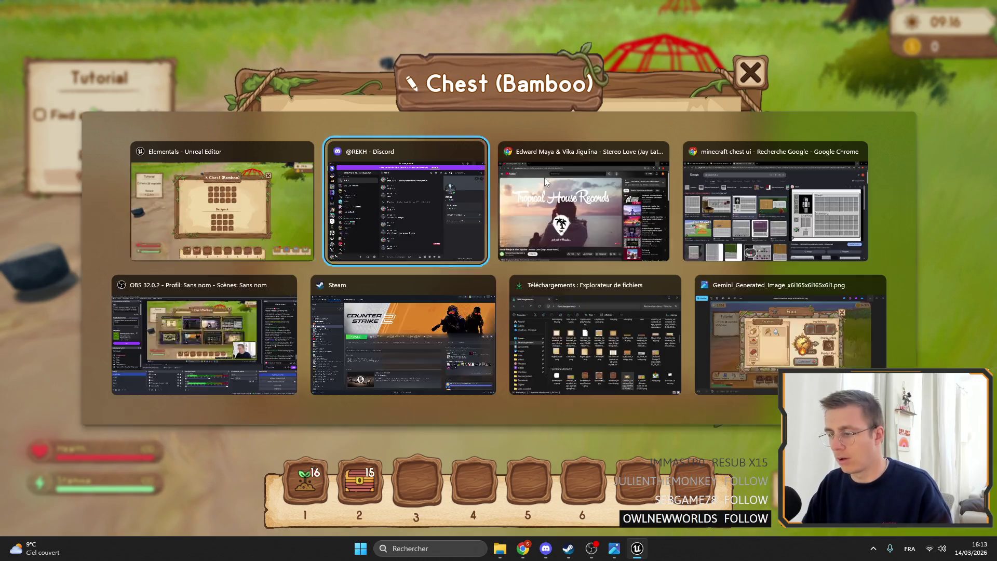
key("Tab")
key("Tab")
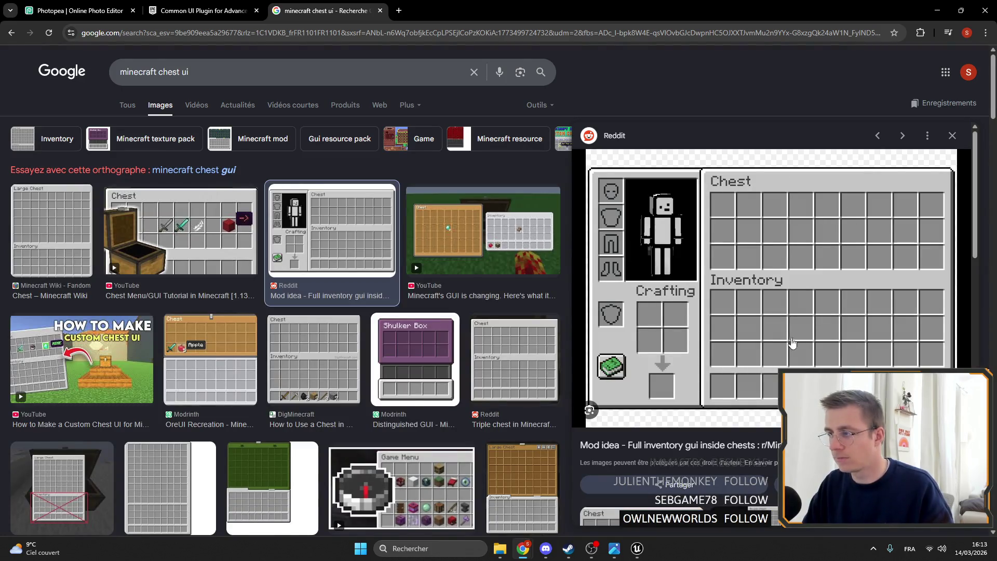
key("alt+Tab")
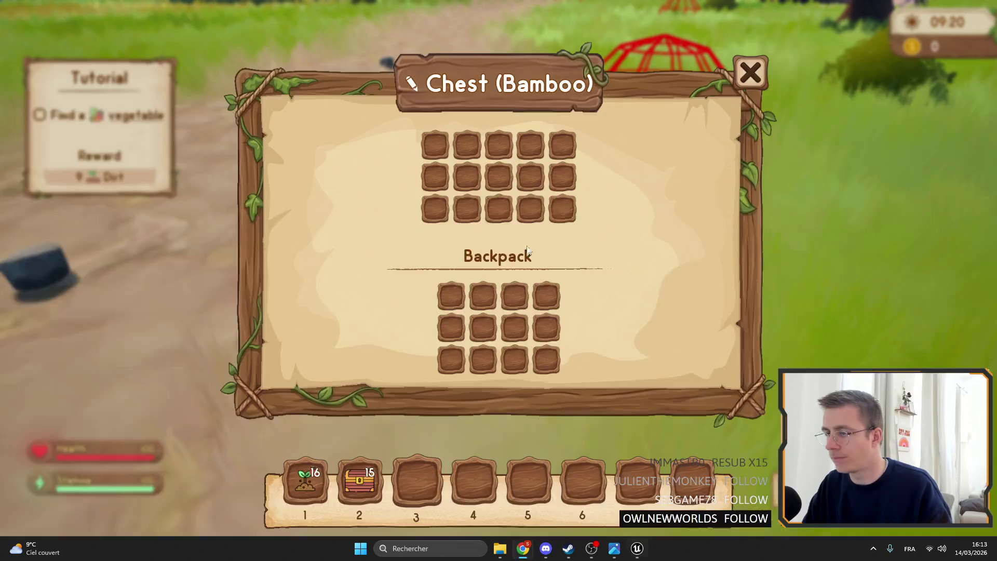
key("alt+Tab")
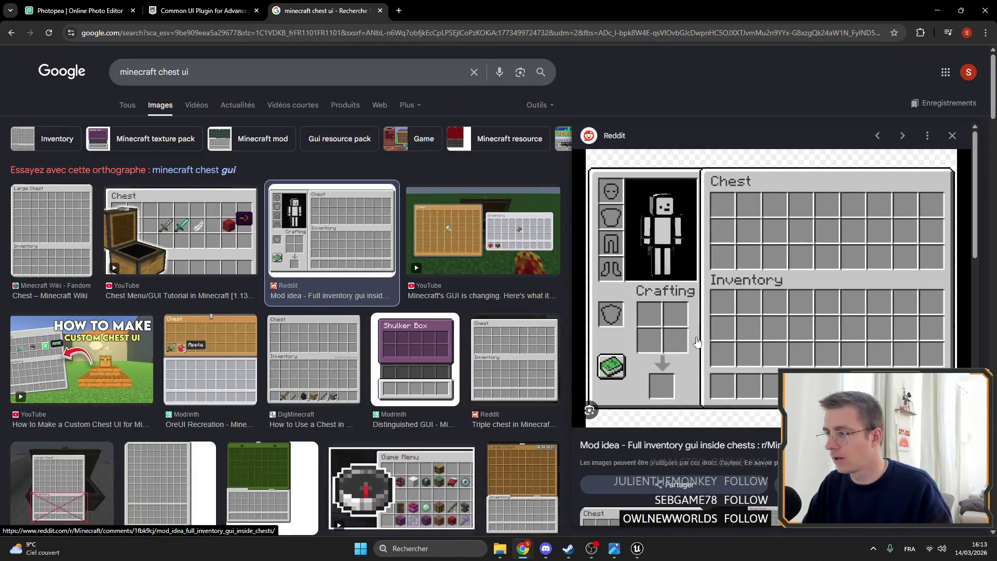
key("alt+Tab")
left_click(741, 80)
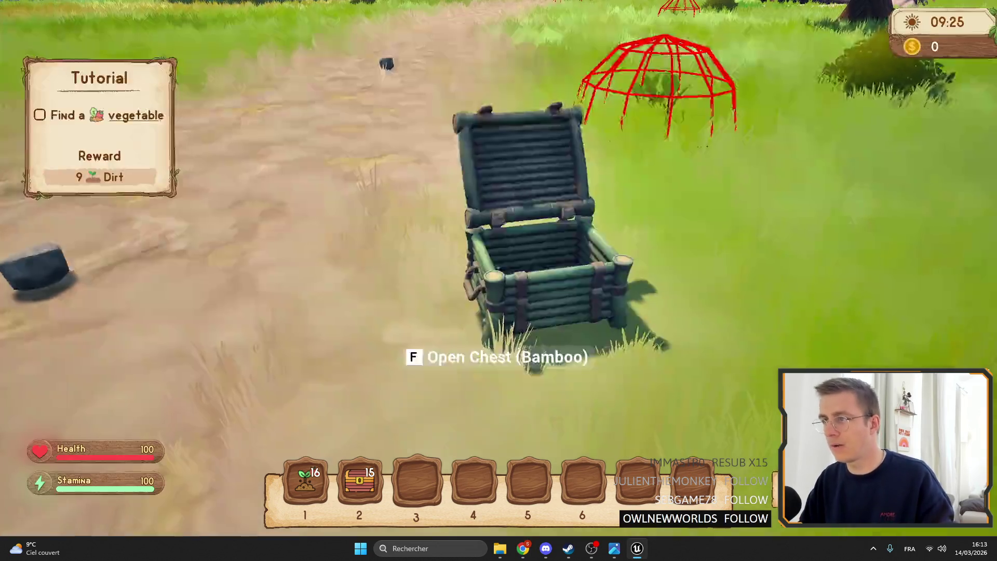
- Open the bamboo chest, type 'SQDQ' as its name, and reopen it to check the rename
type("f")
type("SQDQ")
left_click(767, 71)
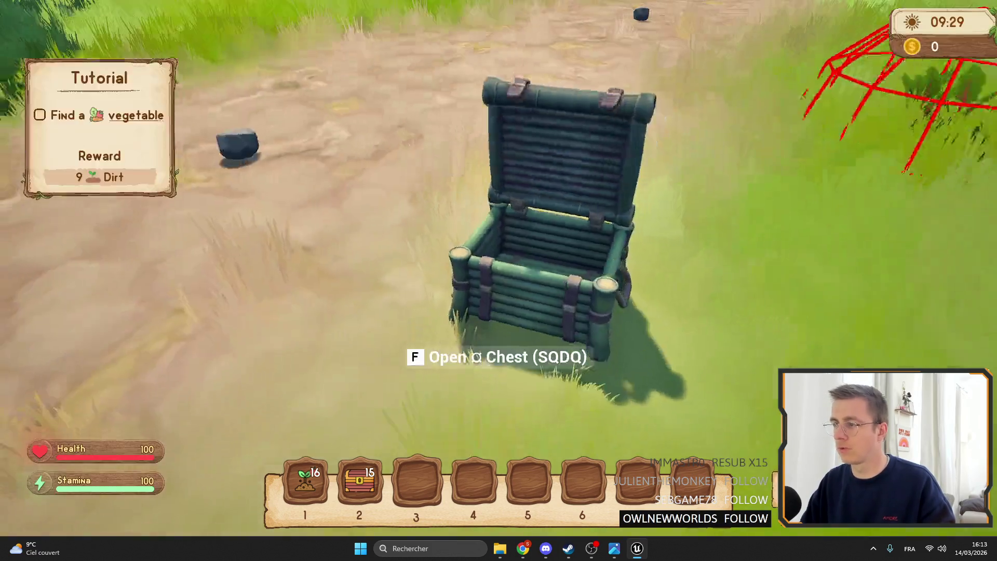
key("f")
left_click(750, 67)
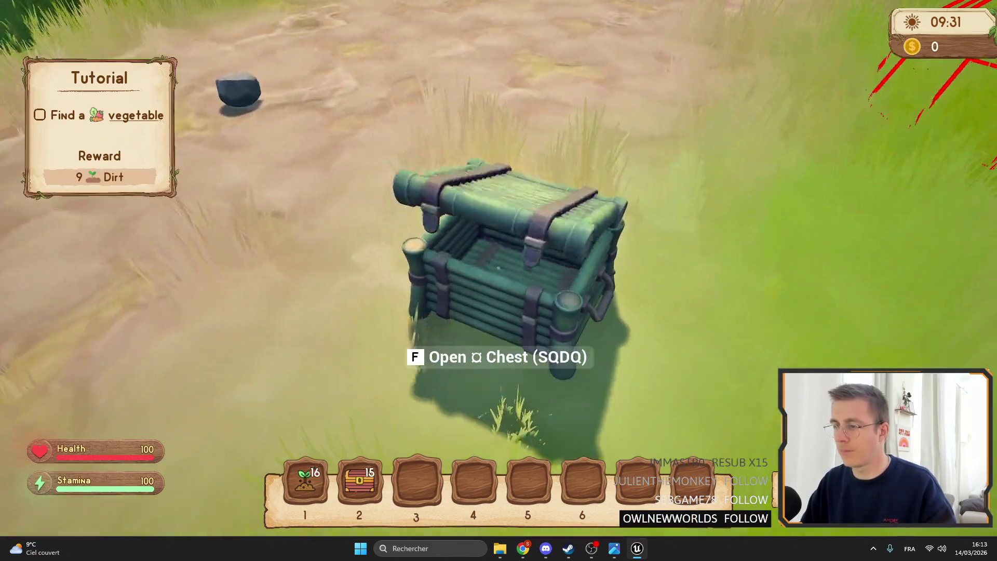
key("f")
key("Escape")
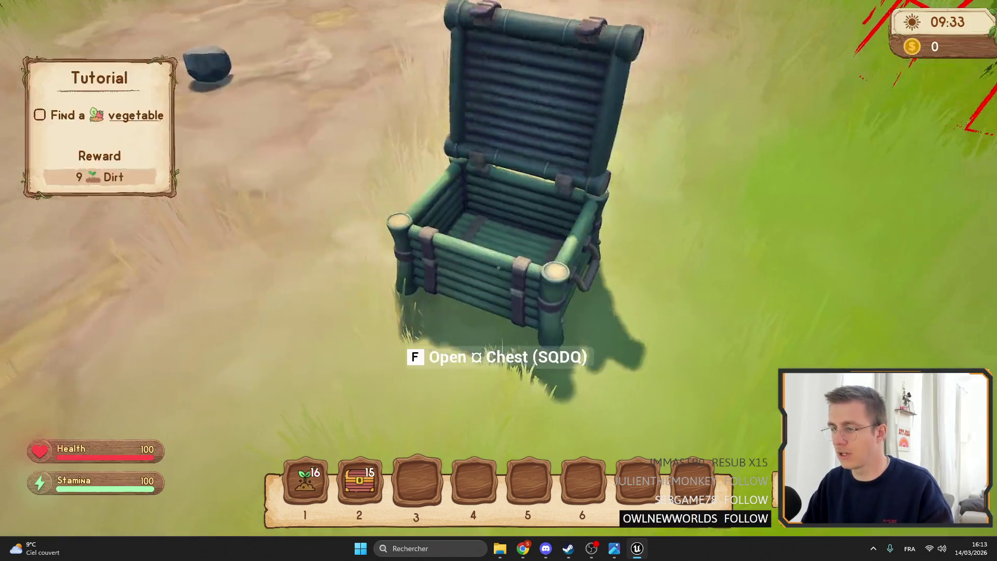
key("f")
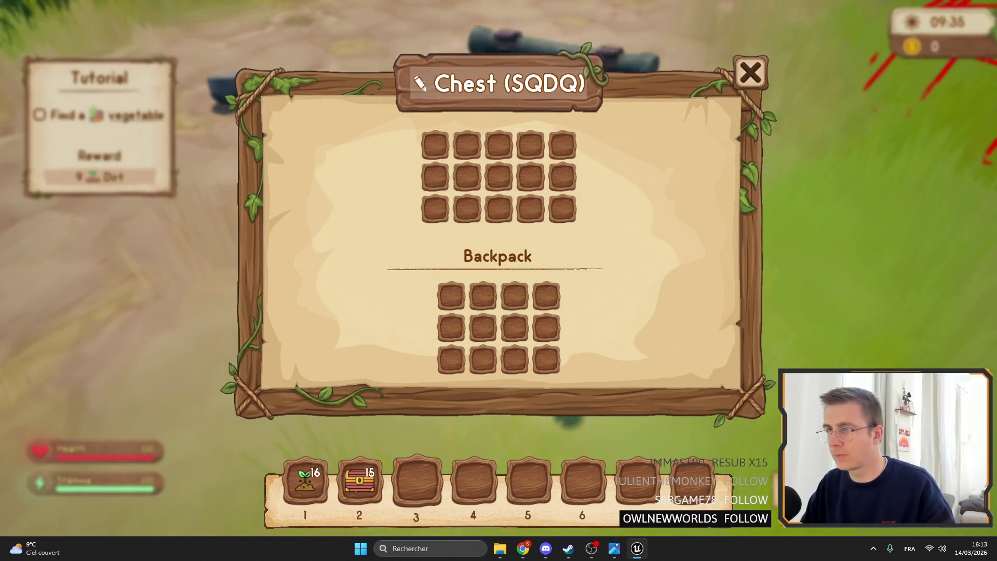
- Shorten the chest's custom name to 'Ches', verify it, then stop the play session
double_click(539, 83)
key("BackSpace")
key("BackSpace")
key("BackSpace")
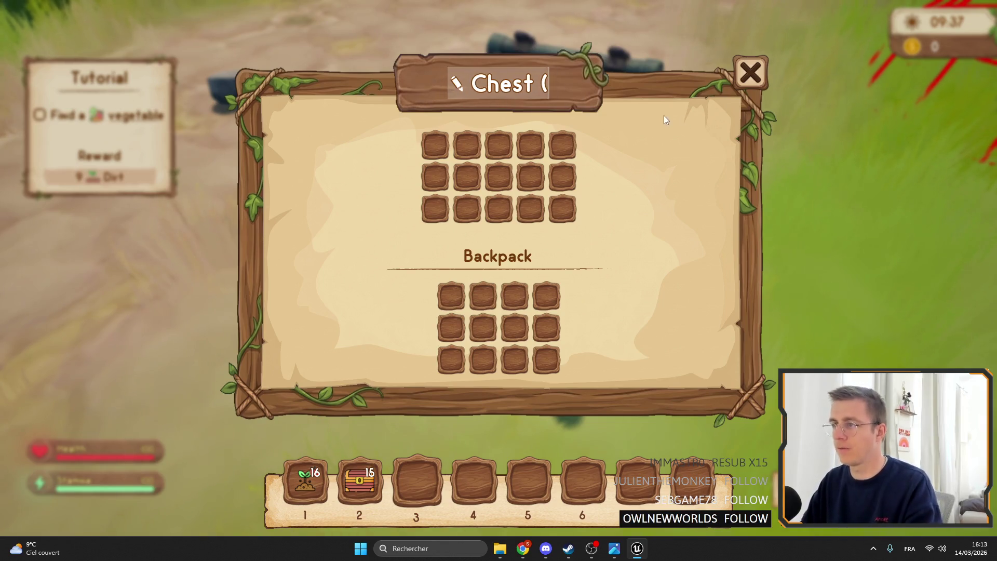
left_click(750, 72)
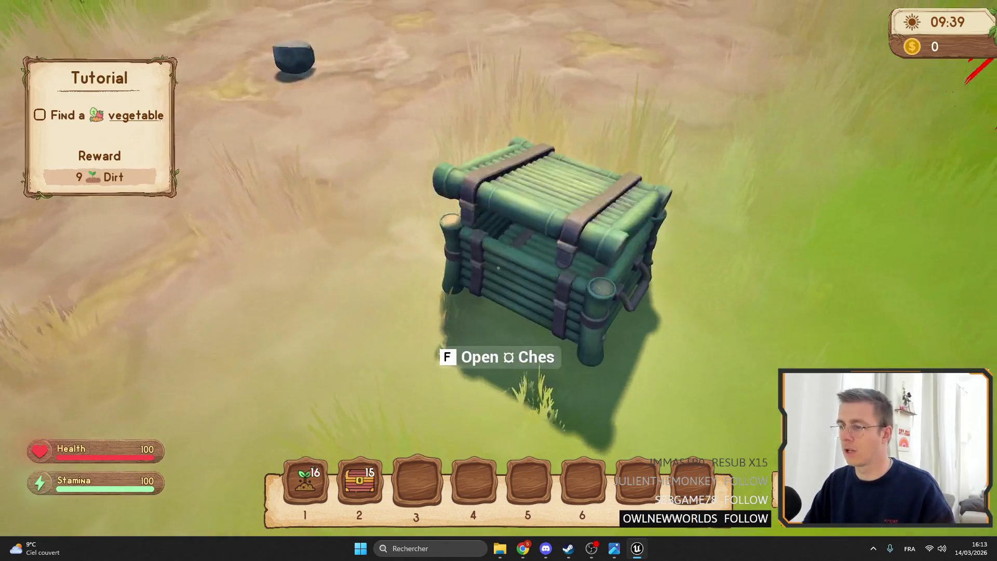
key("f")
key("Escape")
key("shift")
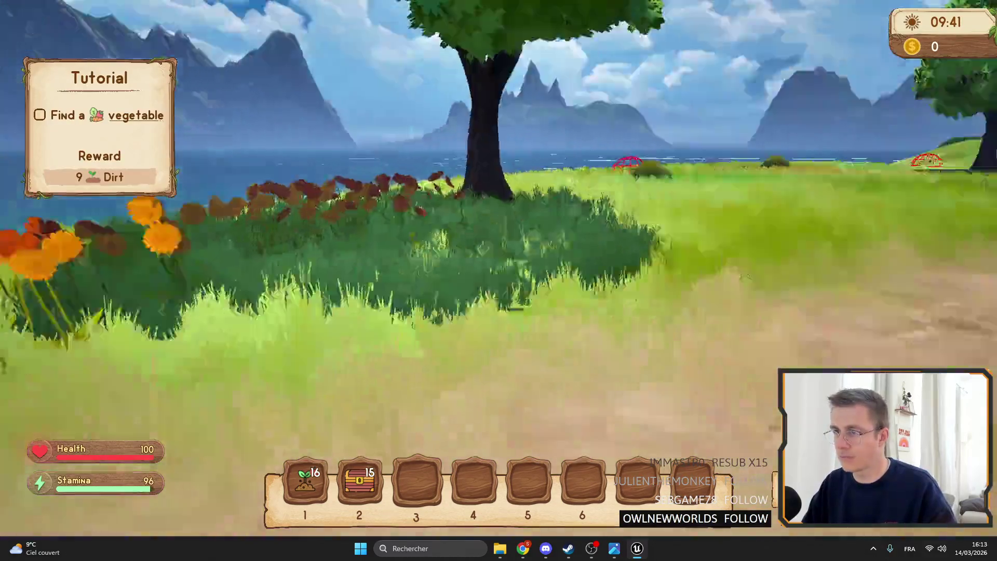
key("Escape")
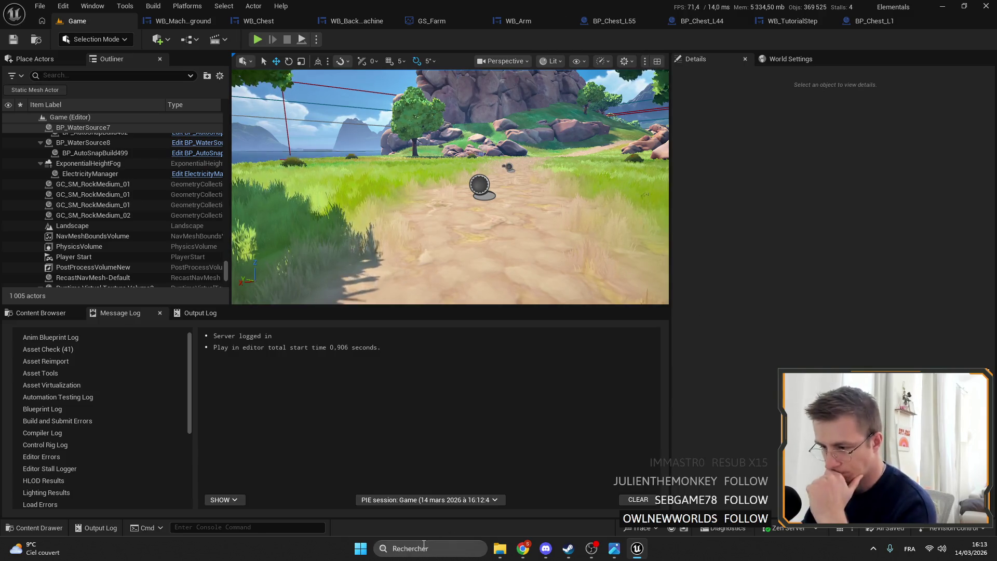
- Launch Sourcetree from Windows search to open the ElemencyIsland repository, then minimize it
left_click(435, 550)
type("Steam")
key("Return")
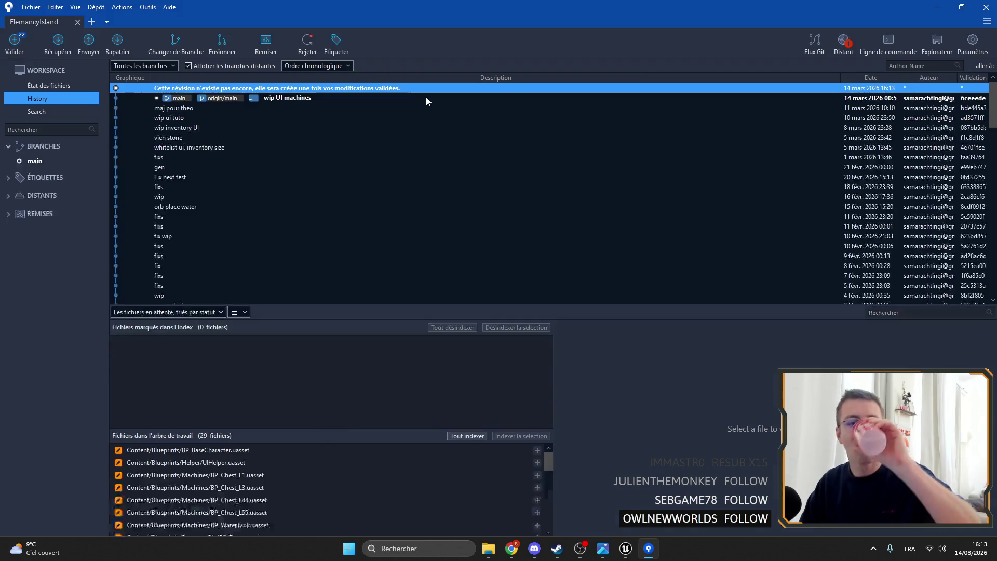
key("super+Down")
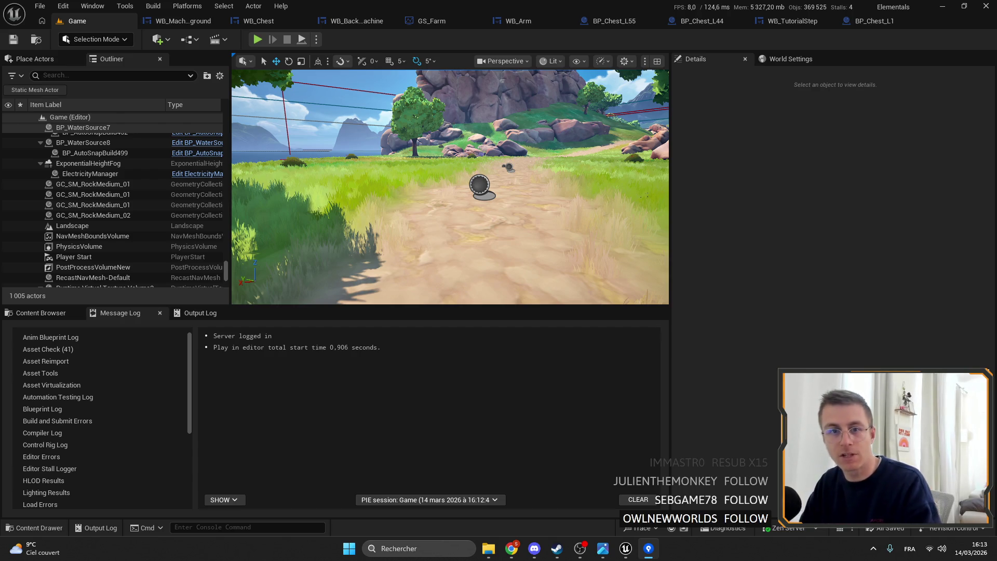
- Compare InventoryComponent Inventory Size across BP_Chest_L1, BP_Chest_L55 (33) and BP_Chest_L44 (21)
left_click(701, 20)
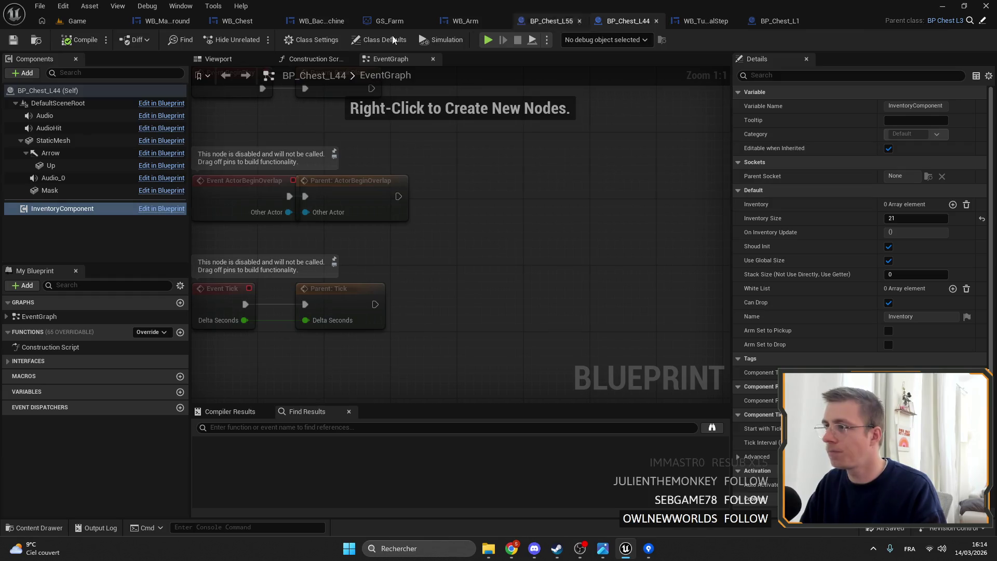
left_click(36, 40)
double_click(242, 399)
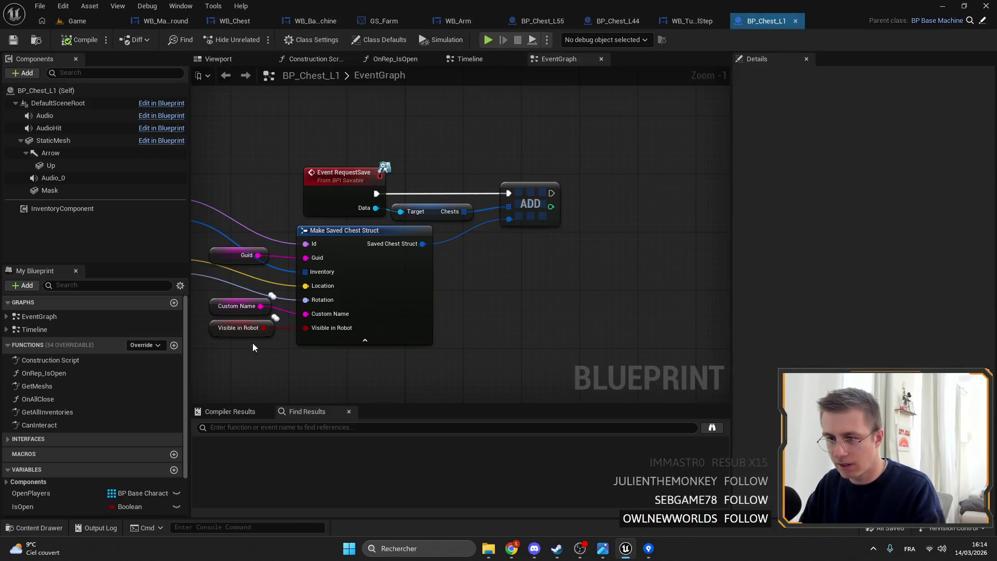
left_click(62, 208)
left_click(915, 218)
left_click(77, 20)
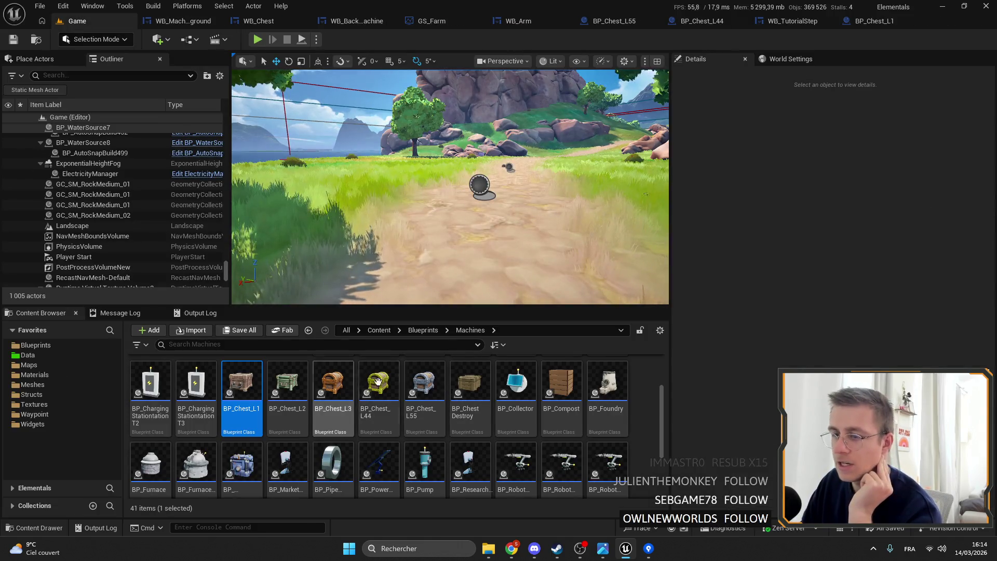
double_click(419, 373)
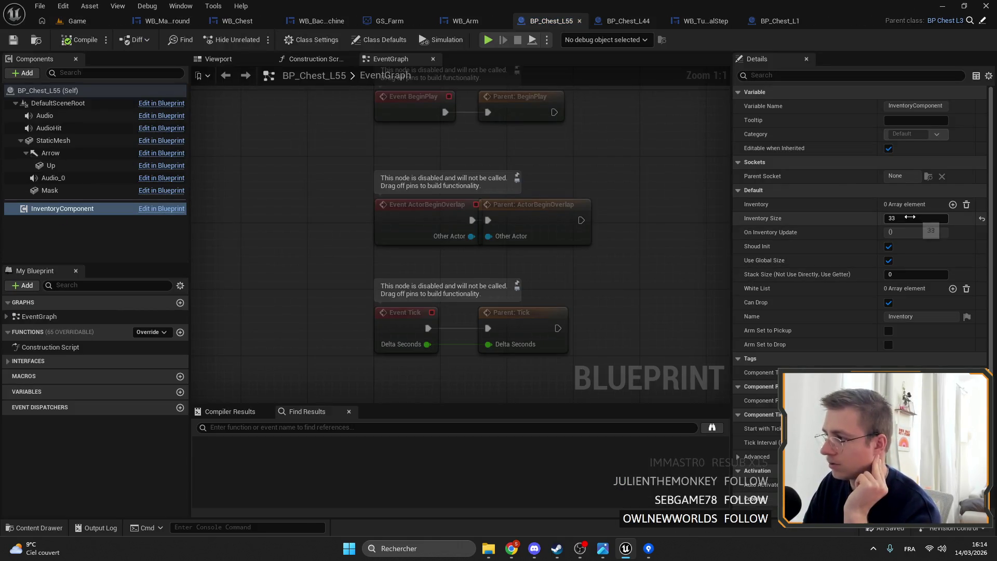
left_click(628, 21)
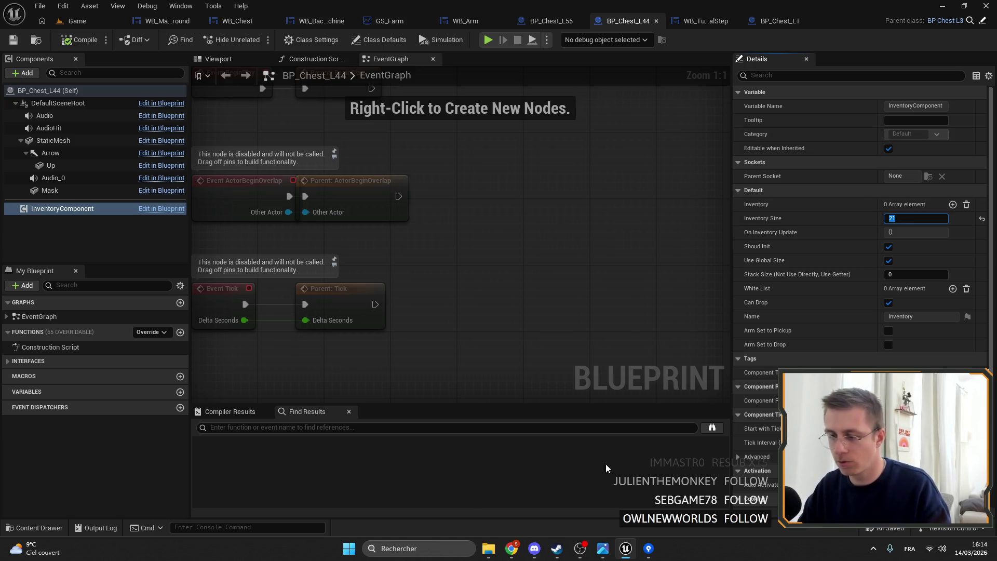
- Search '9x3' from Windows search, submitting it to the web
left_click(417, 548)
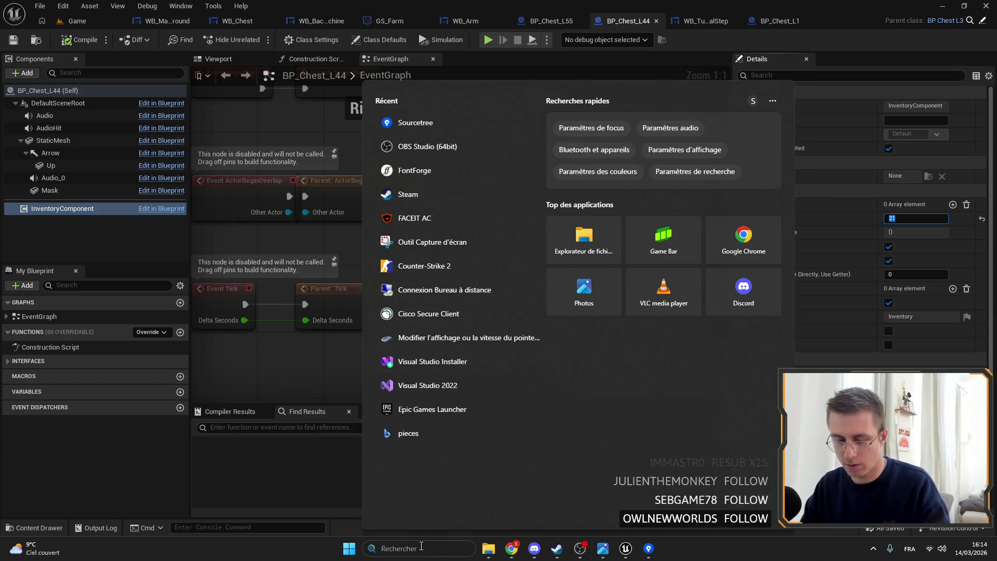
type("9x")
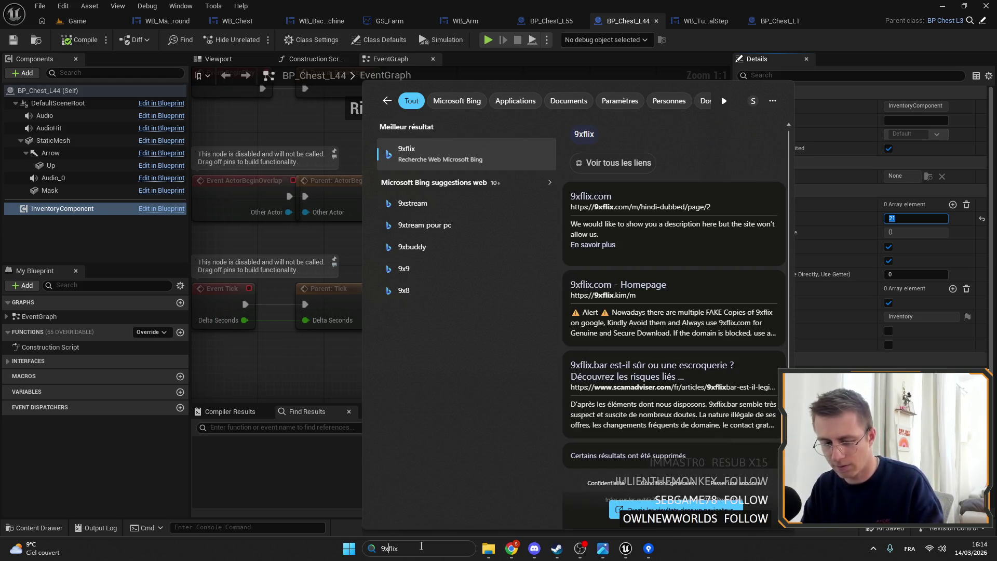
type("3v1ut")
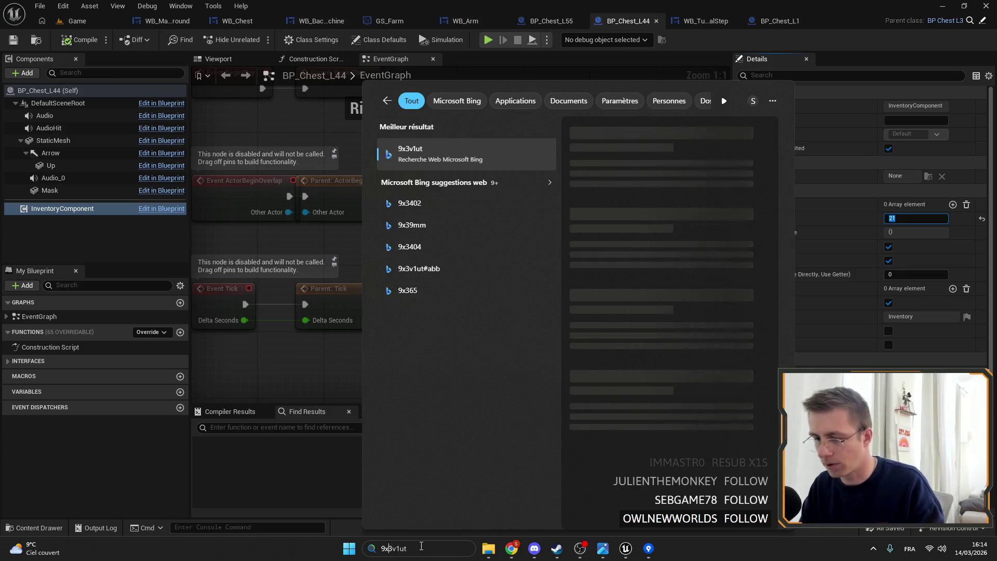
key("Return")
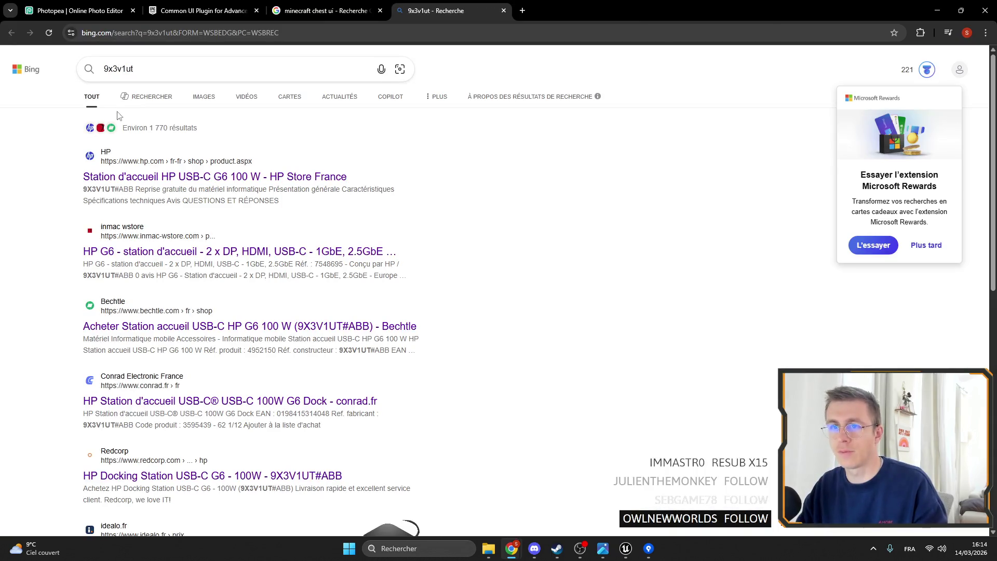
left_click(115, 69)
- Open Calculator via 'calc' to confirm 9 × 3 = 27, minimize the browser, then close Calculator
left_click(442, 552)
type("calc")
key("Return")
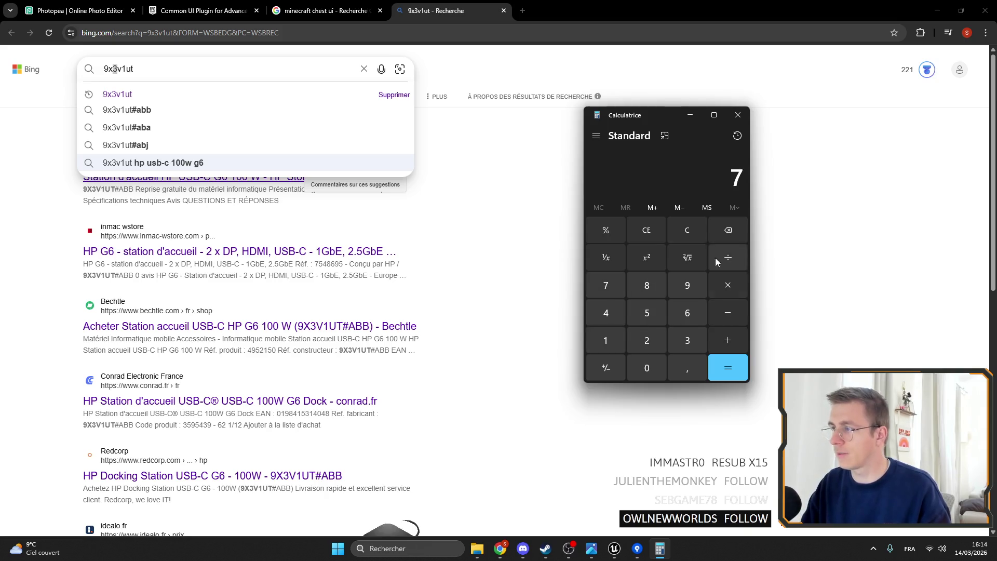
left_click(614, 229)
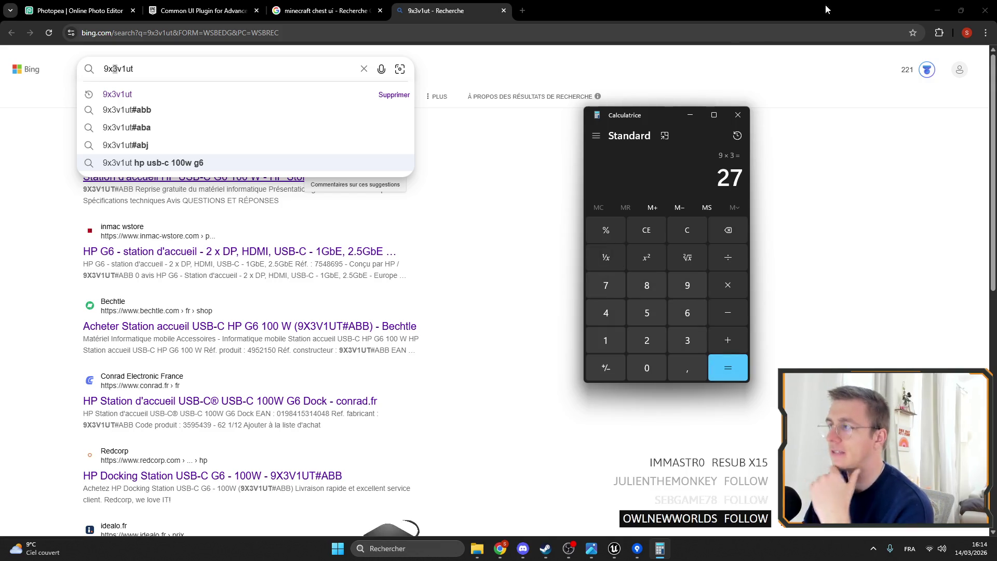
left_click(938, 9)
left_click(737, 115)
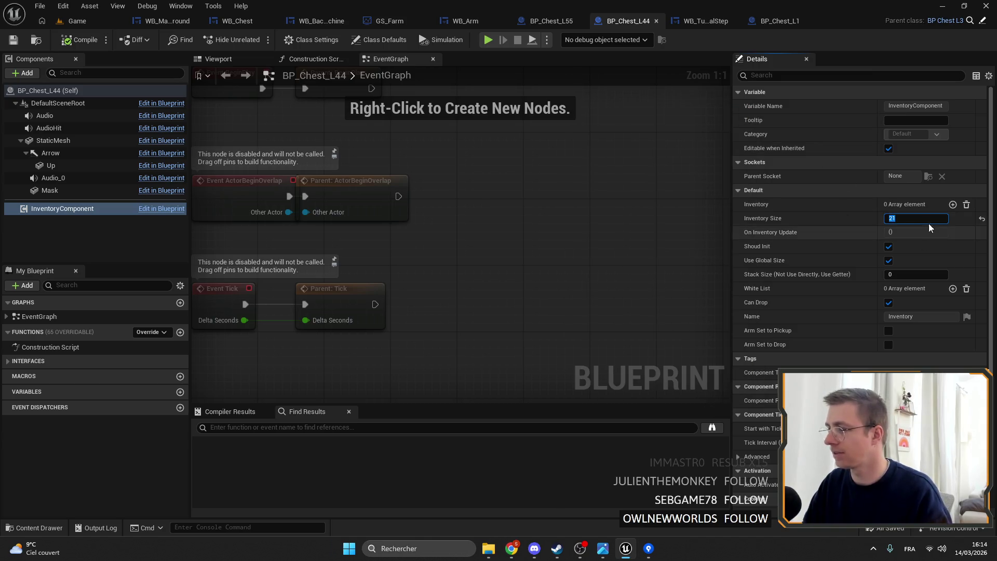
- Enter 27 as Inventory Size, then open BP_Chest_L3 and select its InventoryComponent's Inventory Size of 18
type("27")
key("Return")
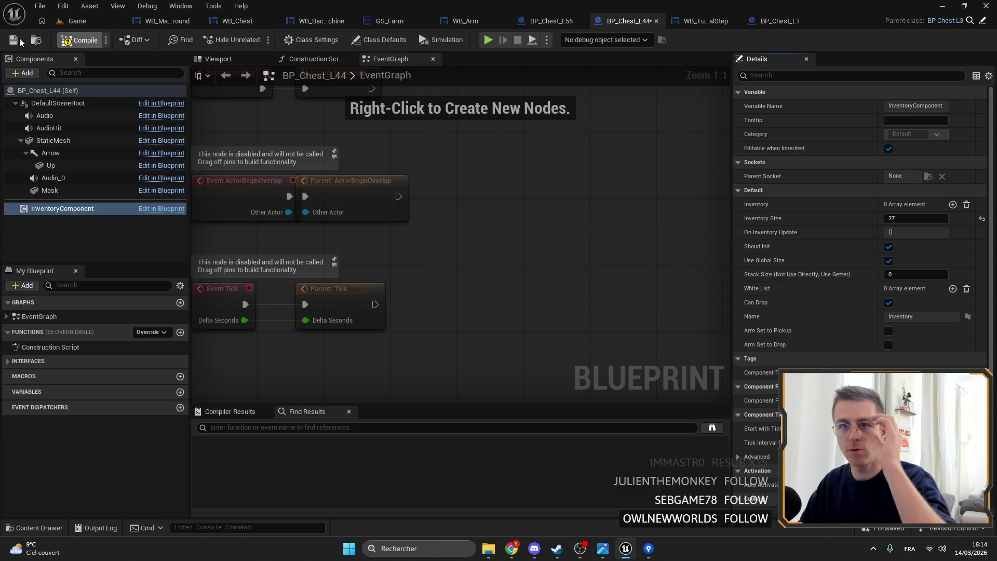
left_click(36, 40)
double_click(332, 387)
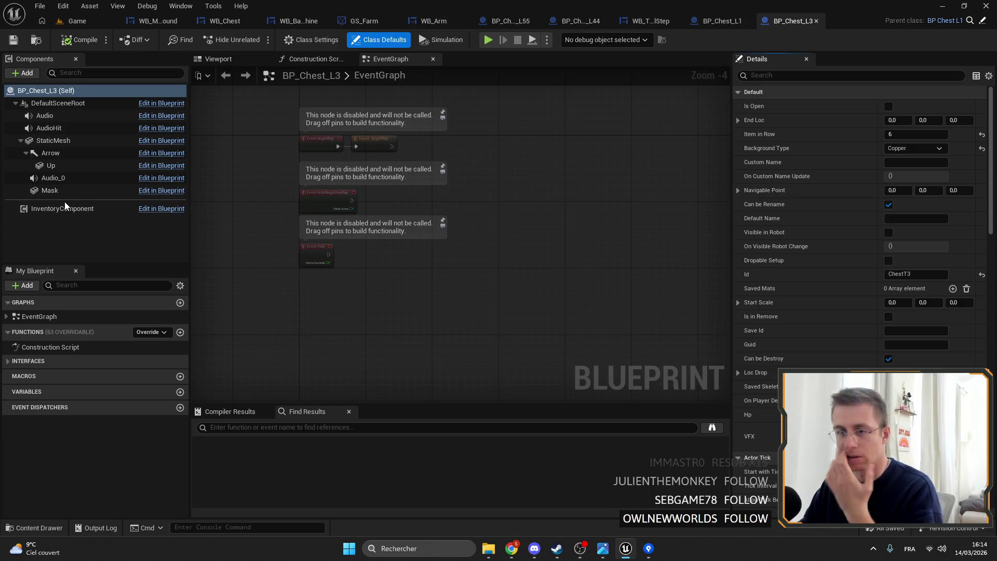
left_click(64, 202)
left_click(63, 208)
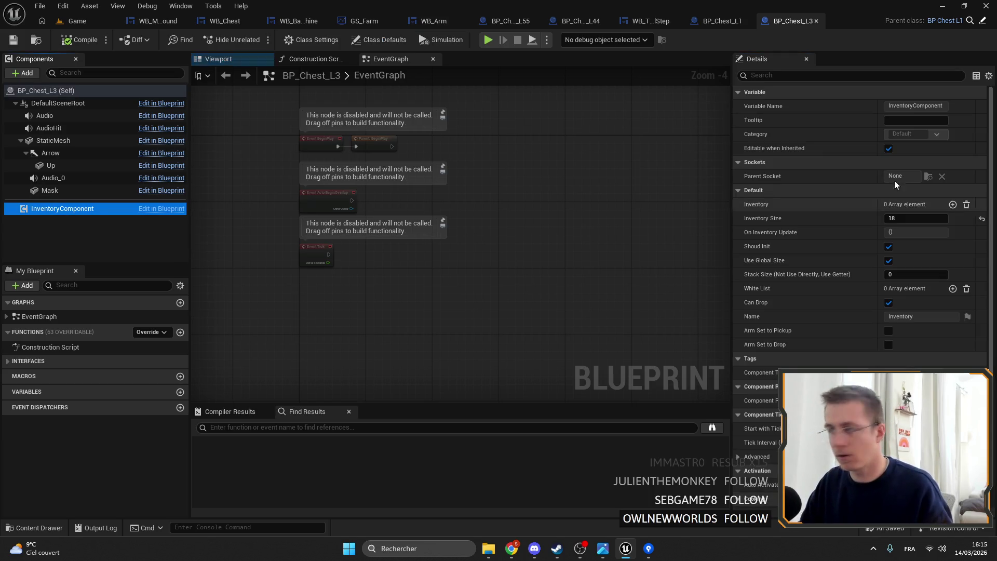
left_click(914, 218)
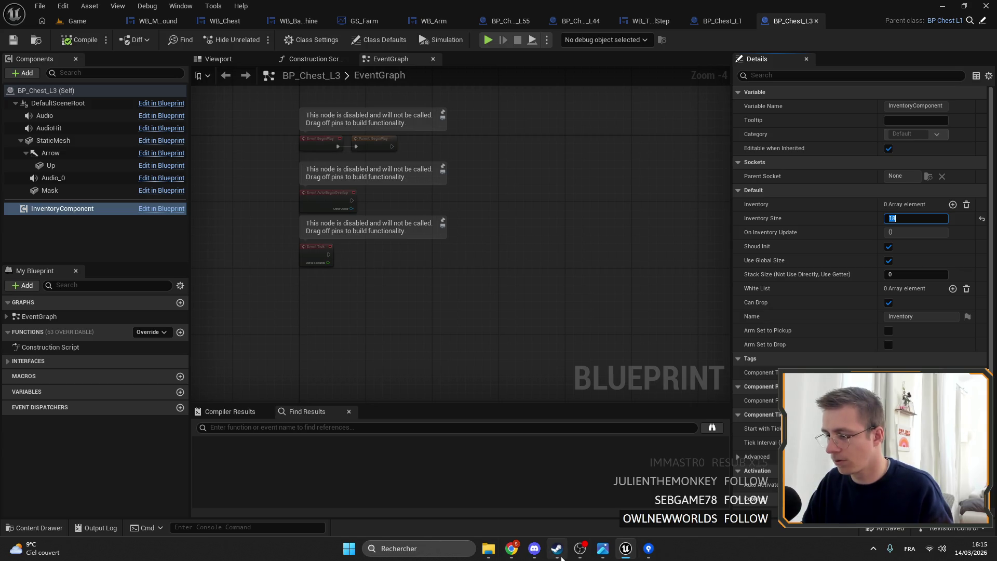
- Compute 3 × 8 = 24 in Calculator, moving its window aside
left_click(380, 549)
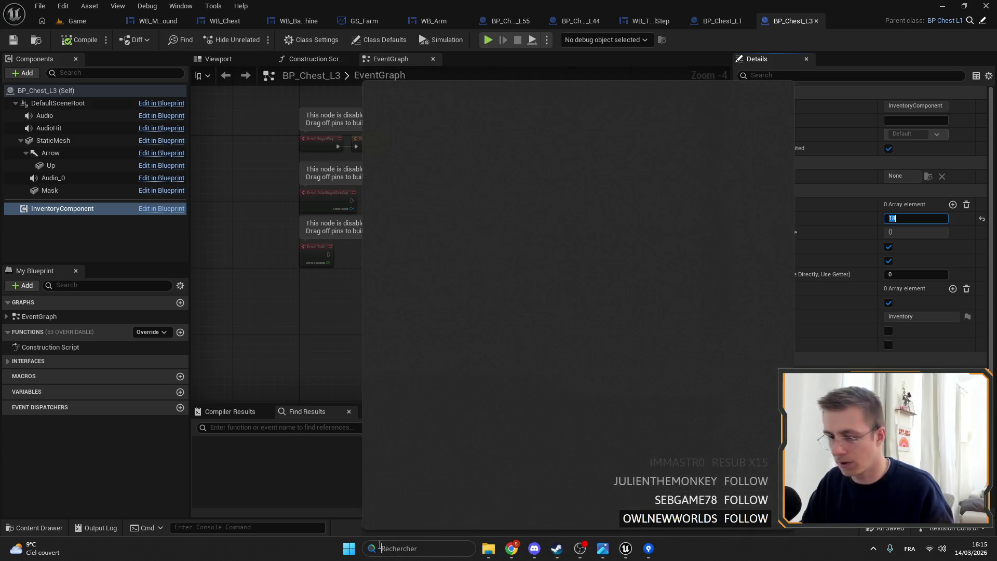
type("xcAL")
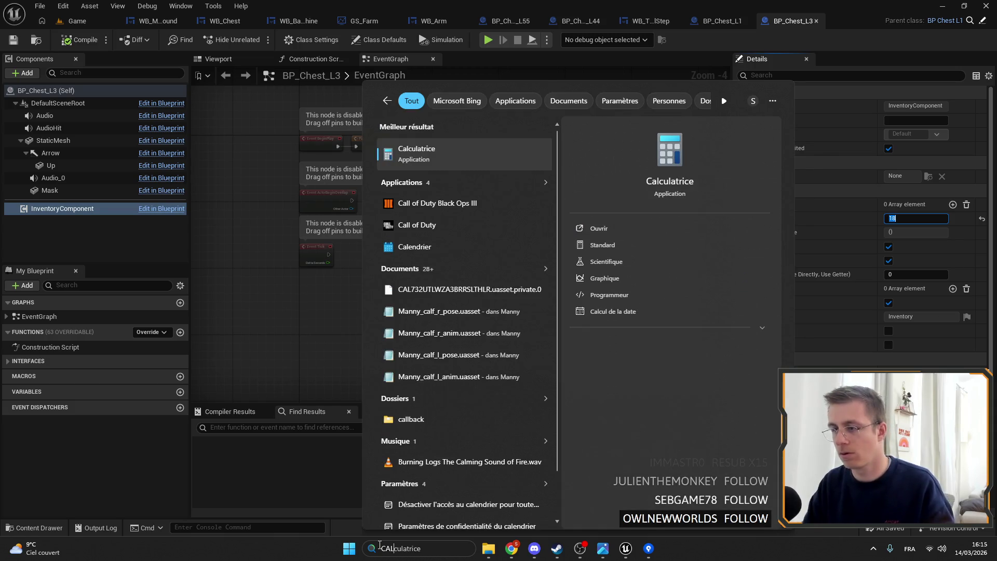
key("Return")
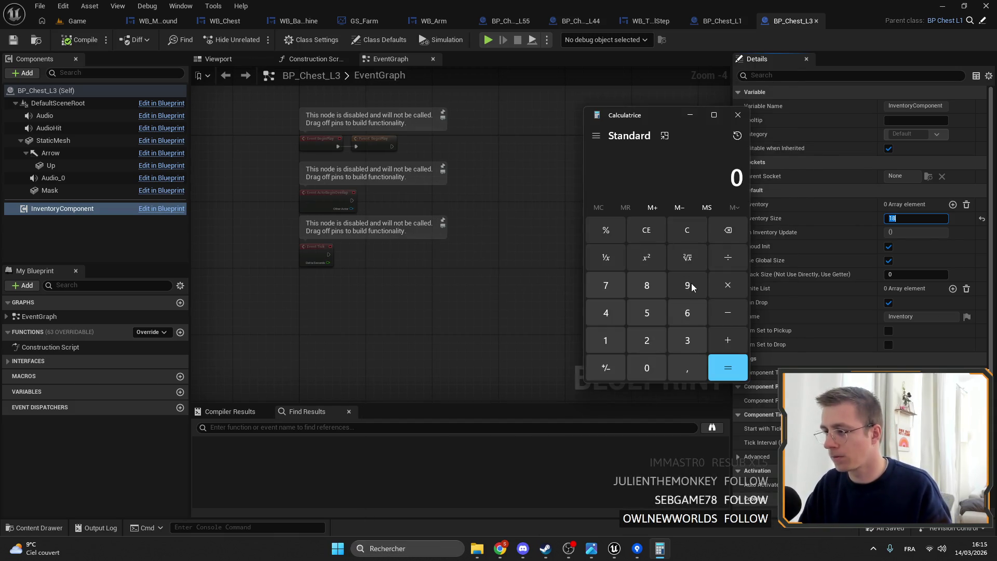
left_click(690, 343)
left_click(719, 286)
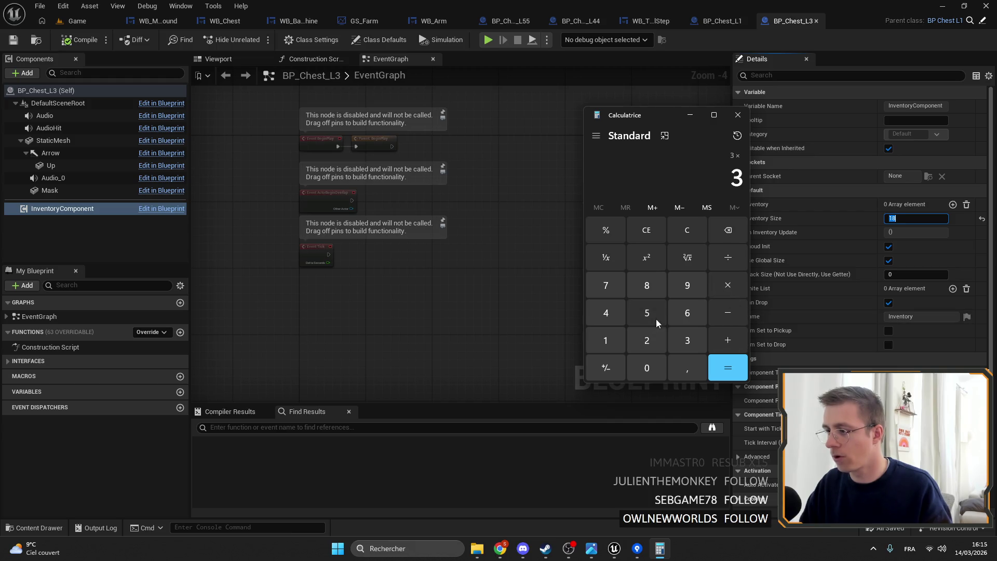
left_click(749, 388)
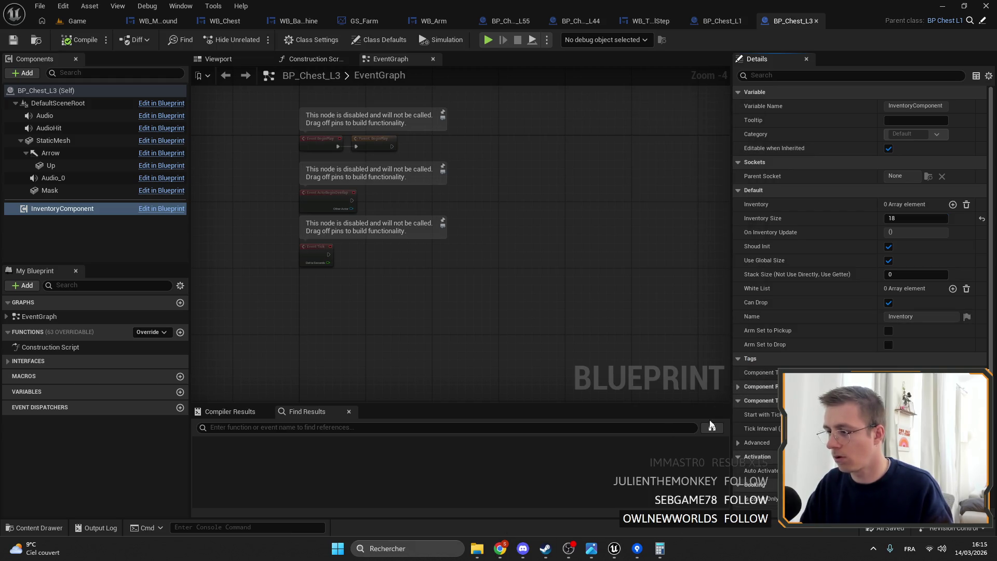
left_click(664, 556)
left_click(727, 368)
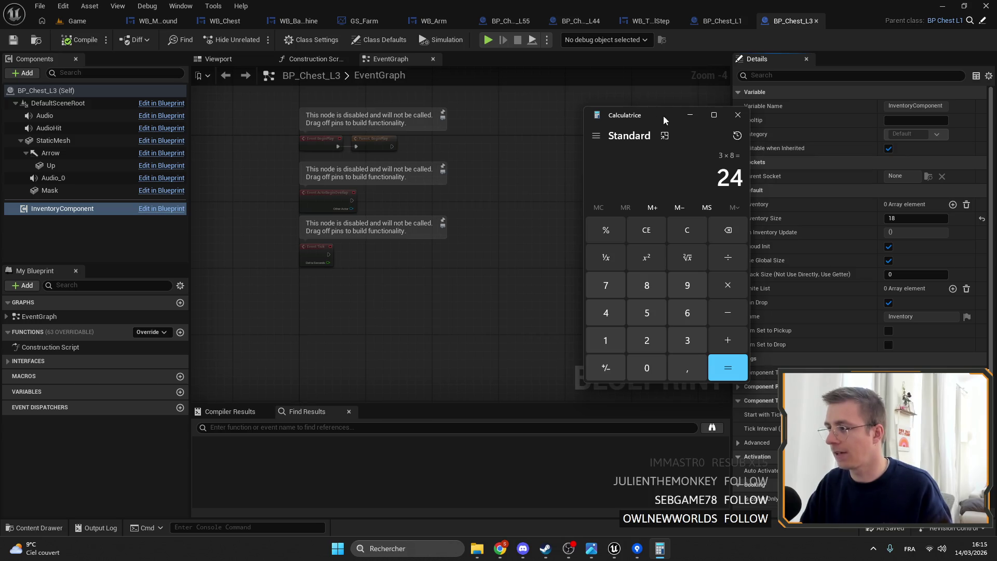
left_click_drag(667, 117, 532, 120)
- Set BP_Chest_L3's Inventory Size to 24
left_click(919, 218)
type("24")
key("Return")
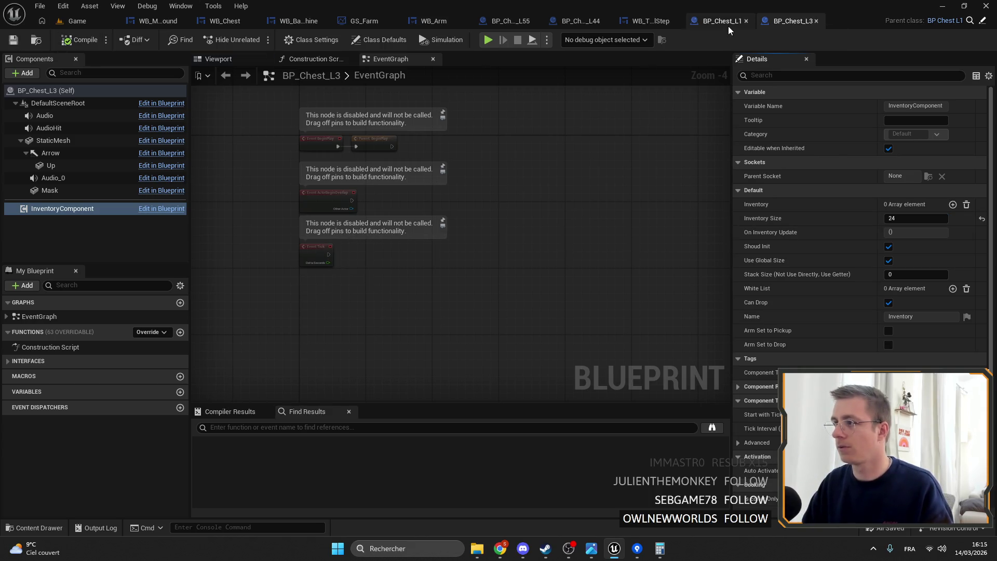
left_click(77, 20)
- Open BP_Chest_L2 in the full Blueprint editor and select its InventoryComponent's Inventory Size
double_click(287, 387)
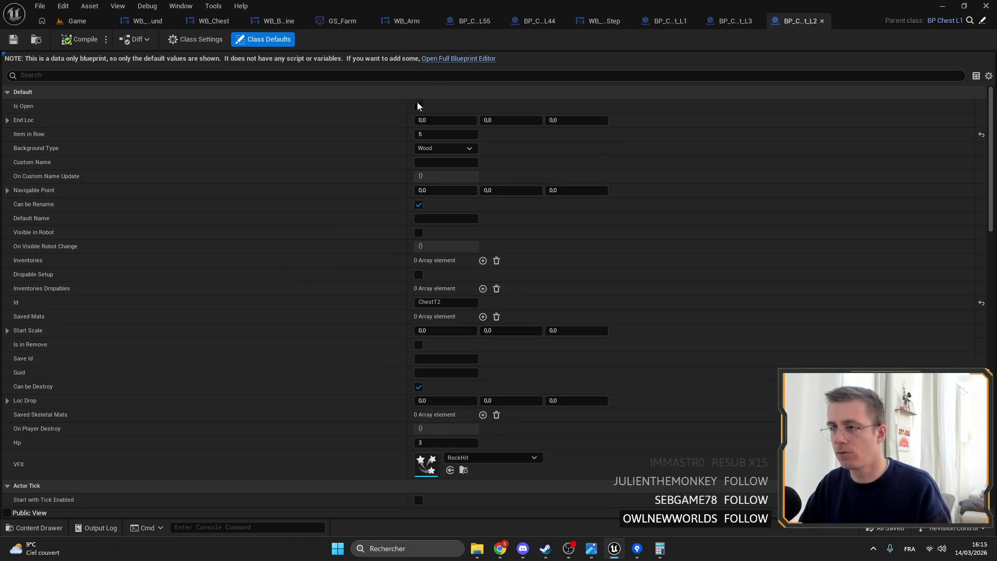
left_click(431, 58)
left_click(63, 208)
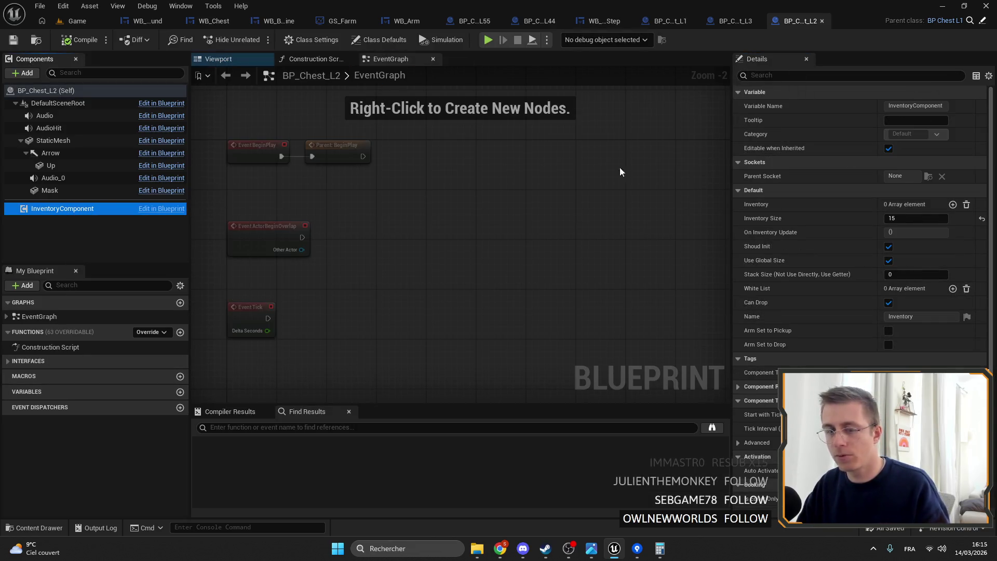
left_click(915, 218)
- Work out 3 × 6 = 18 in Calculator after clearing a 3 × 7 attempt
left_click(658, 551)
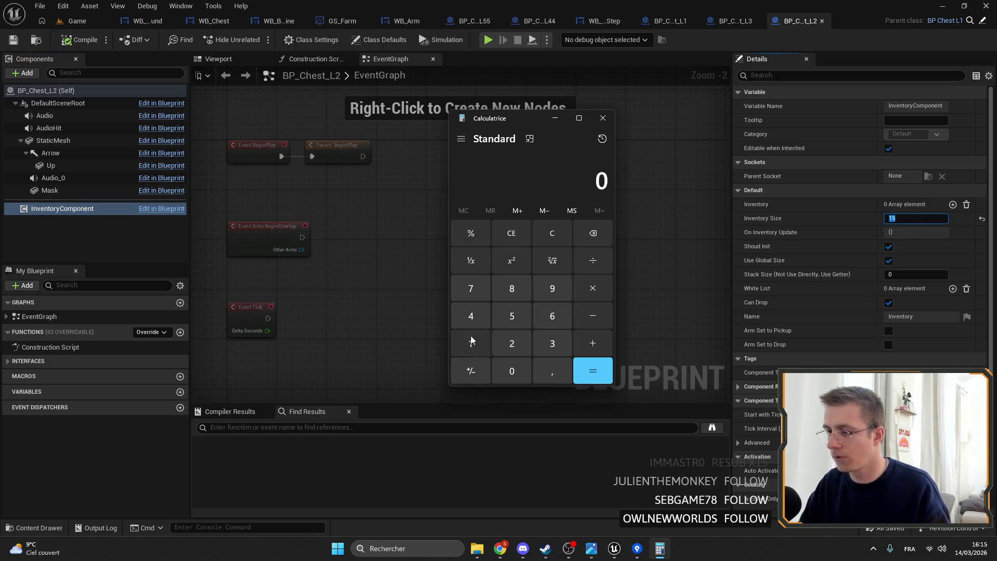
left_click(552, 343)
key("7")
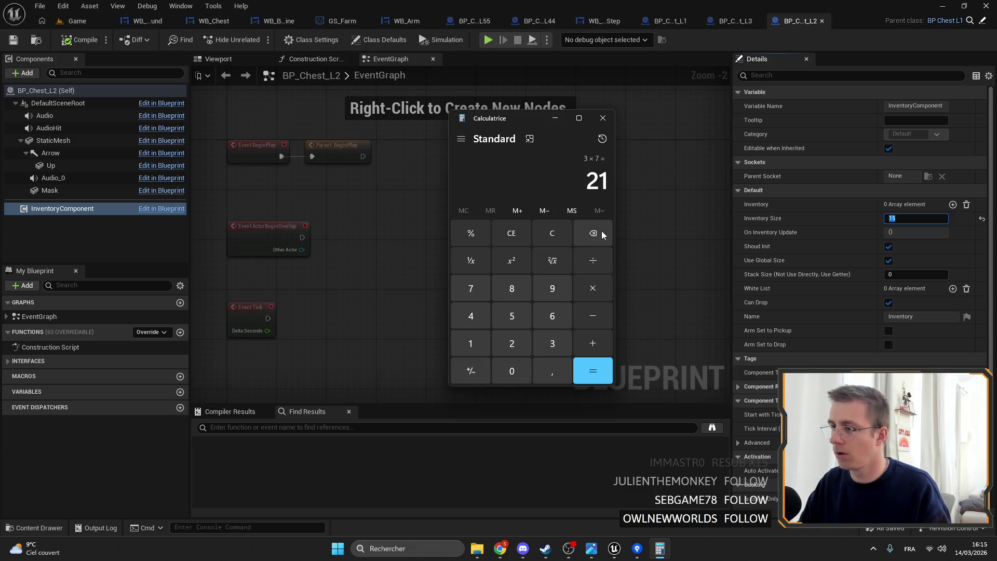
left_click(501, 233)
left_click(560, 351)
left_click(597, 287)
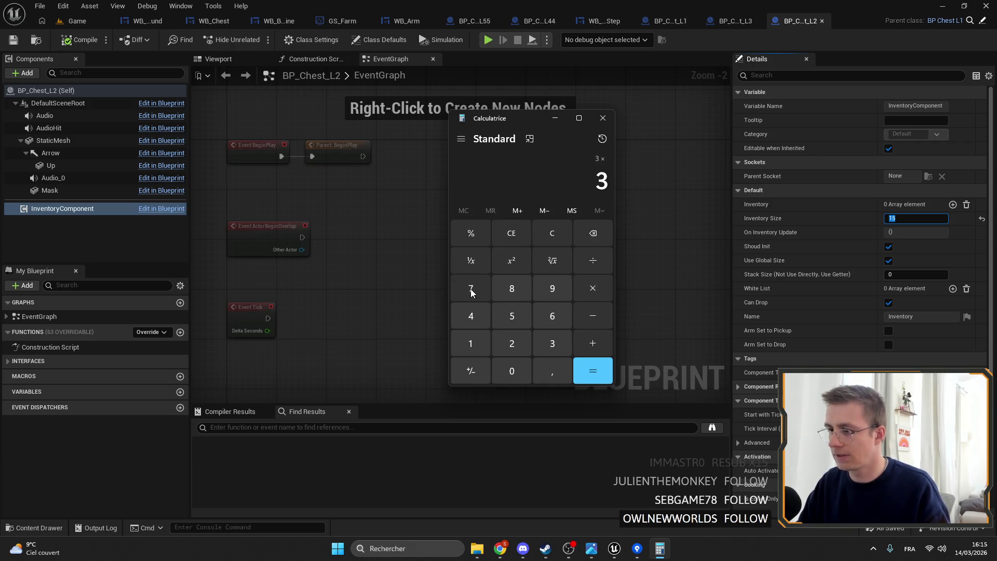
left_click(552, 318)
left_click(608, 369)
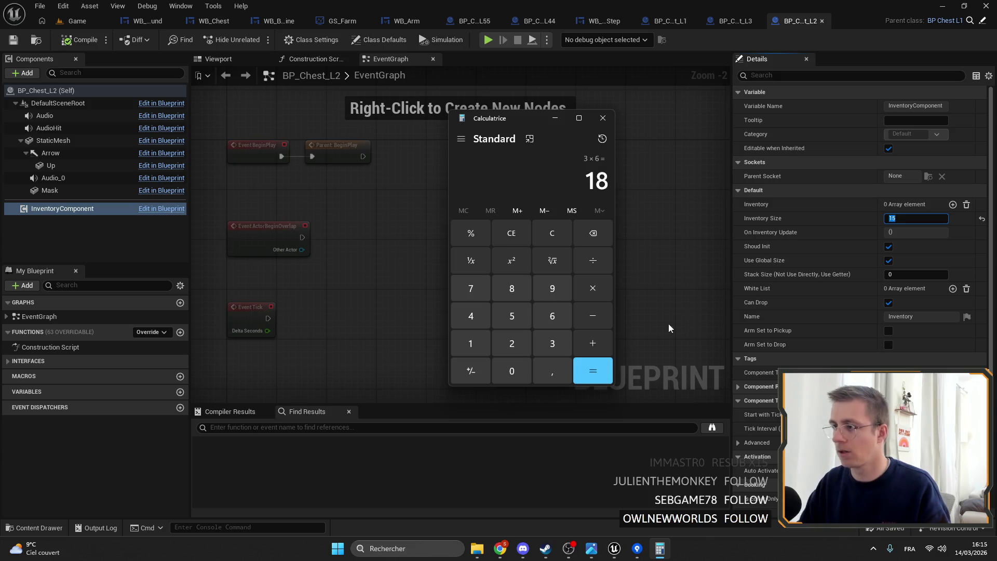
left_click(823, 229)
- Change Inventory Size from 15 to 18 and compile the Blueprint
left_click(903, 218)
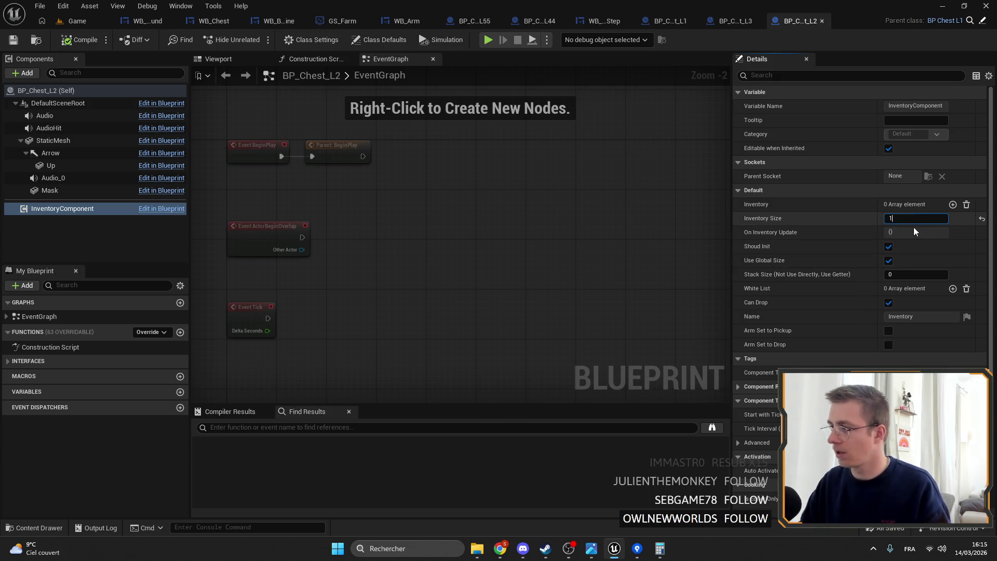
type("18")
key("Return")
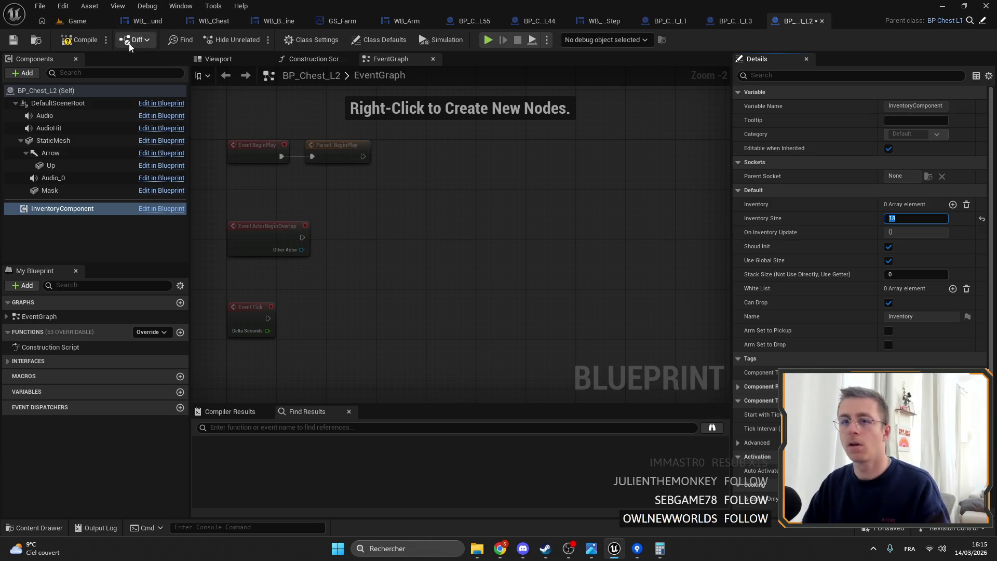
left_click(80, 40)
left_click(78, 22)
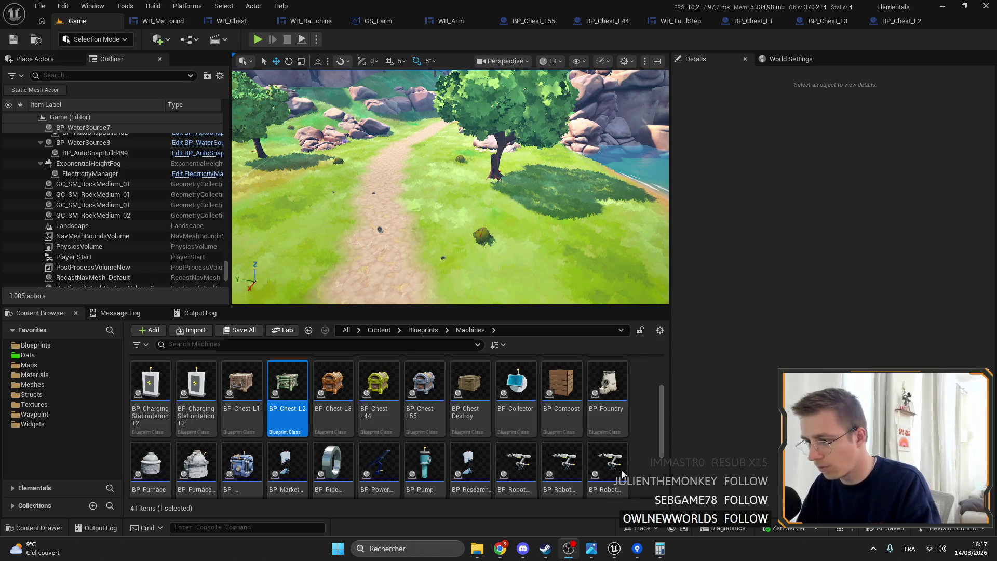
- Filter the Widgets folder in the Content Browser by 'BACK'
mouse_move(497, 219)
left_mouse_down()
mouse_move(358, 165)
mouse_move(480, 187)
mouse_move(496, 217)
left_mouse_up()
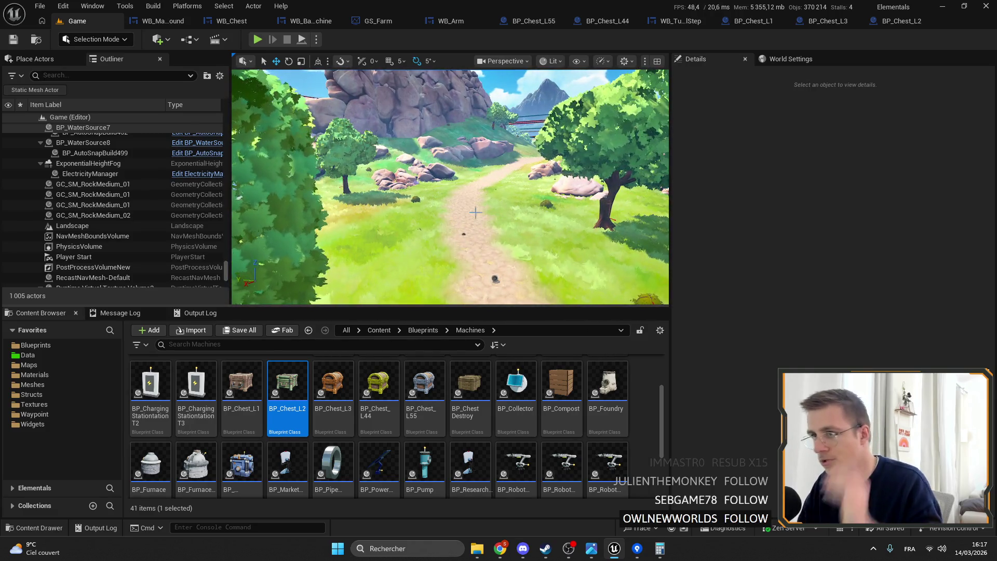
right_click(82, 24)
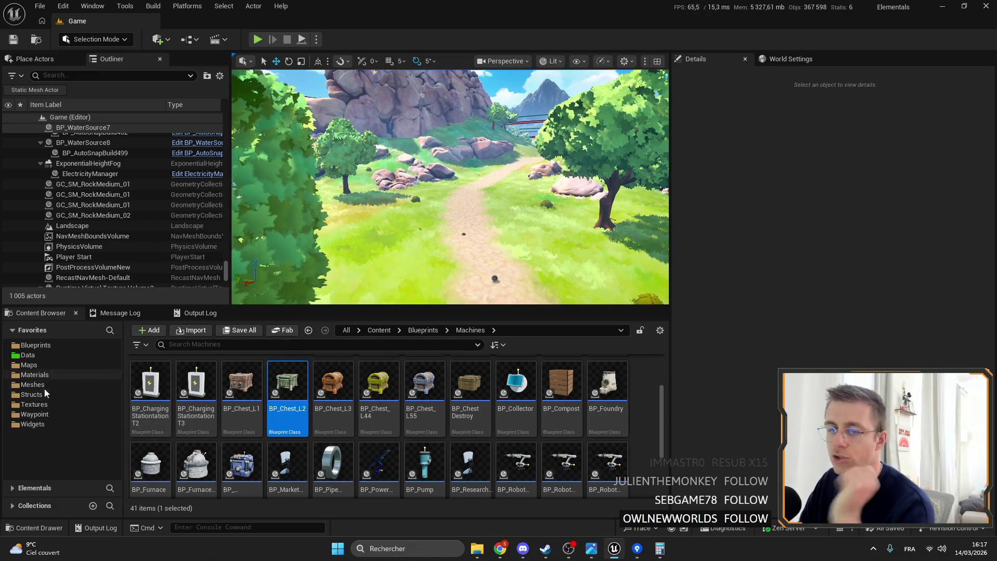
left_click(37, 425)
left_click(220, 347)
type("BACKACPA")
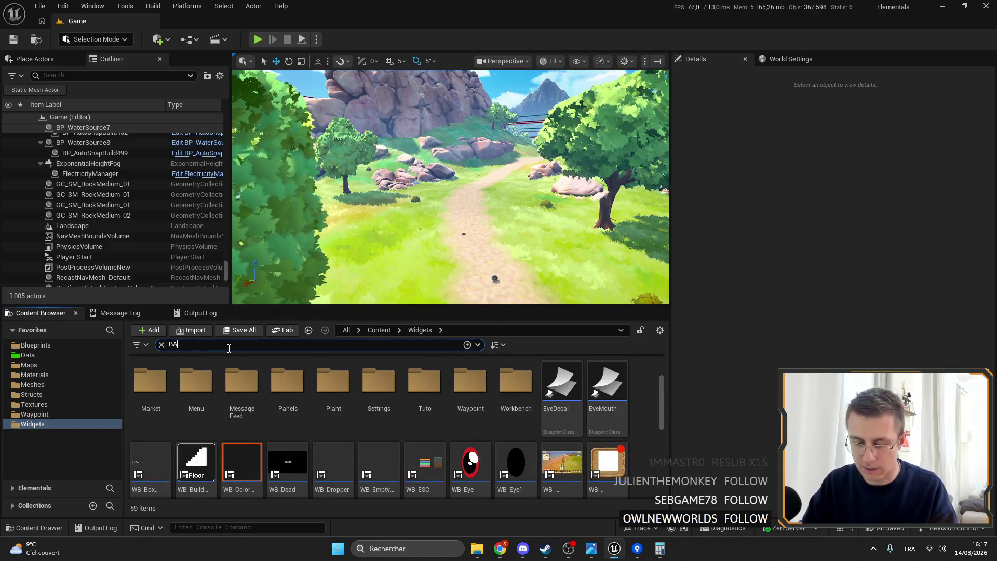
key("BackSpace")
key("BackSpace")
key("BackSpace")
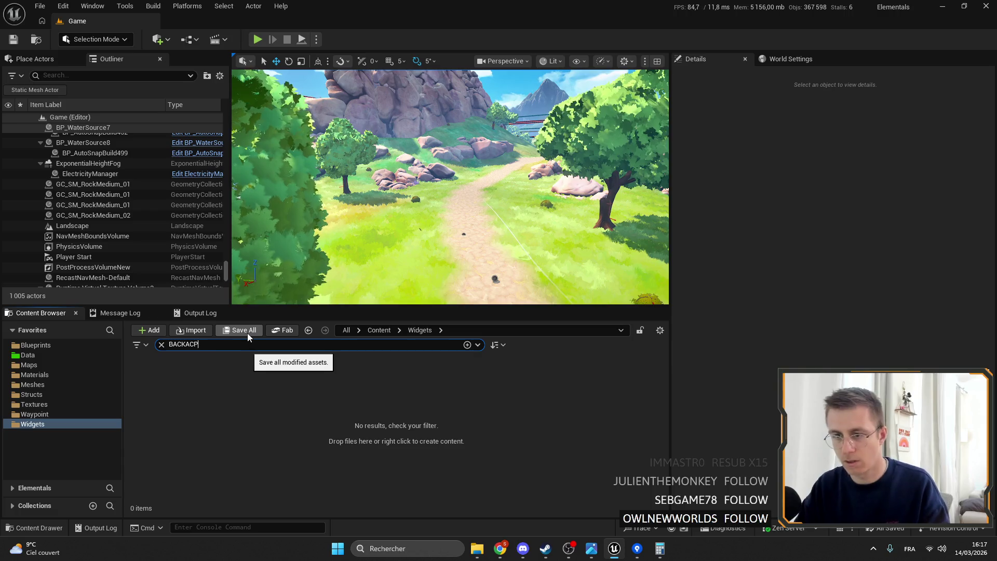
key("Escape")
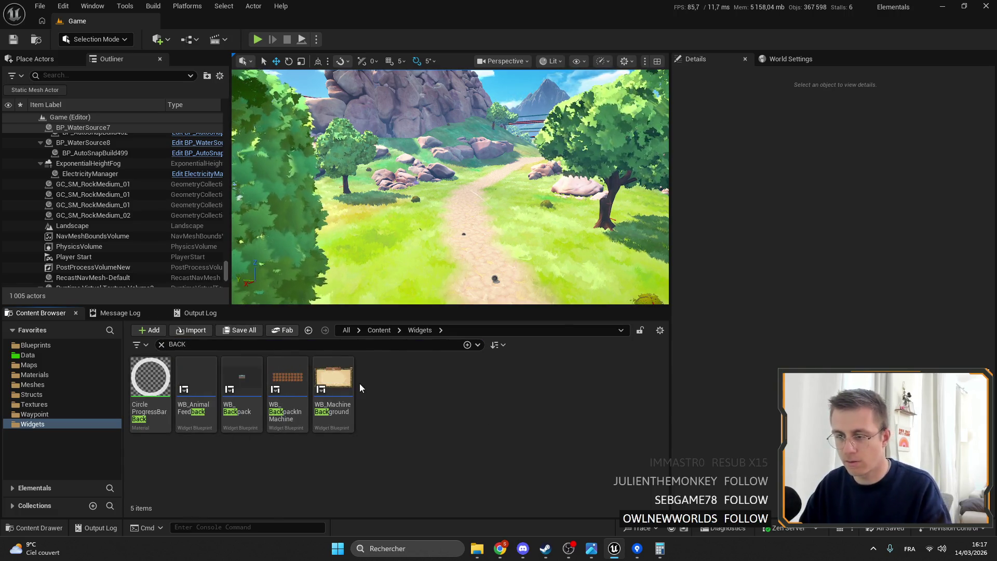
- Open WB_BackpackInMachine and then WB_Backpack for editing
left_click(332, 379)
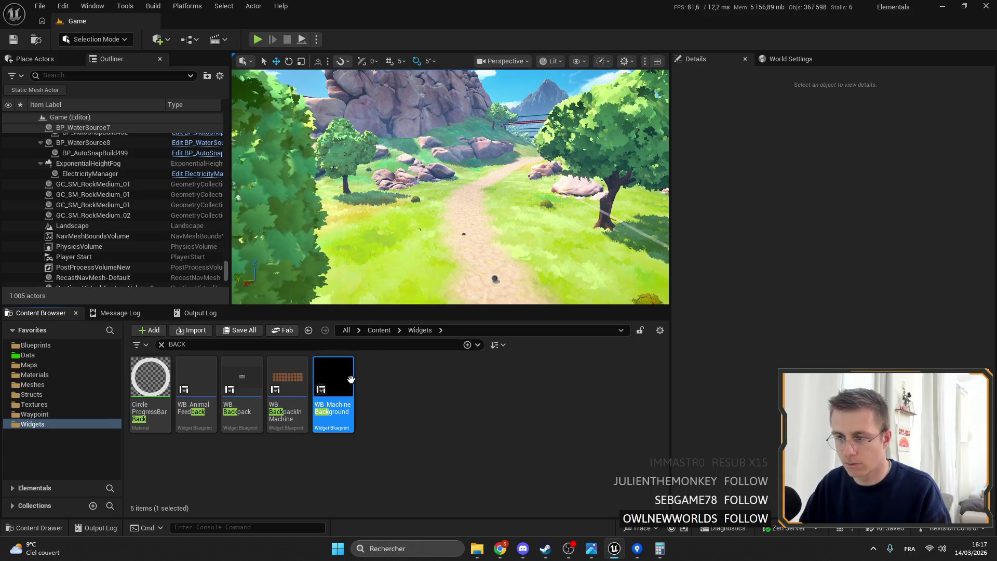
left_click(297, 378)
double_click(297, 378)
left_click(87, 22)
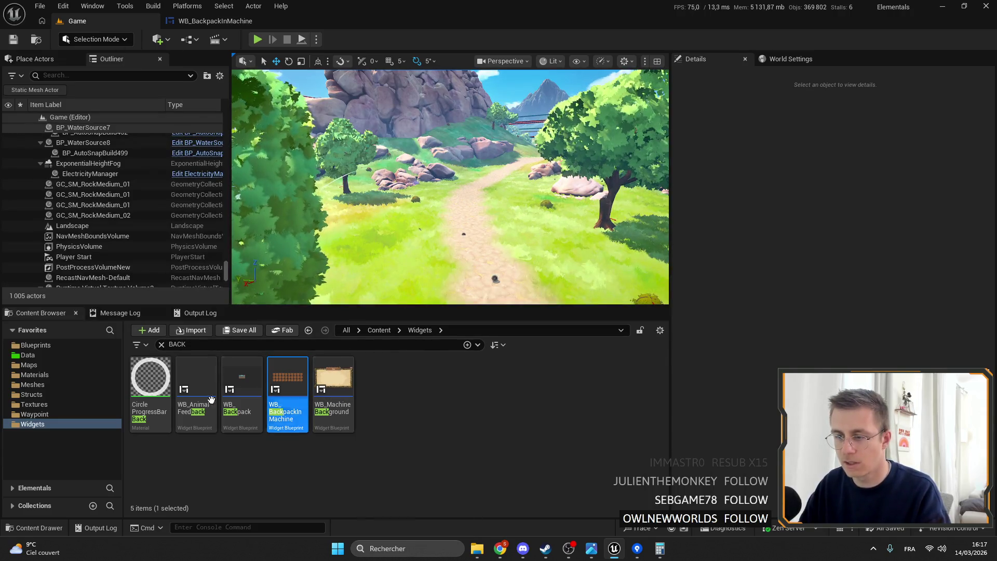
double_click(241, 377)
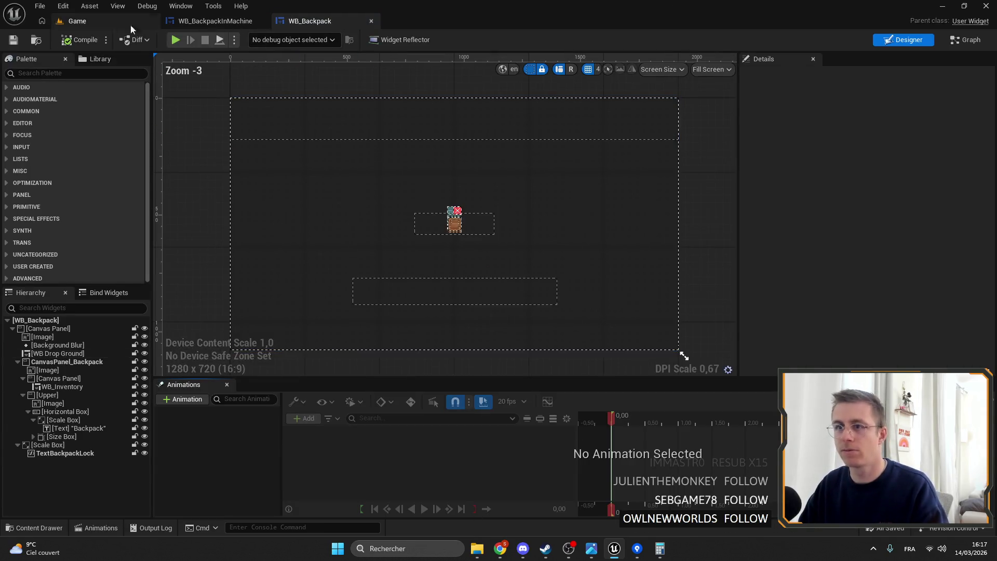
- Search the Content Browser for 'chest' and open WB_Chest
left_click(92, 23)
left_click(161, 344)
type("chest")
double_click(150, 381)
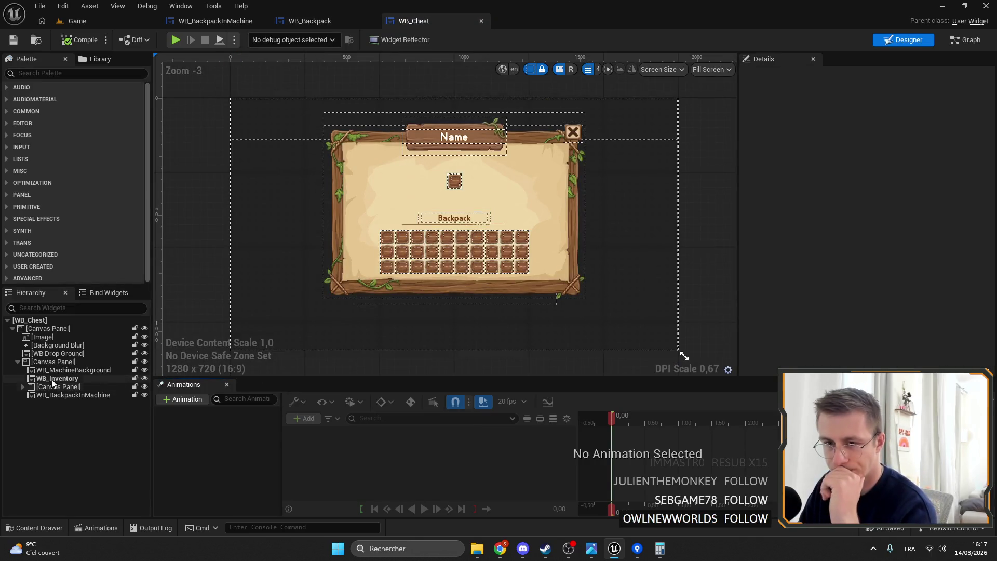
- Inspect WB_Chest's inner canvas panel and WB_MachineBackground layout, then return to WB_Backpack
left_click(53, 362)
left_click(18, 362)
left_click(19, 362)
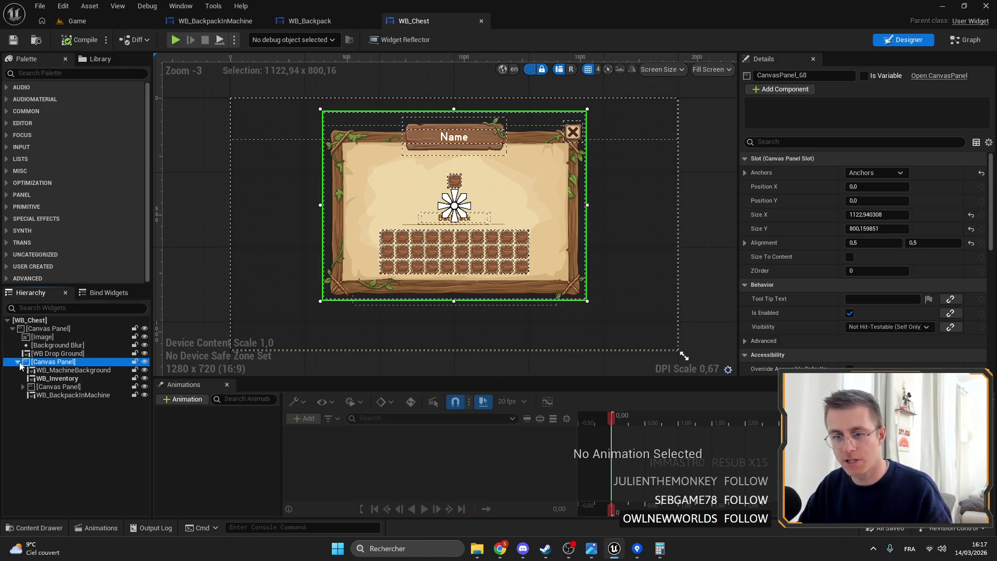
left_click(72, 369)
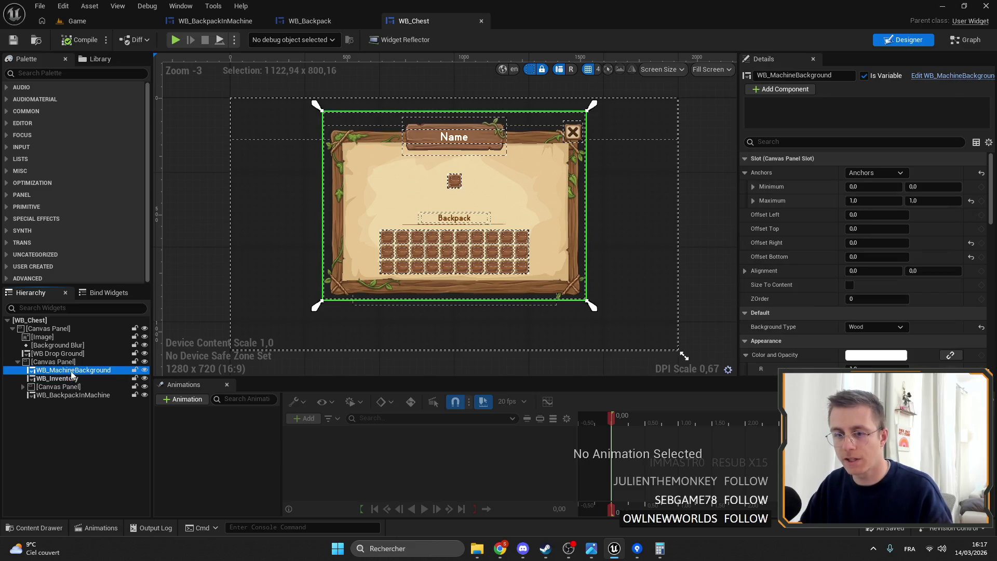
left_click(52, 362)
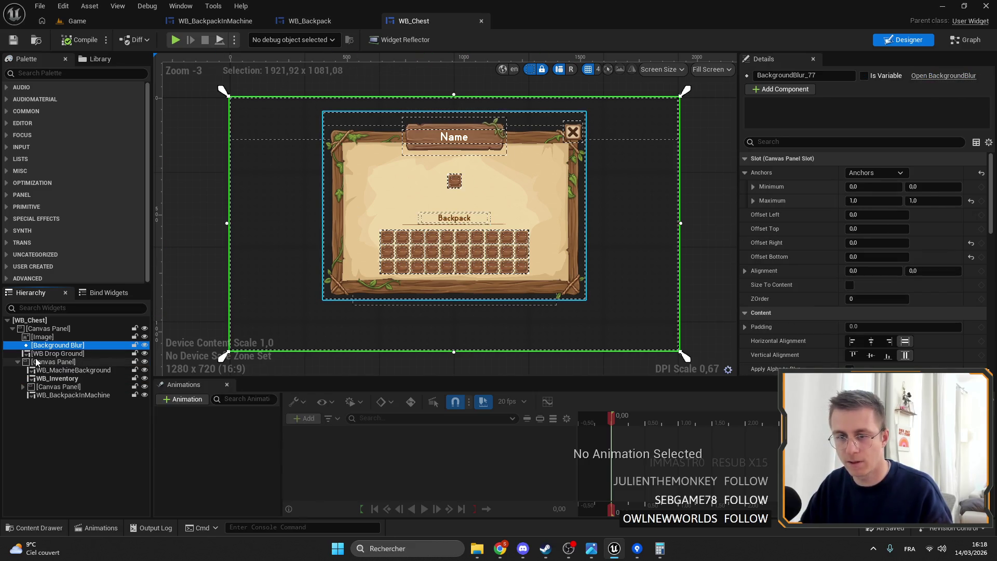
left_click(17, 362)
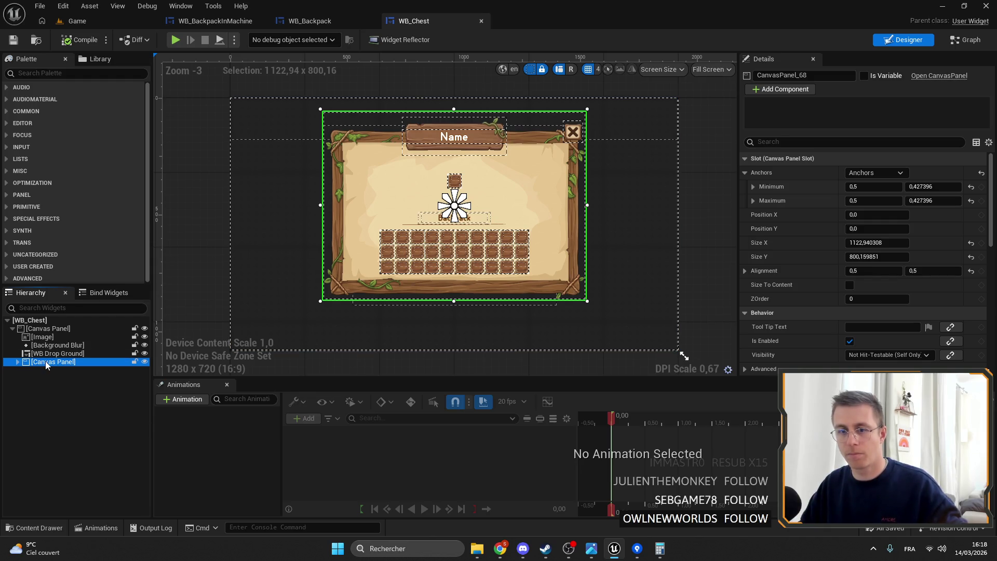
left_click(322, 21)
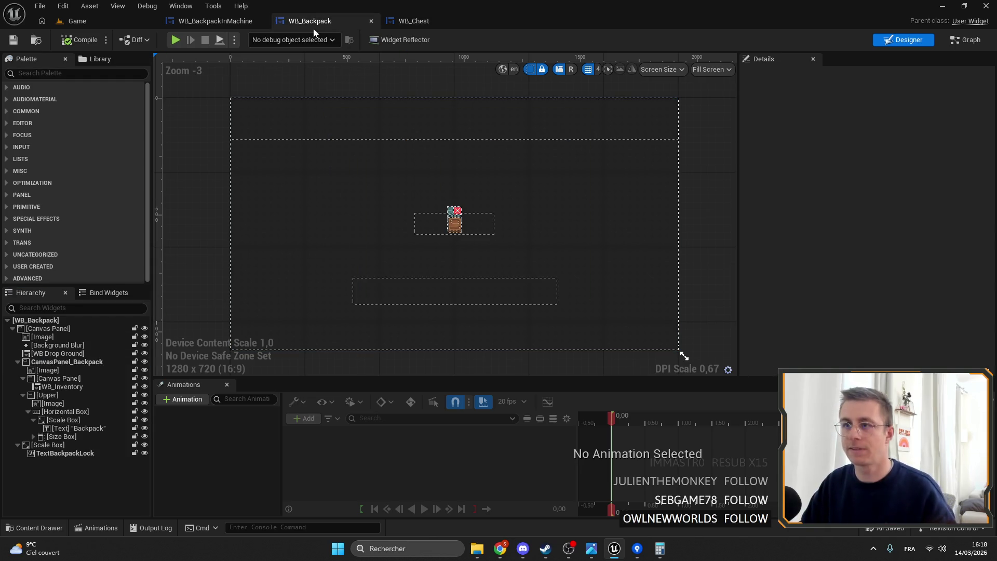
- Delete the old CanvasPanel_Backpack, Scale Box and TextBackpackLock from WB_Backpack
left_click(47, 362)
left_click(18, 362)
key("Delete")
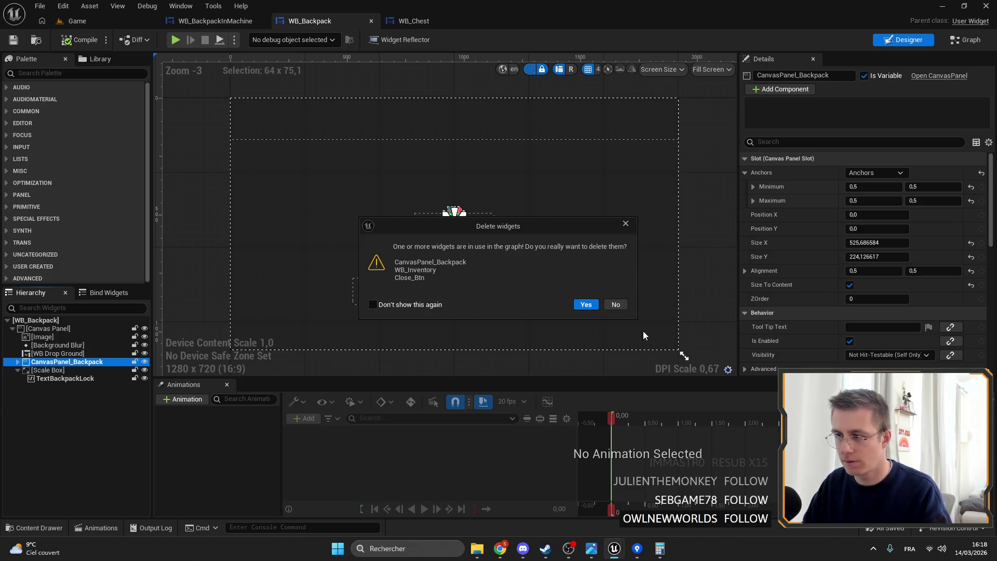
left_click(586, 304)
left_click(48, 362)
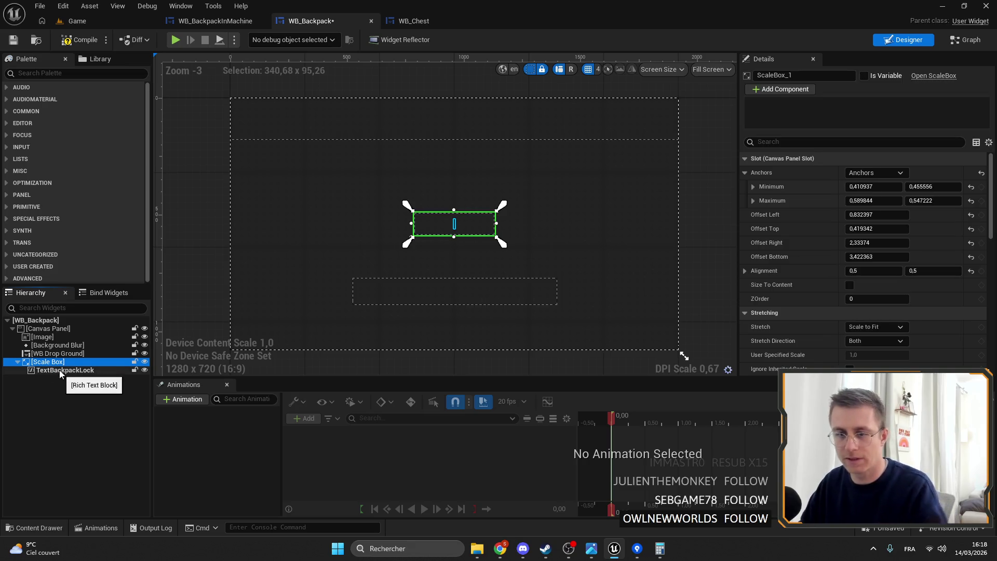
left_click(59, 372, "ctrl")
key("Delete")
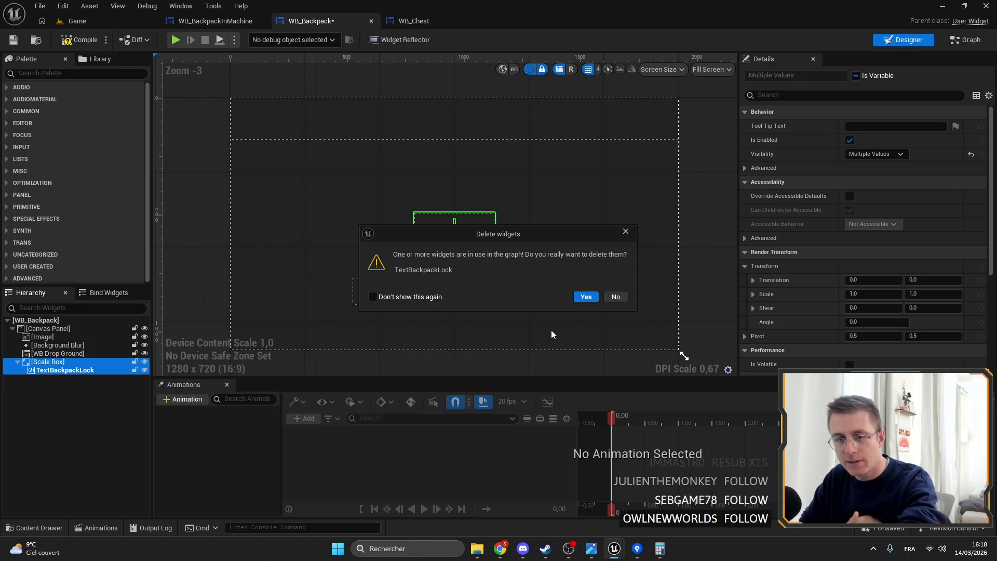
left_click(592, 299)
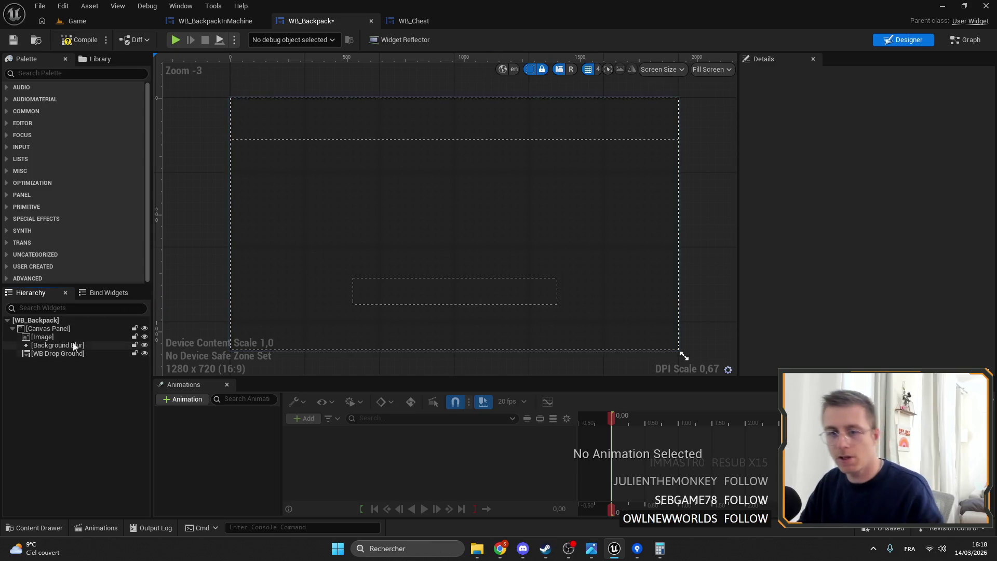
- Paste the copied backpack panel into the root canvas at position X 0, Y 0
left_click(54, 329)
key("ctrl+v")
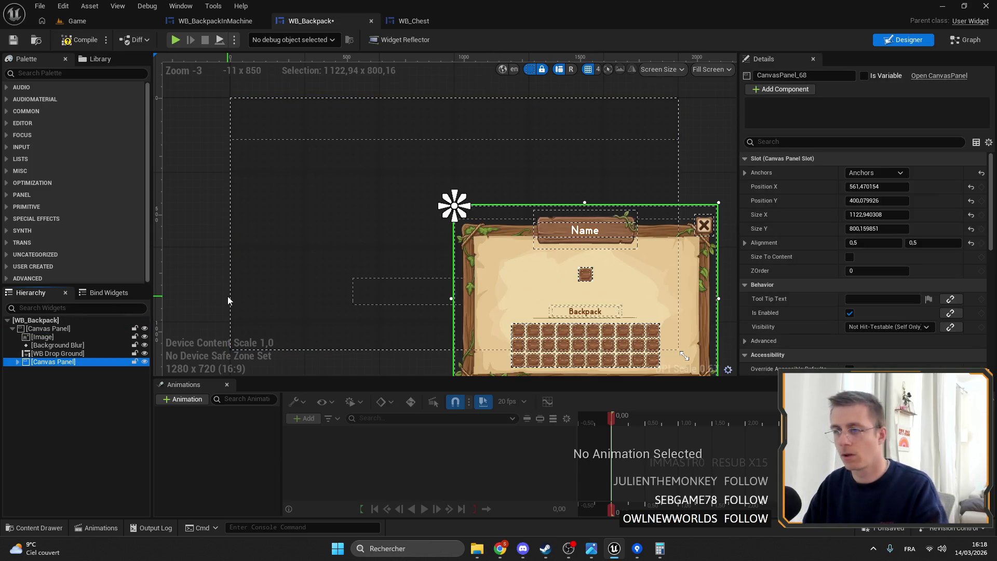
left_click(845, 186)
type("0")
key("Return")
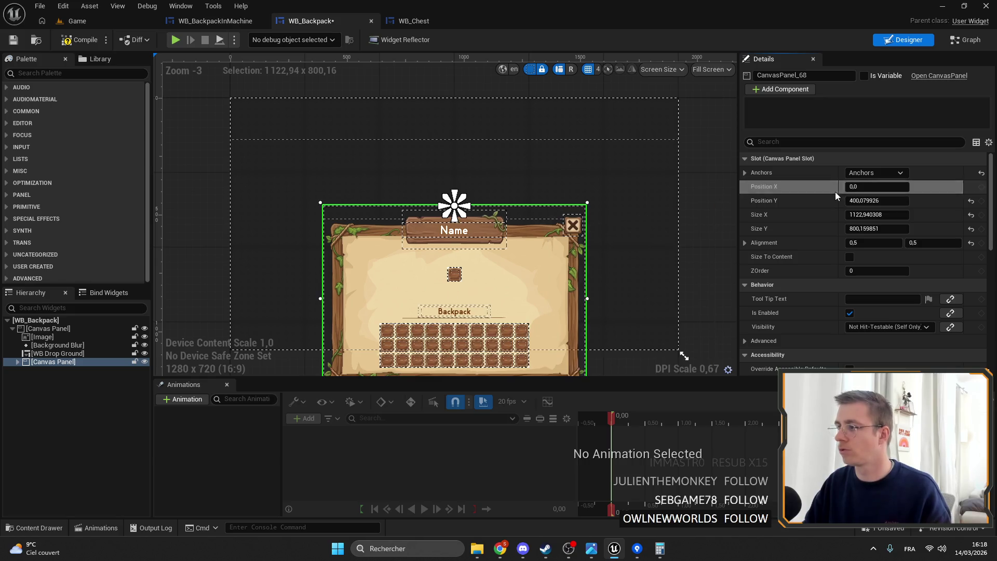
left_click(845, 201)
type("0")
key("Return")
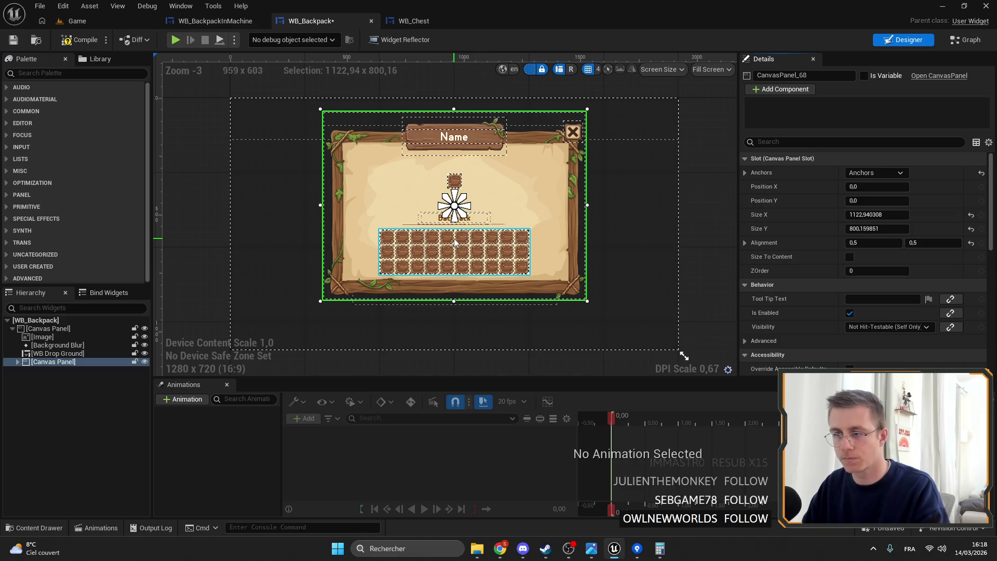
left_click(18, 361)
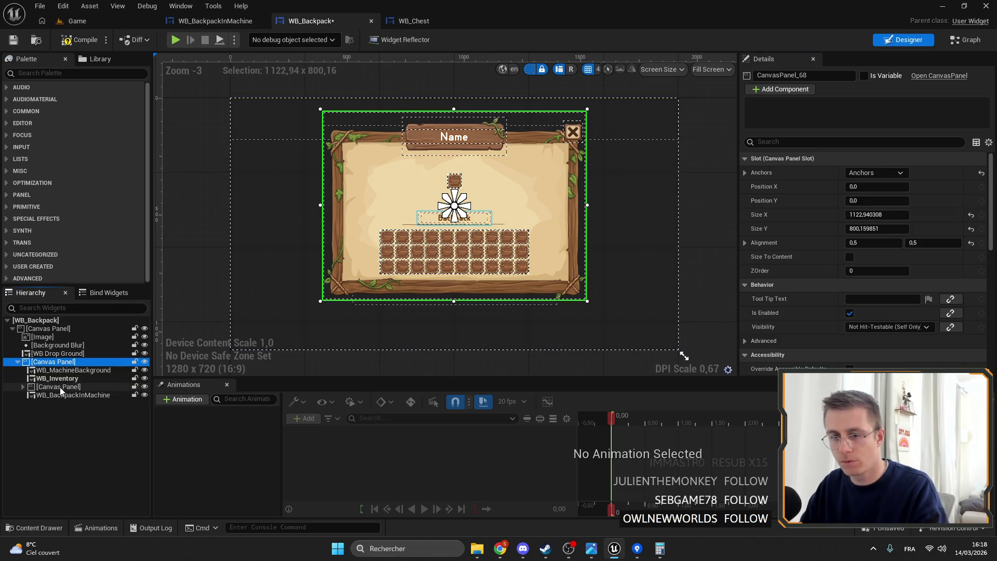
- Delete WB_BackpackInMachine from the pasted panel
left_click(72, 395)
left_click(66, 388)
key("Delete")
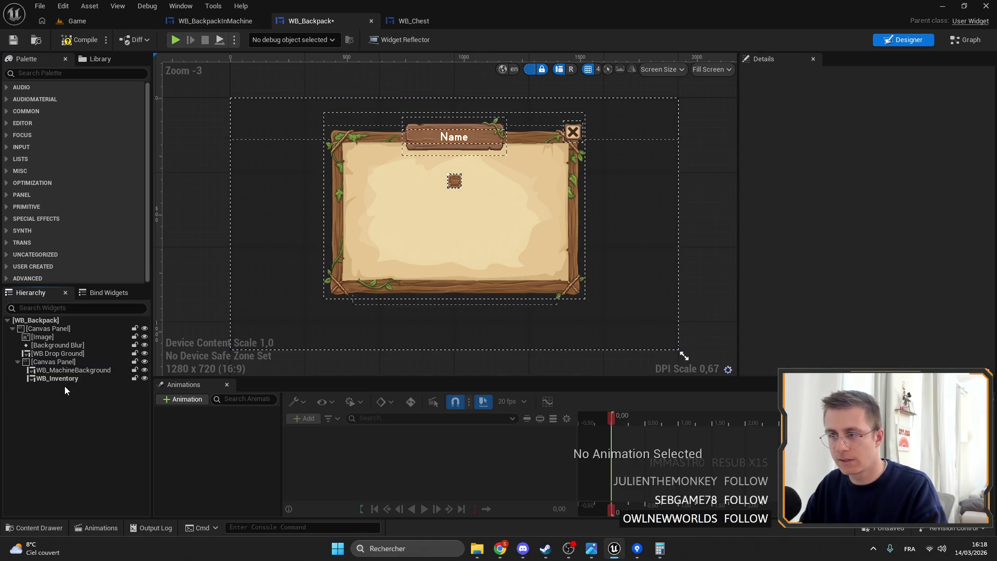
- Set WB_Inventory's Display Count to 30 and Max Element in Colum to 10
left_click(55, 379)
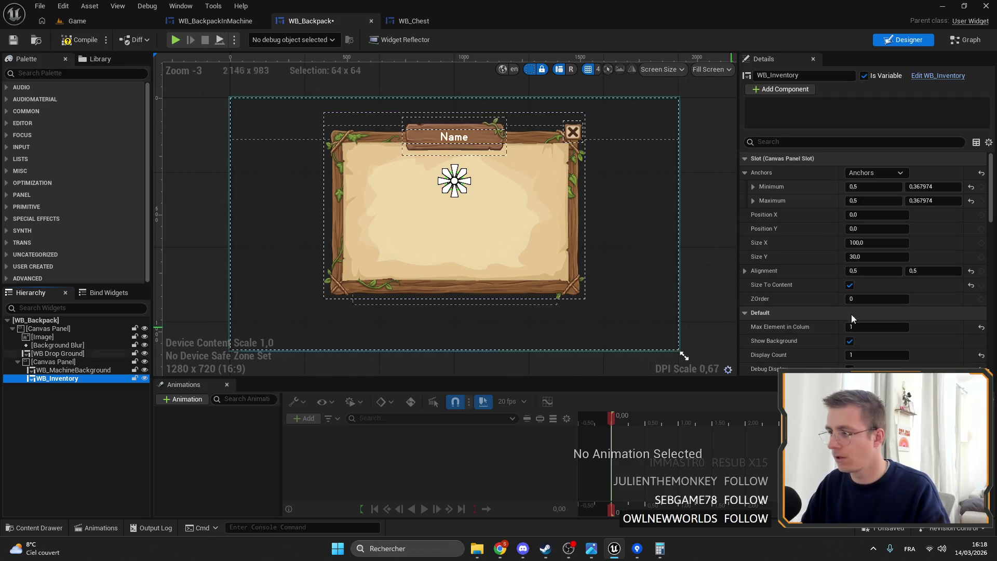
left_click(886, 326)
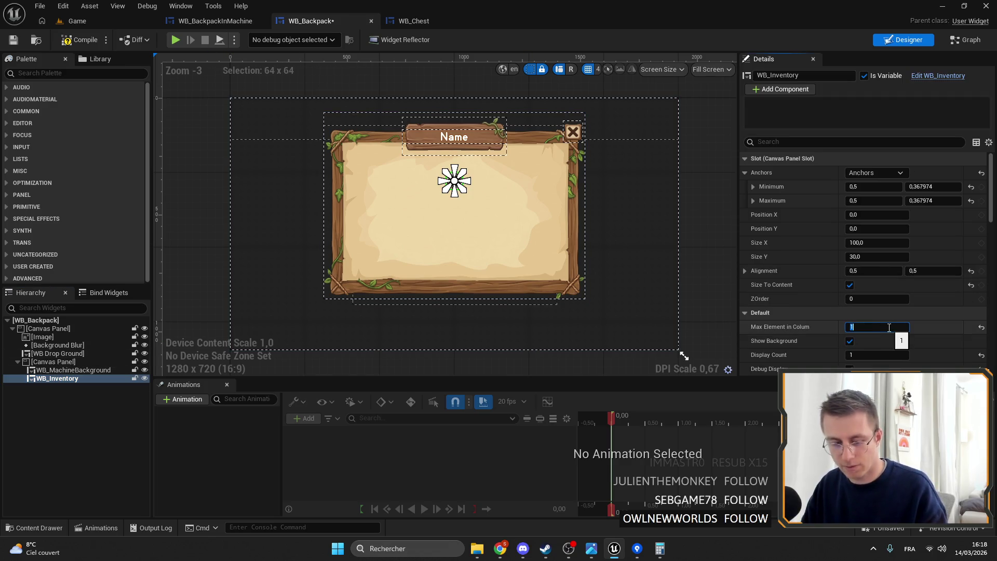
type("30")
left_click(871, 356)
key("Return")
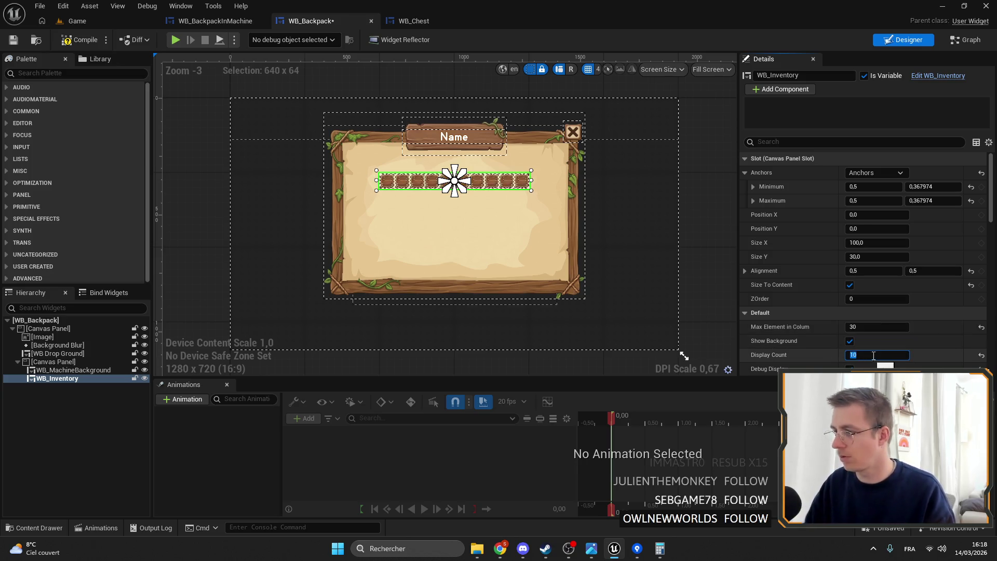
scroll(916, 320, "down", 2)
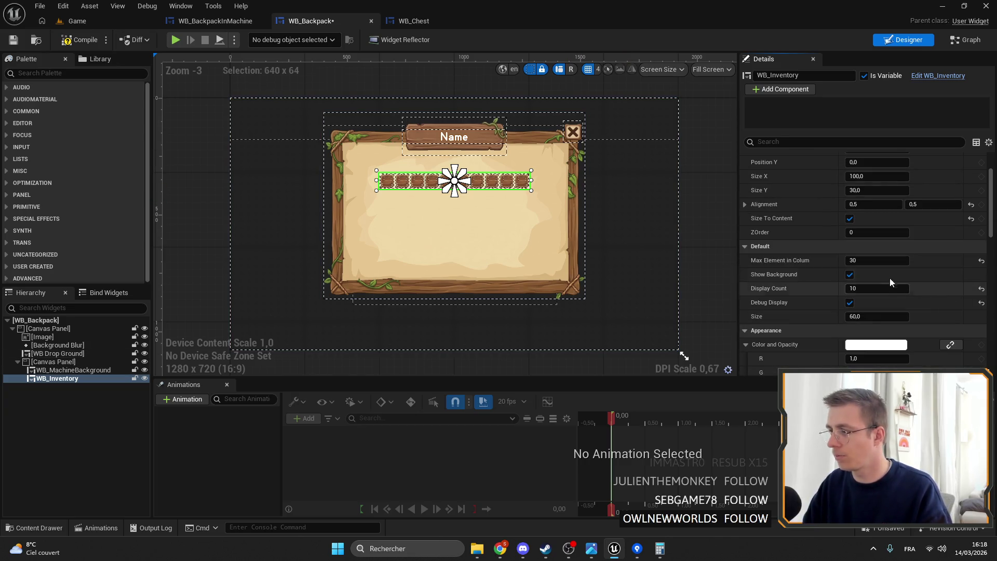
scroll(482, 191, "up", 3)
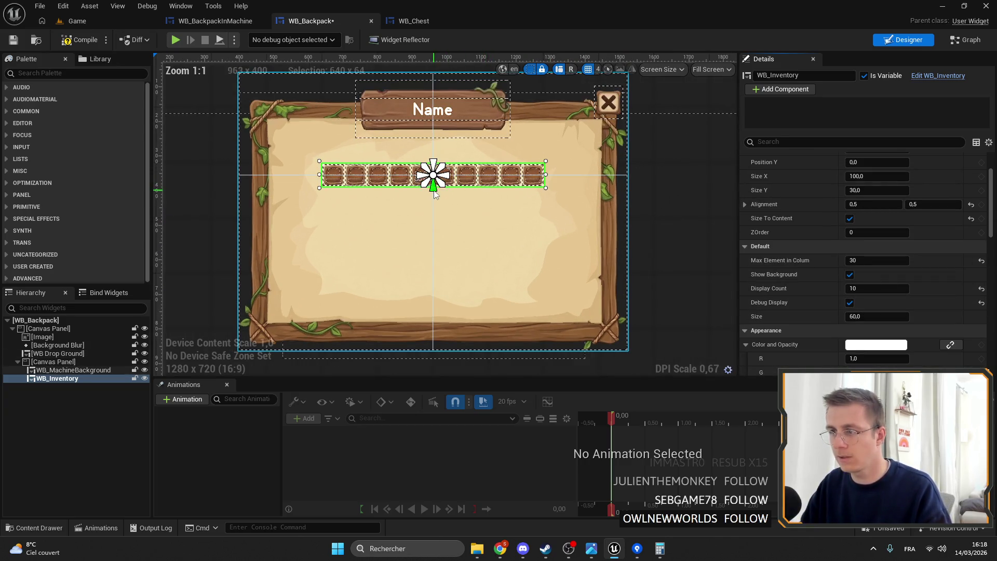
left_click_drag(545, 188, 541, 237)
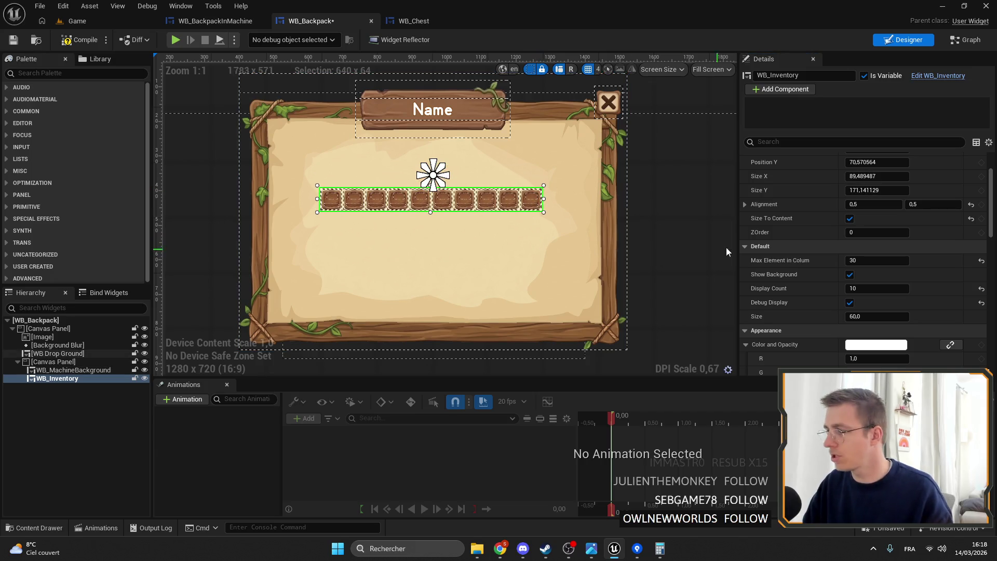
key("ctrl+z")
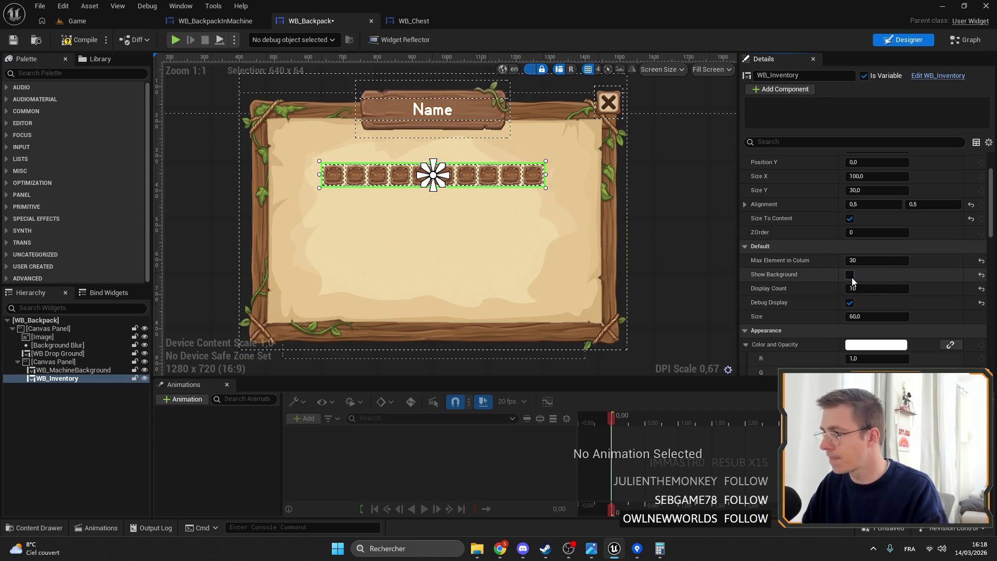
left_click(874, 288)
type("30")
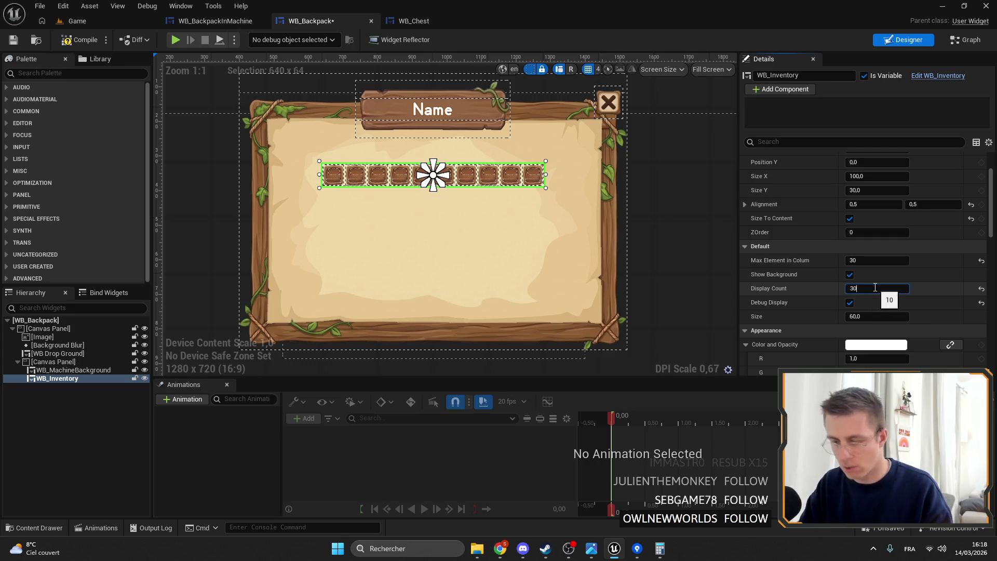
key("Return")
left_click(882, 260)
type("10")
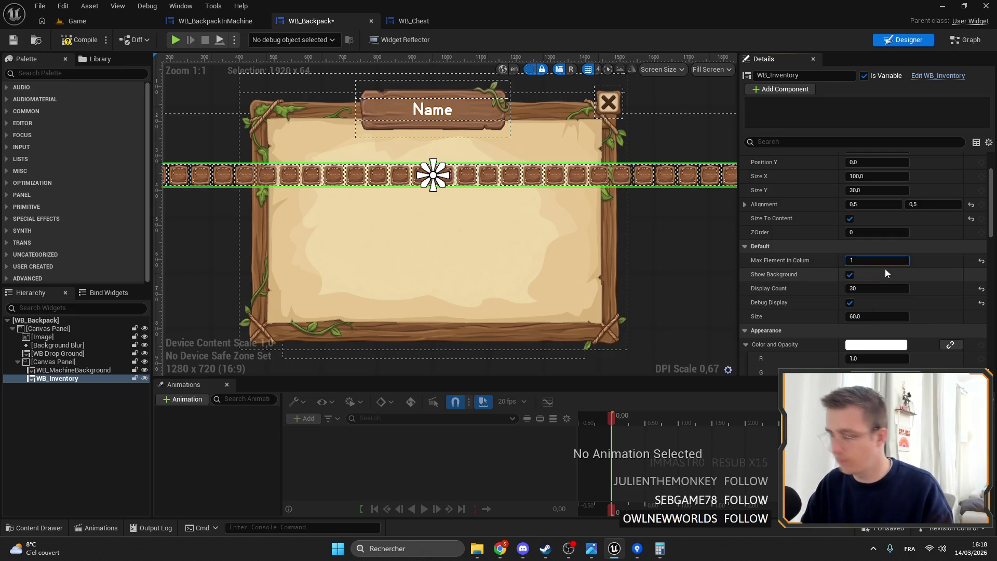
key("Return")
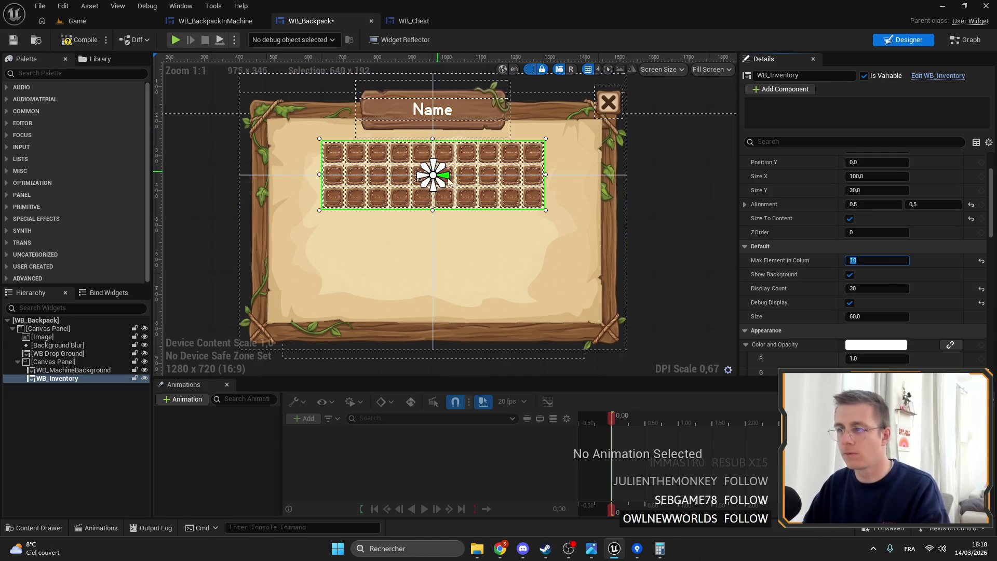
- Anchor the inventory grid to the centre and reset its vertical offset to 0
scroll(782, 207, "up", 3)
left_click(892, 174)
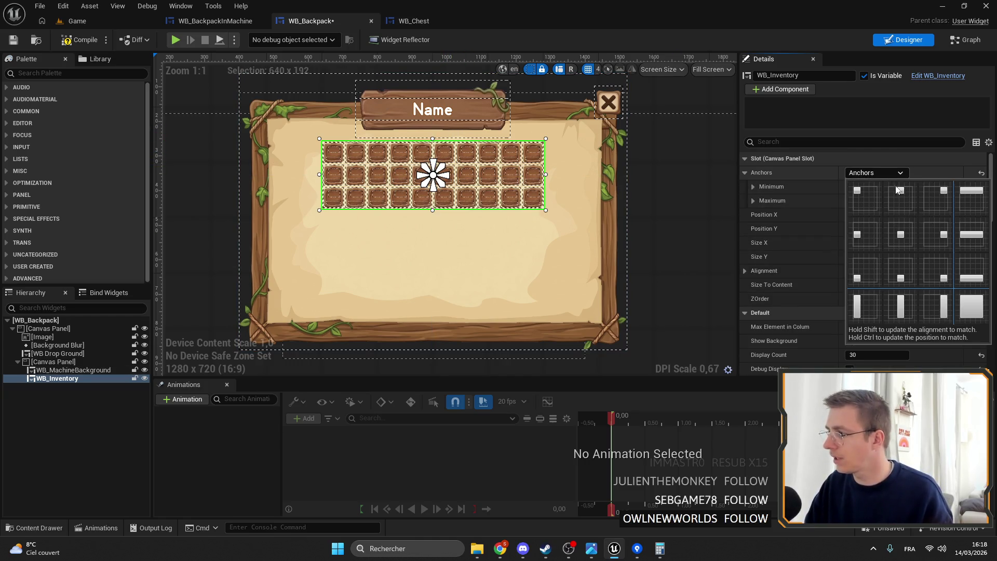
left_click(901, 239)
left_click(970, 229)
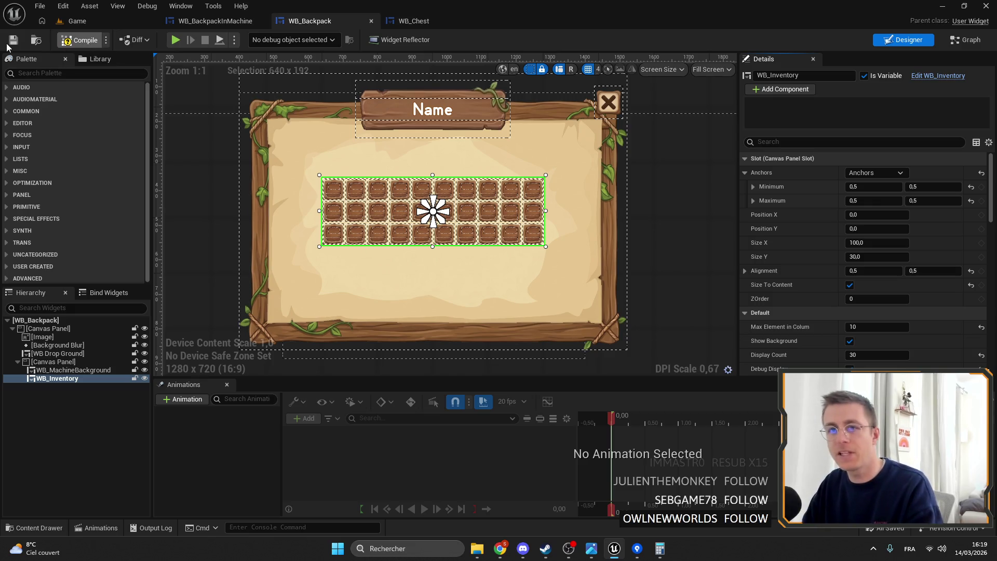
left_click_drag(441, 173, 510, 191)
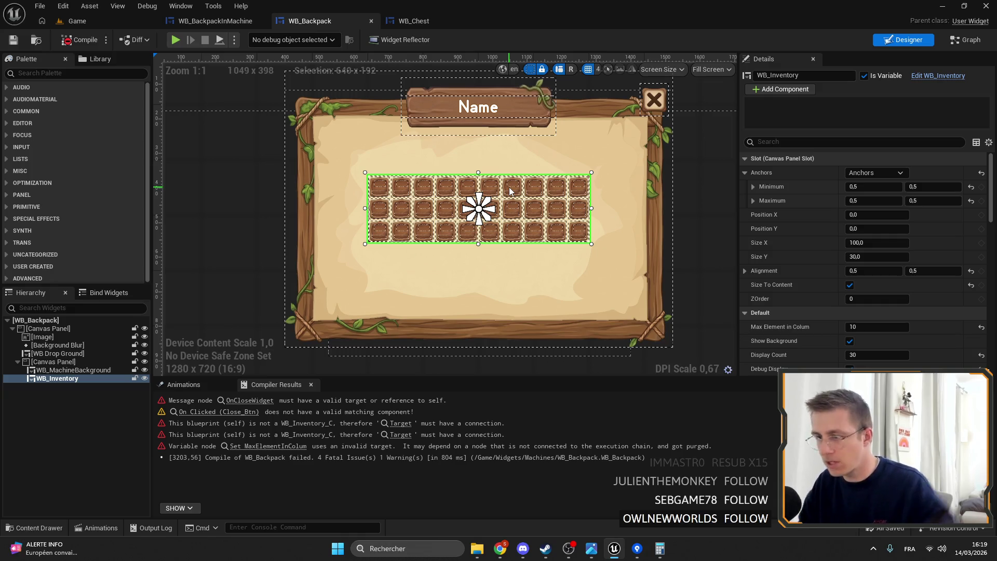
- Narrow the pasted backpack canvas panel's Size X
left_click(63, 369)
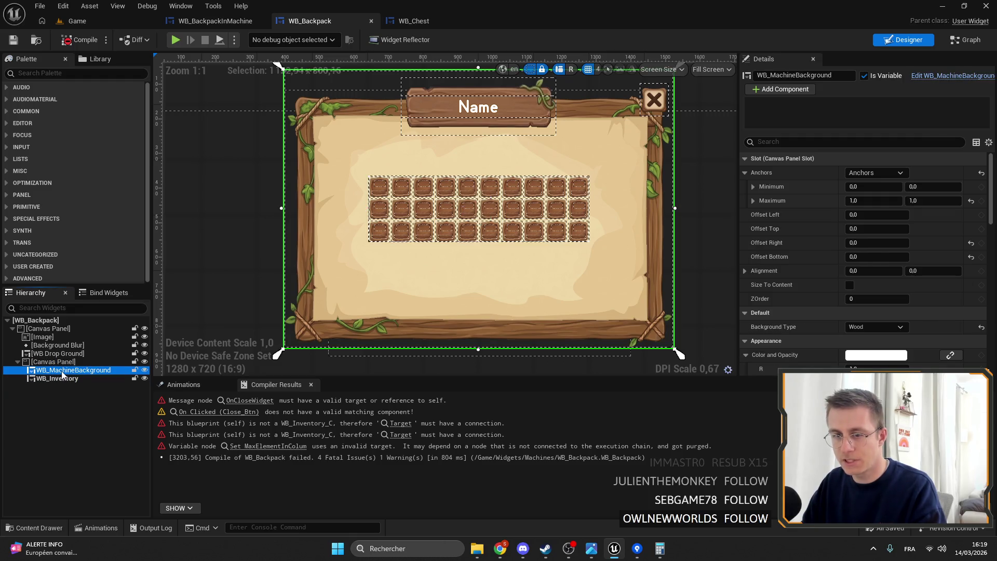
left_click(52, 361)
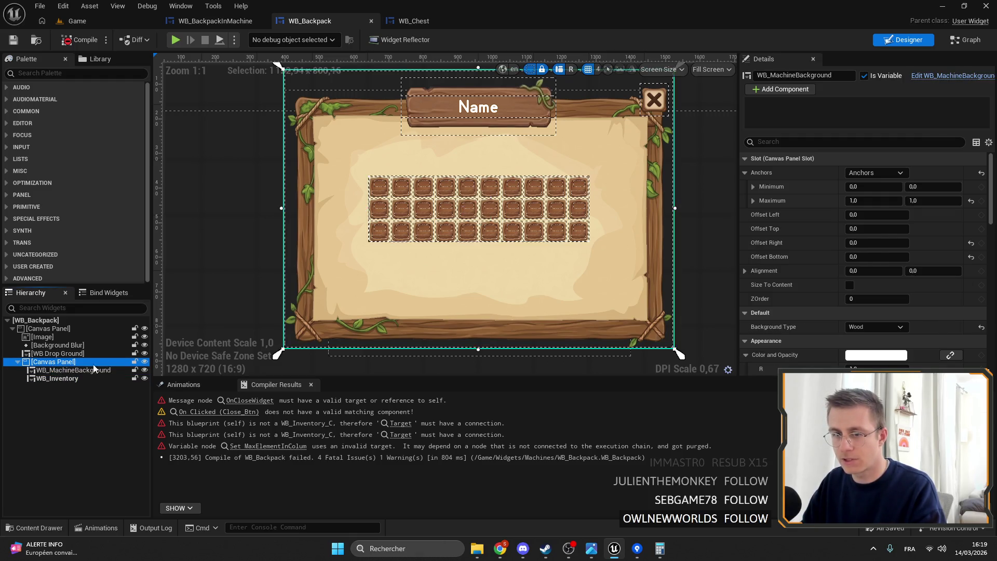
mouse_move(876, 242)
left_mouse_down()
mouse_move(851, 243)
mouse_move(872, 256)
mouse_move(857, 257)
mouse_move(877, 257)
left_mouse_up()
mouse_move(495, 199)
left_mouse_down()
mouse_move(478, 214)
mouse_move(478, 237)
left_mouse_up()
key("ctrl+z")
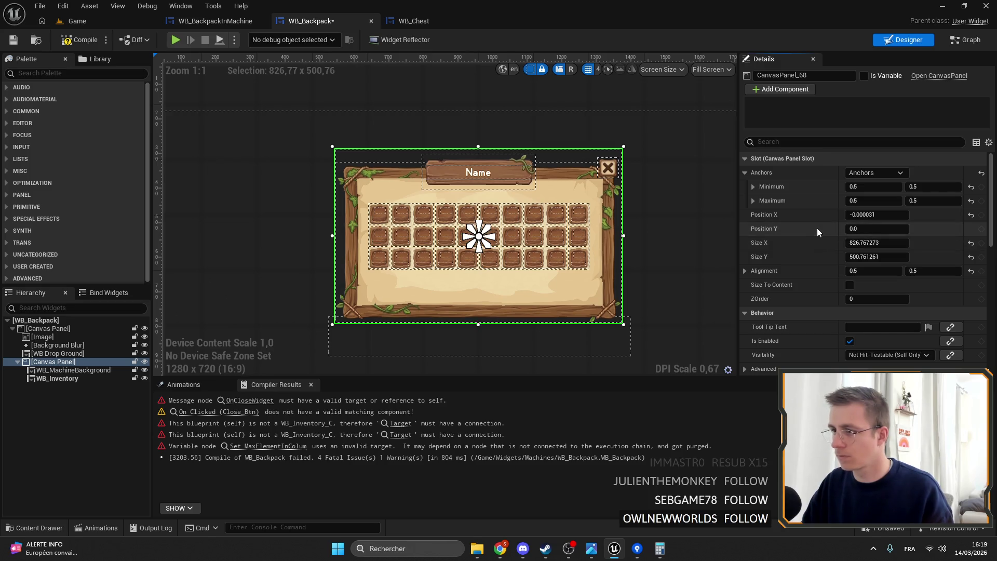
scroll(593, 240, "down", 2)
scroll(623, 260, "down", 2)
scroll(683, 318, "up", 1)
- Move WB_Inventory's anchor lower to 0.5, 0.545576, set Position Y to 0, and compile
left_click(73, 369)
left_click(68, 379)
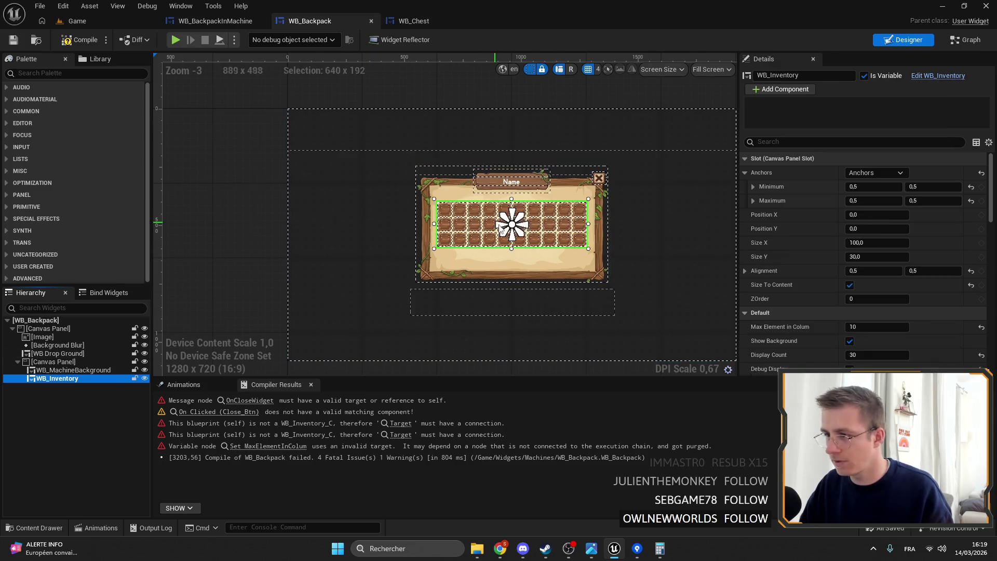
scroll(523, 234, "up", 4)
left_click_drag(502, 216, 502, 225)
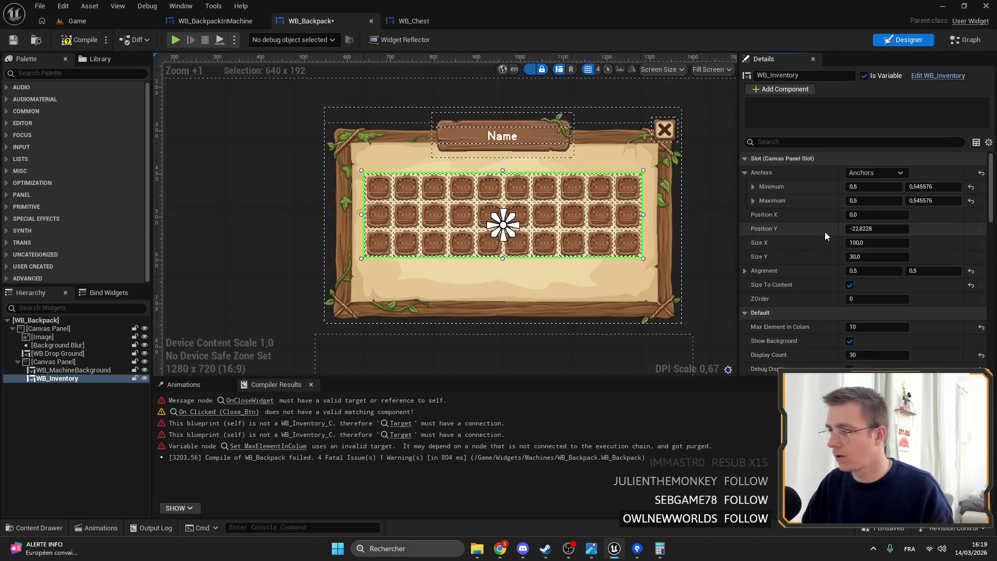
left_click(851, 229)
type("0")
key("Return")
left_click(80, 39)
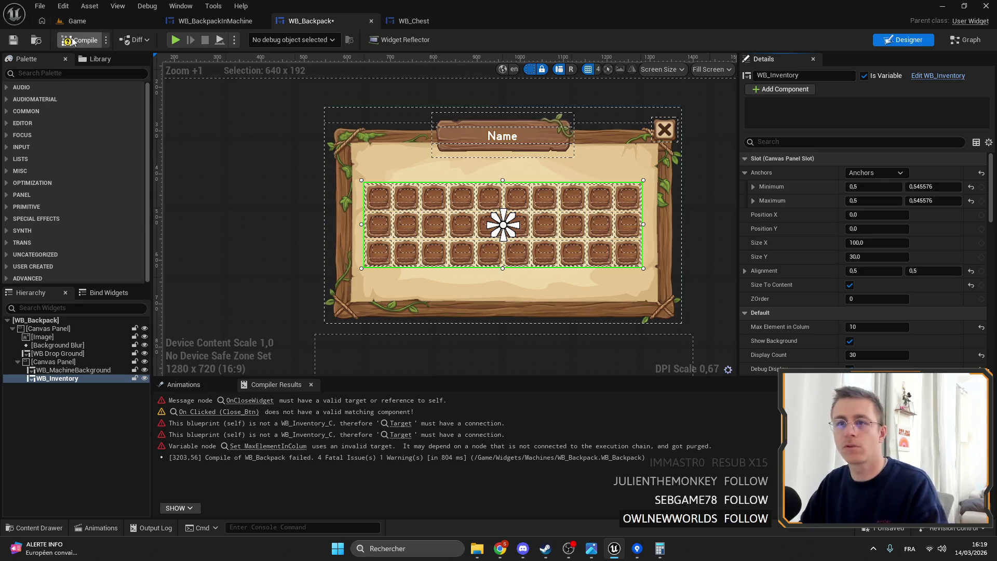
- Save and recompile WB_Backpack, then jump to the warned On Clicked (Close_Btn) node
left_click(16, 40)
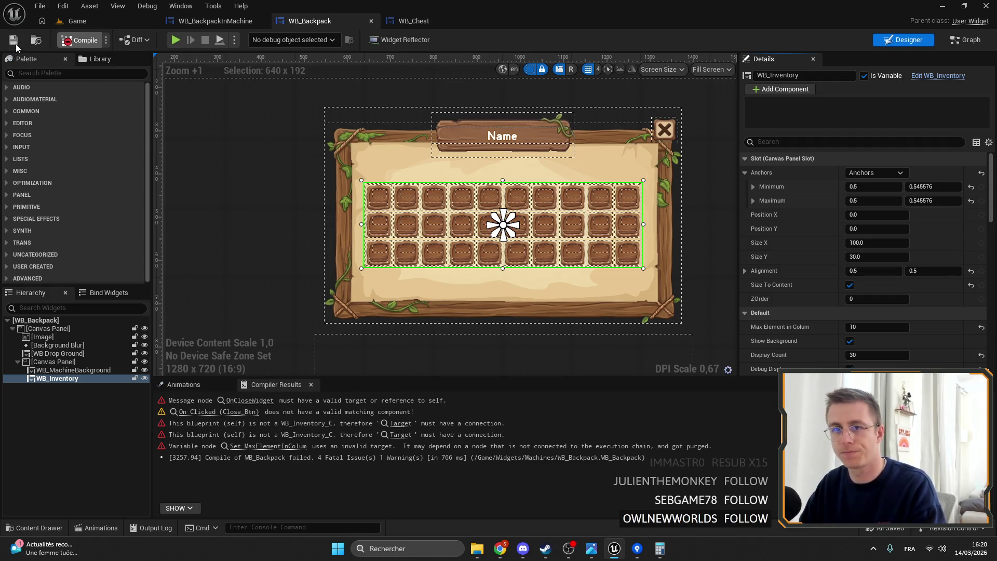
left_click(17, 42)
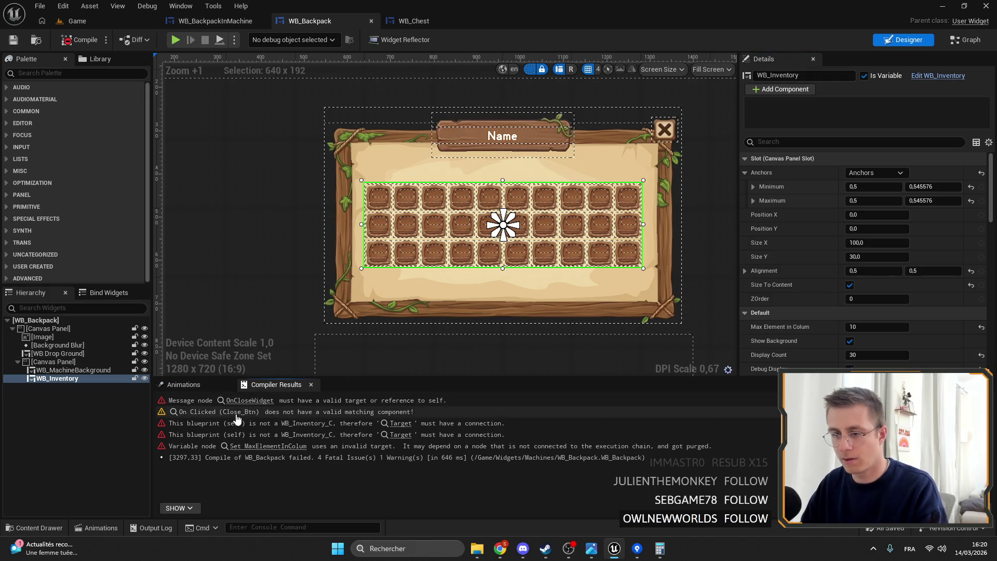
left_click(236, 412)
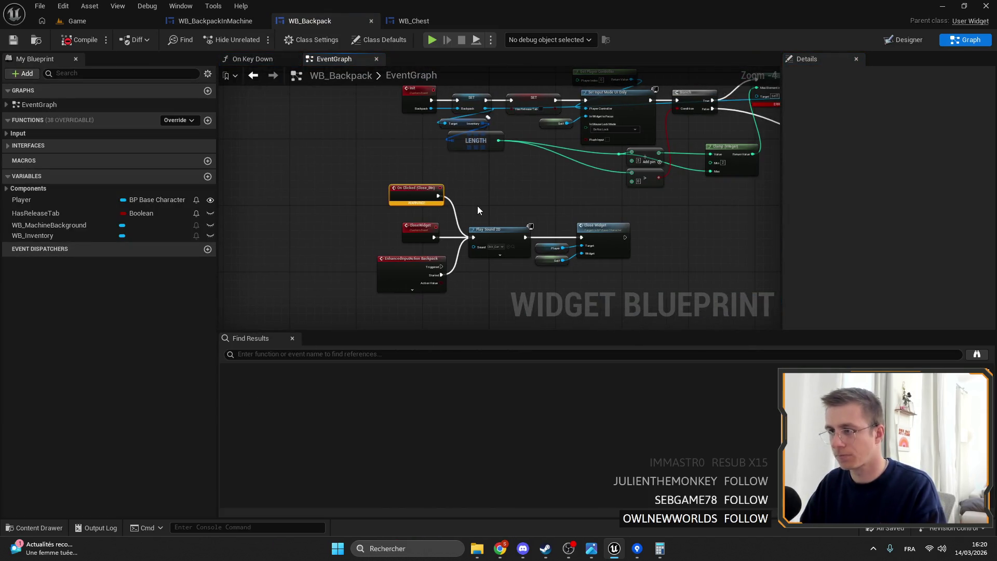
- Delete the On Clicked (Close_Btn) node and inspect the nearby Add/Clamp wiring
key("Delete")
scroll(464, 217, "up", 3)
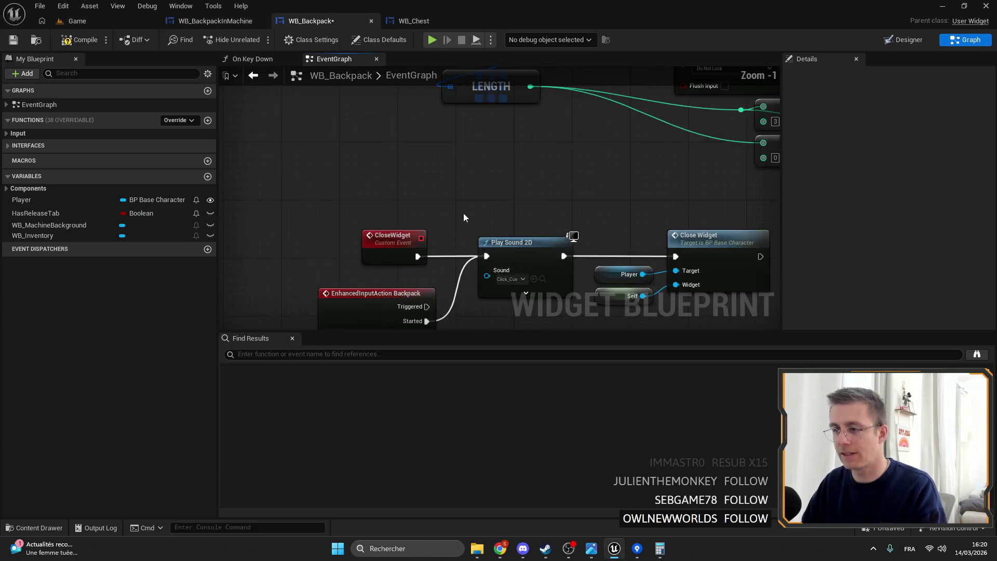
scroll(463, 217, "down", 5)
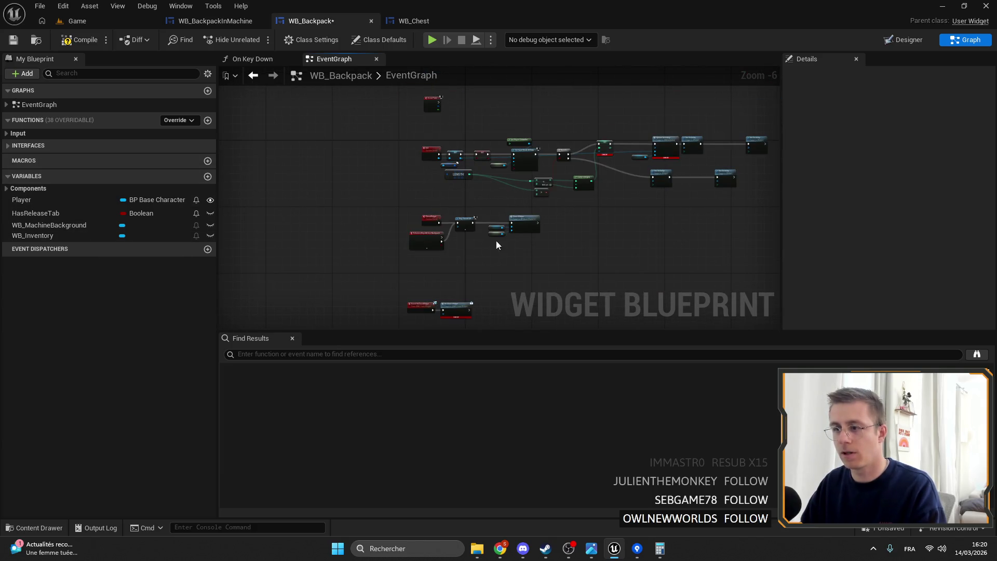
scroll(438, 247, "up", 6)
left_click(554, 192)
scroll(554, 192, "down", 4)
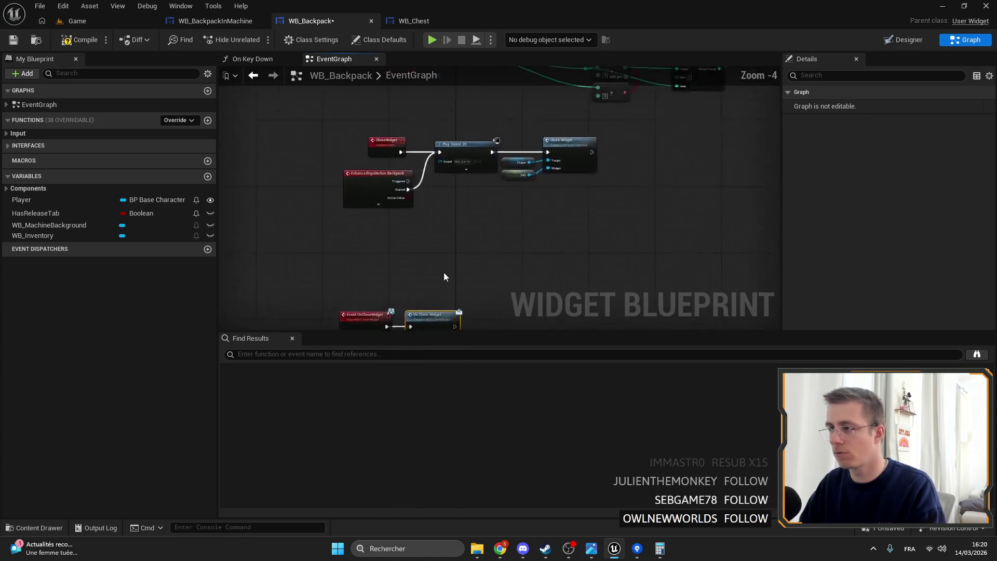
scroll(571, 140, "up", 3)
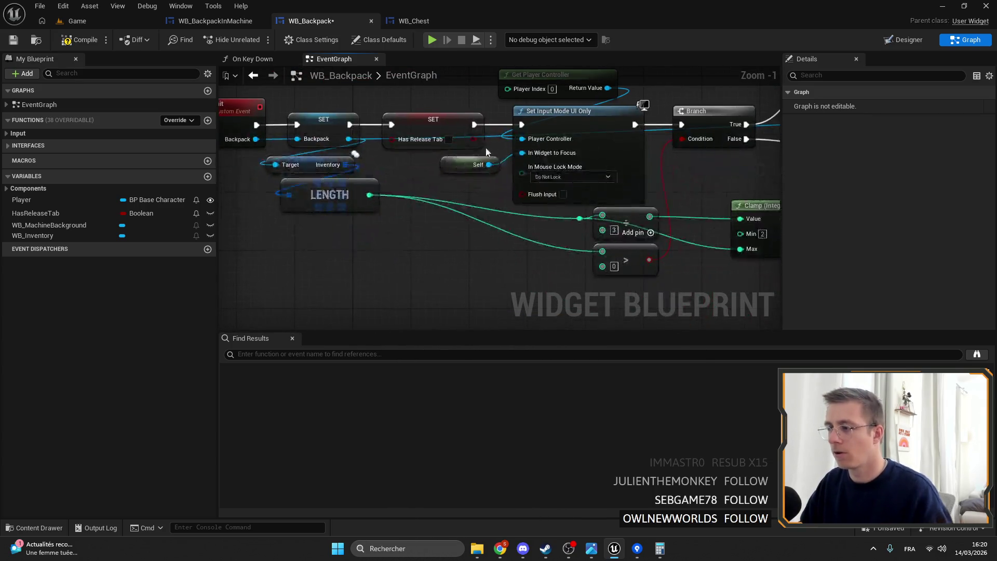
scroll(412, 170, "down", 3)
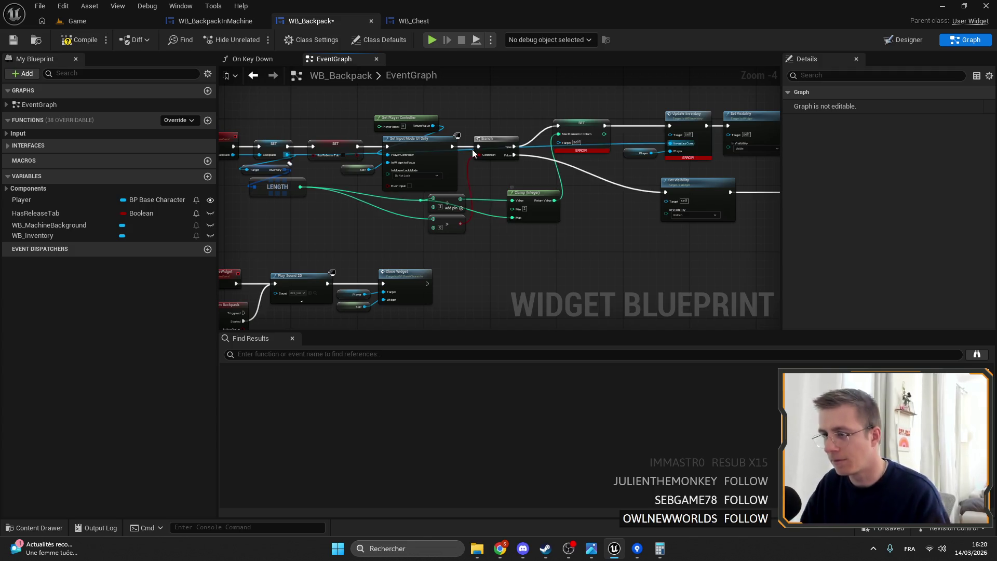
scroll(521, 223, "up", 4)
- Clear the stray reroute knot on the LENGTH wire and recompile, still showing 4 fatal issues
left_click(517, 221)
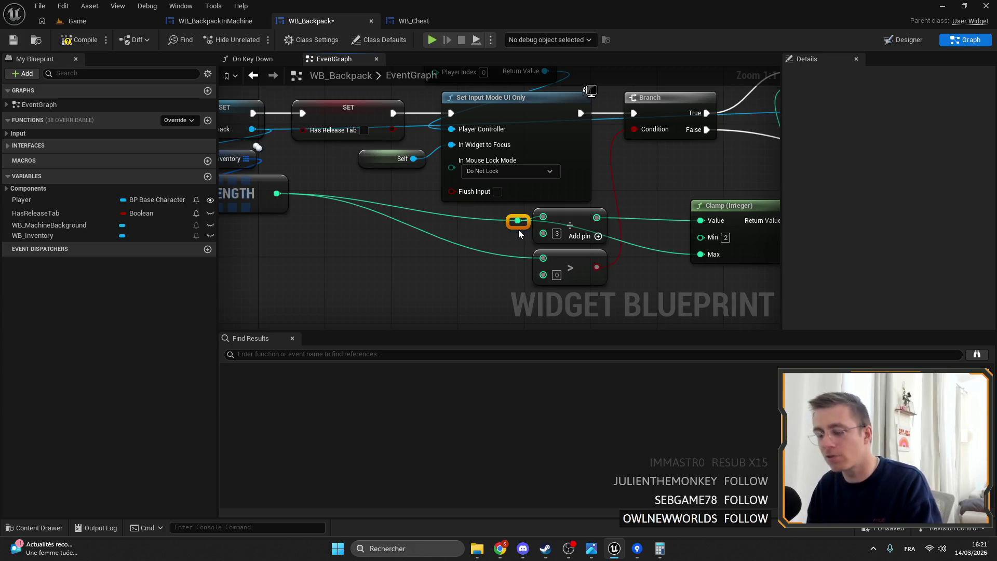
mouse_move(549, 204)
left_mouse_down()
mouse_move(529, 193)
mouse_move(470, 234)
left_mouse_up()
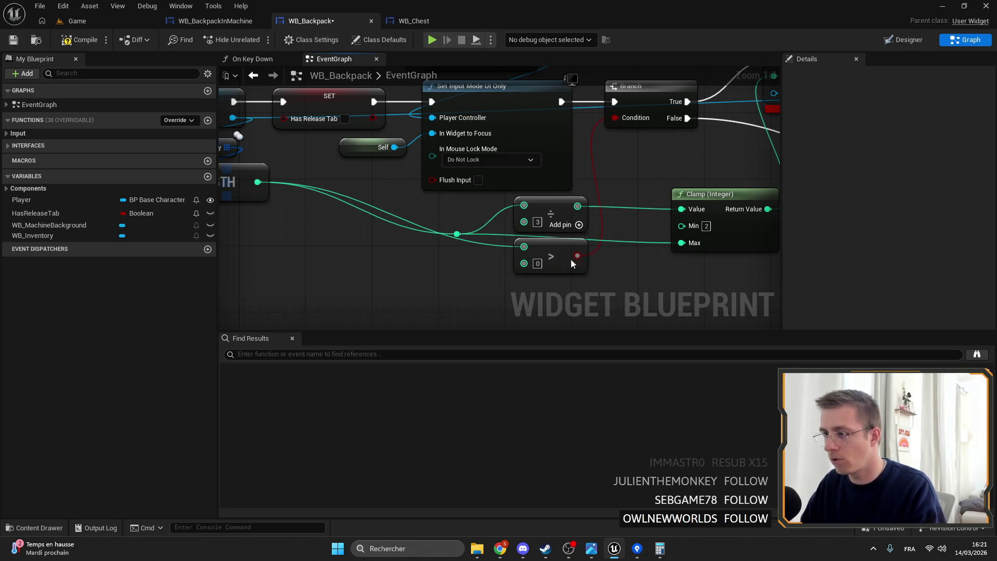
scroll(572, 179, "down", 5)
scroll(459, 251, "up", 3)
scroll(458, 252, "down", 1)
left_click(80, 41)
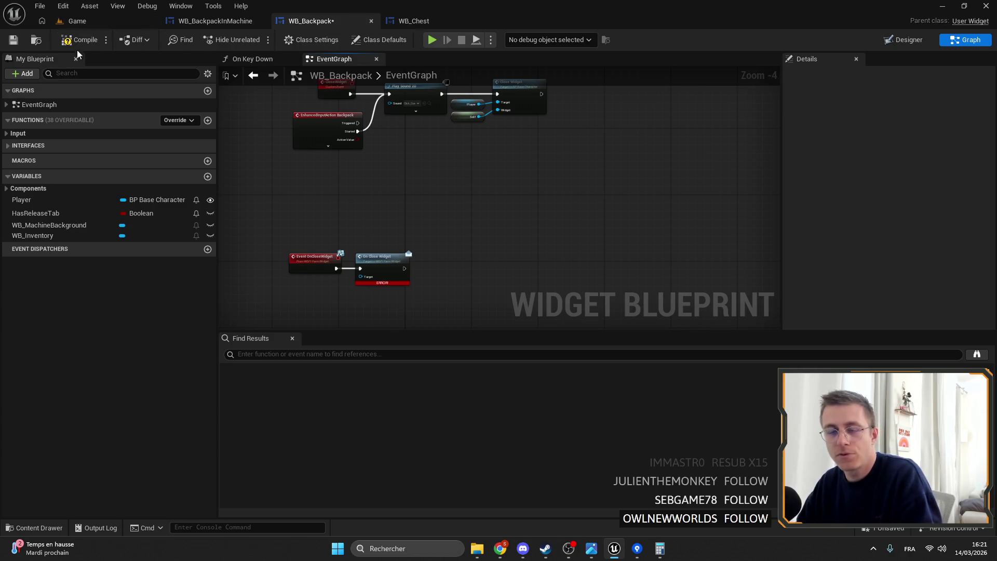
left_click(18, 46)
- Connect WB_Inventory from My Blueprint to the SET node's Target and recompile
left_click(89, 43)
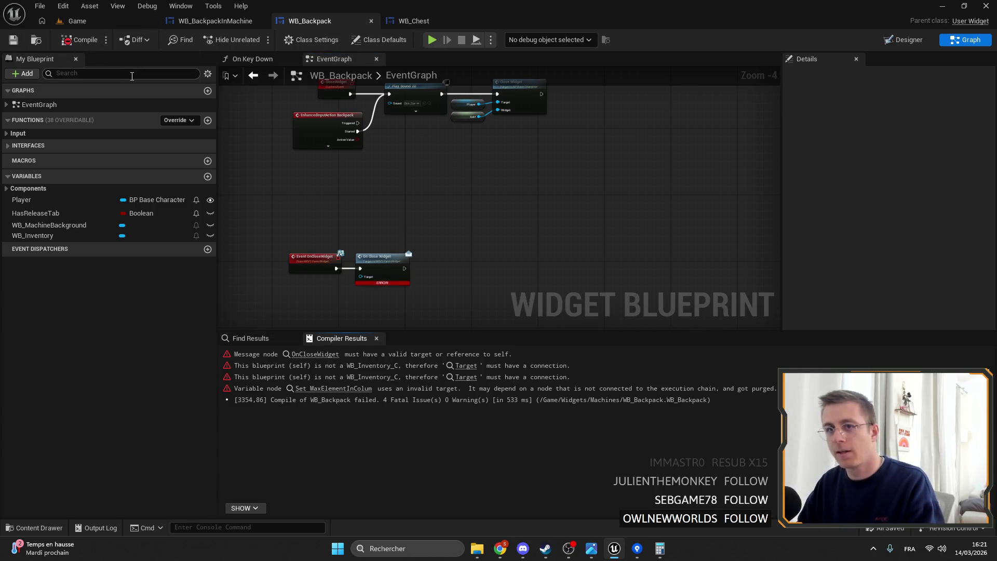
left_click(315, 354)
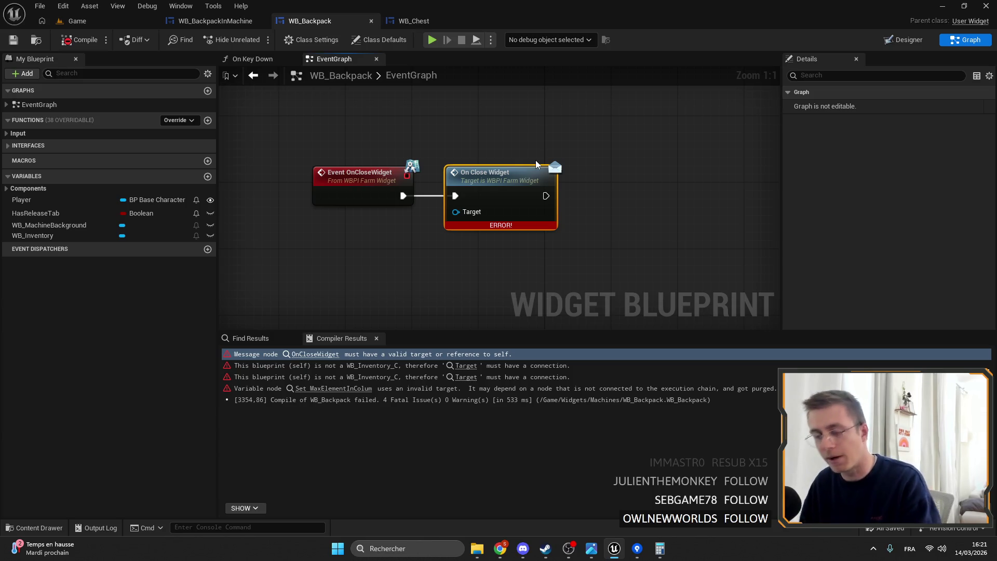
scroll(596, 135, "down", 5)
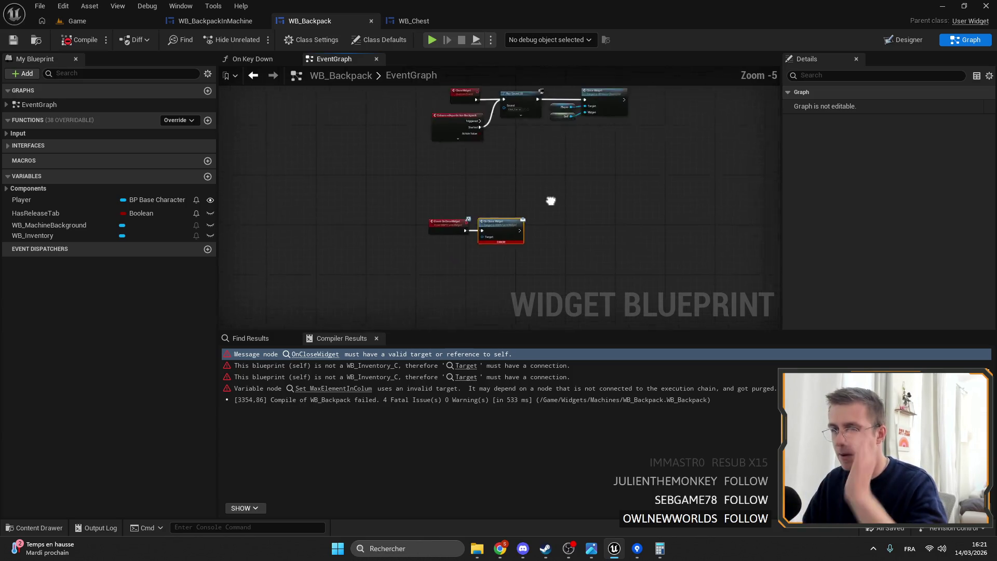
scroll(547, 194, "down", 2)
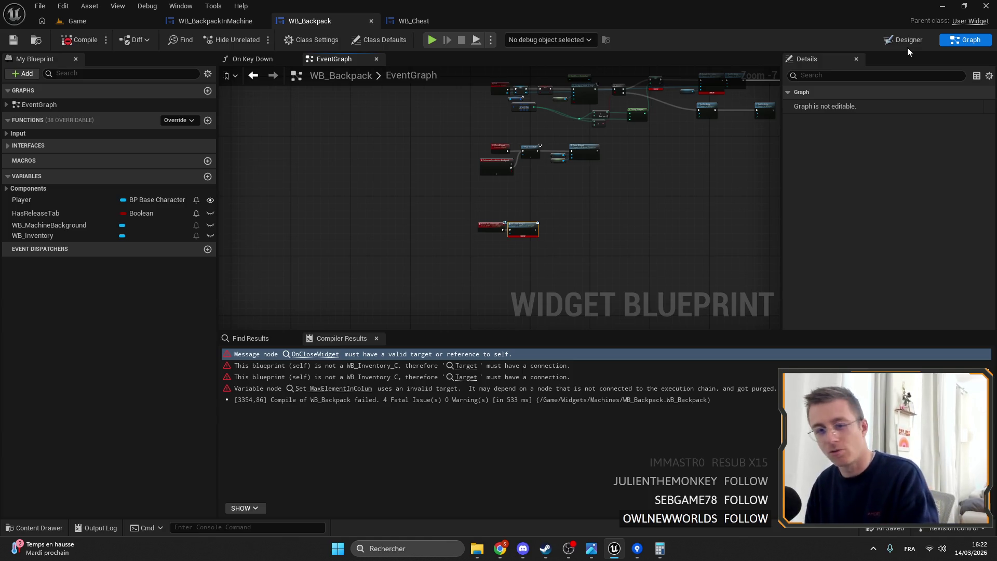
scroll(651, 185, "up", 2)
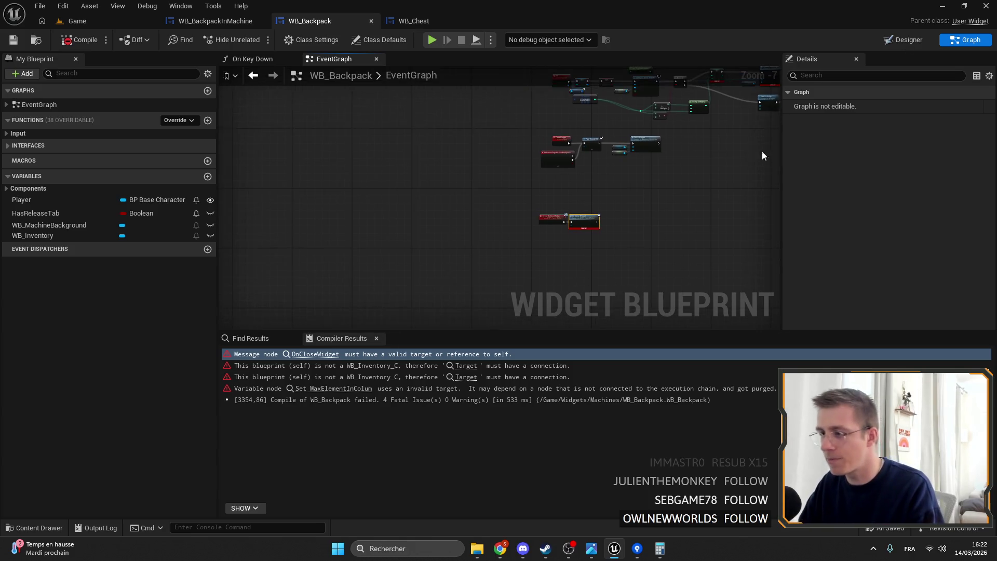
scroll(540, 224, "up", 3)
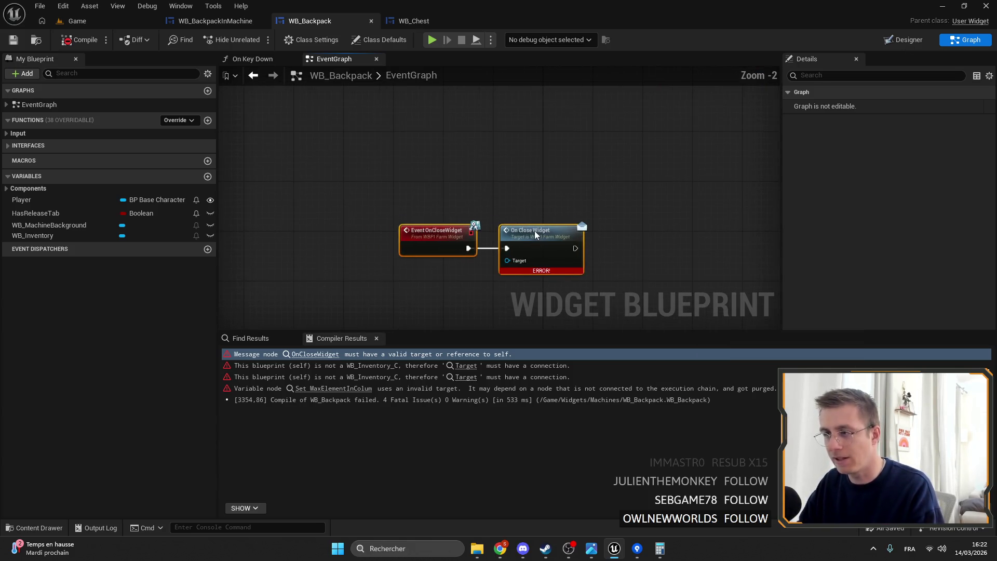
scroll(551, 187, "down", 6)
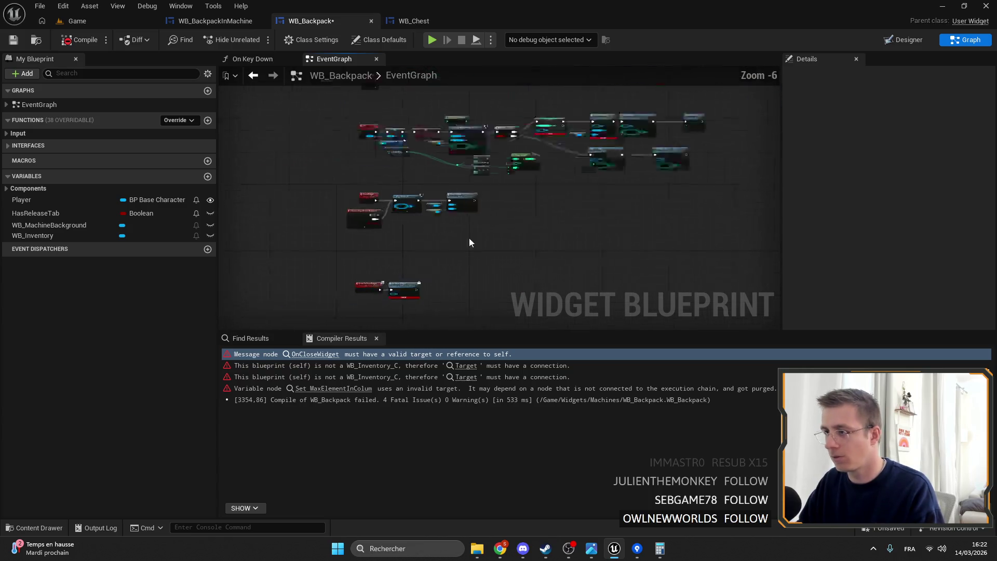
scroll(627, 151, "up", 4)
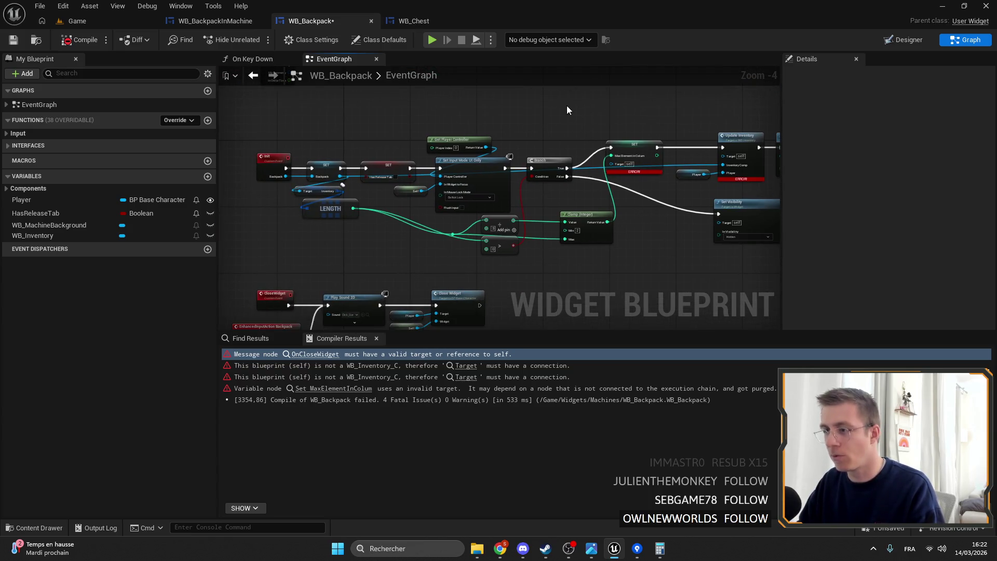
mouse_move(32, 235)
left_mouse_down()
mouse_move(603, 168)
mouse_move(623, 136)
mouse_move(461, 126)
left_mouse_up()
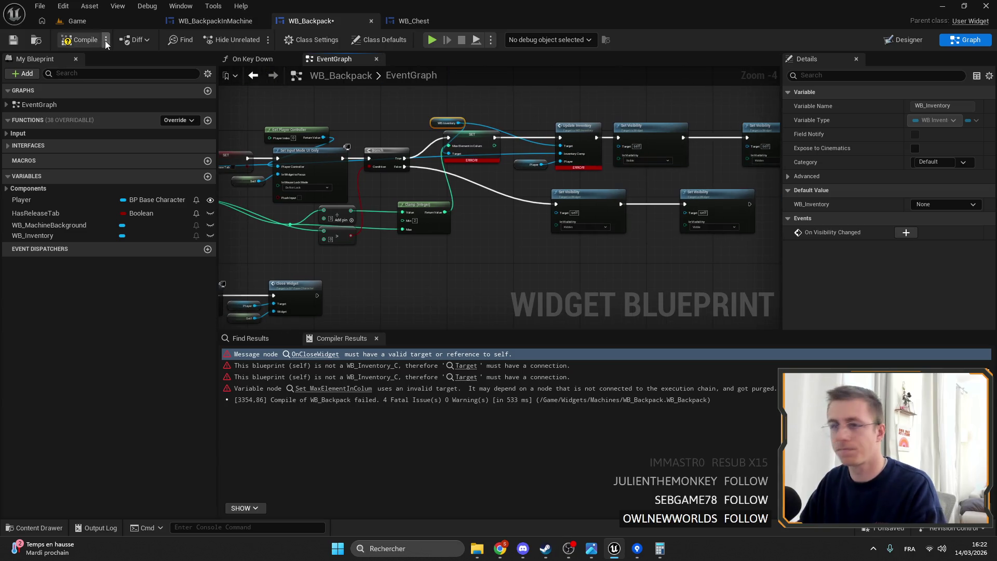
left_click(54, 40)
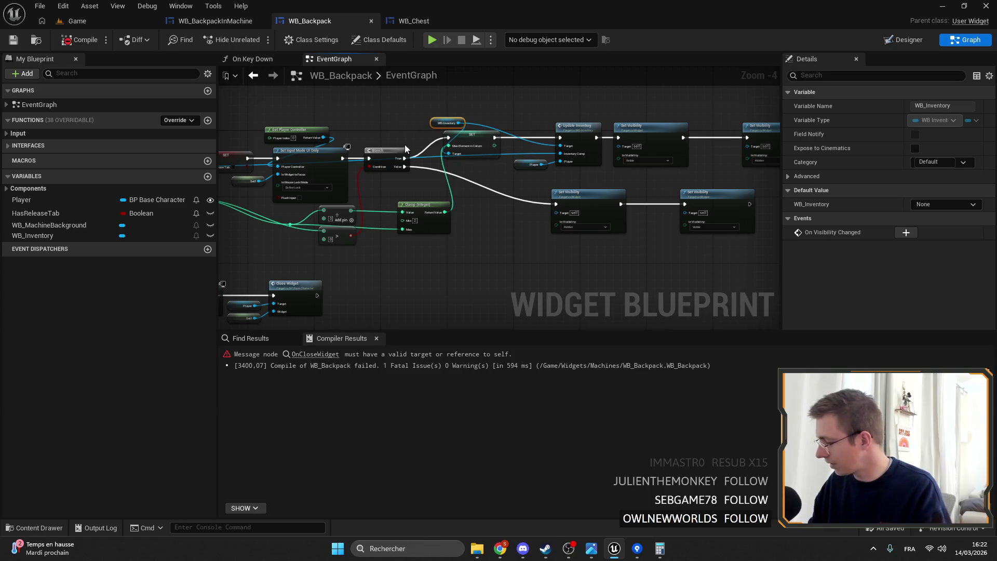
- Delete the two Set Visibility nodes and recompile, leaving only the OnCloseWidget error
left_click_drag(435, 192, 333, 179)
left_click(463, 160)
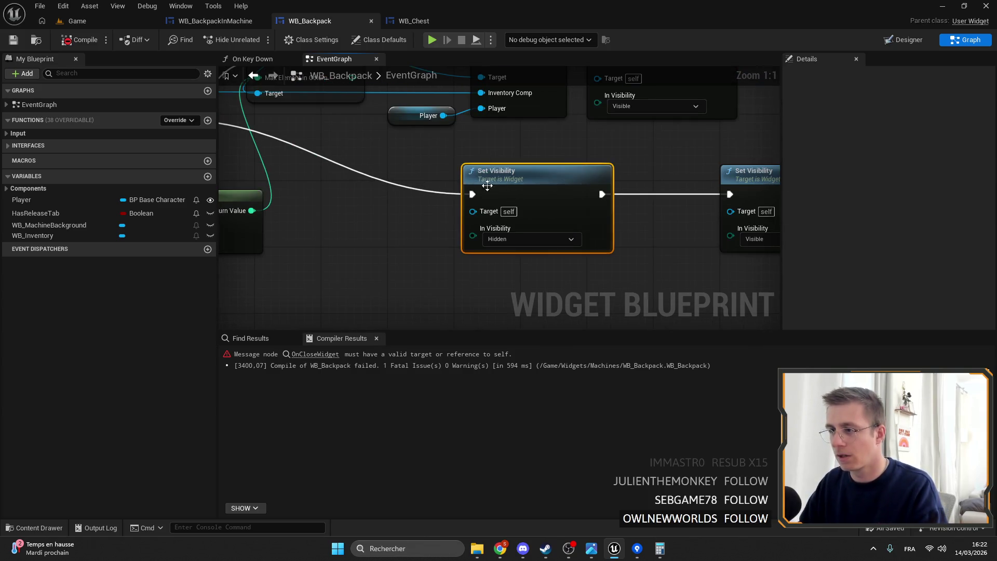
scroll(436, 170, "down", 7)
scroll(530, 207, "up", 4)
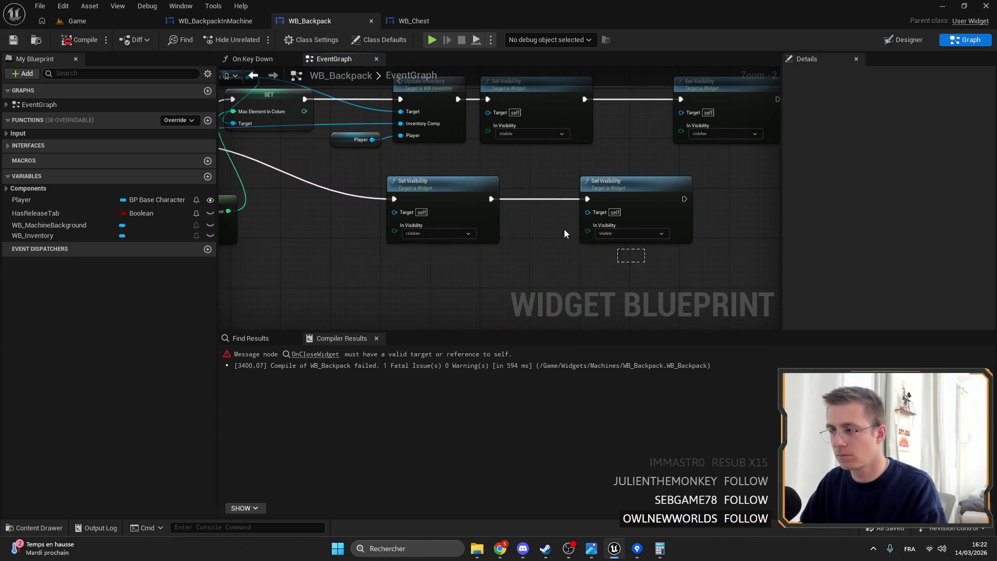
key("Delete")
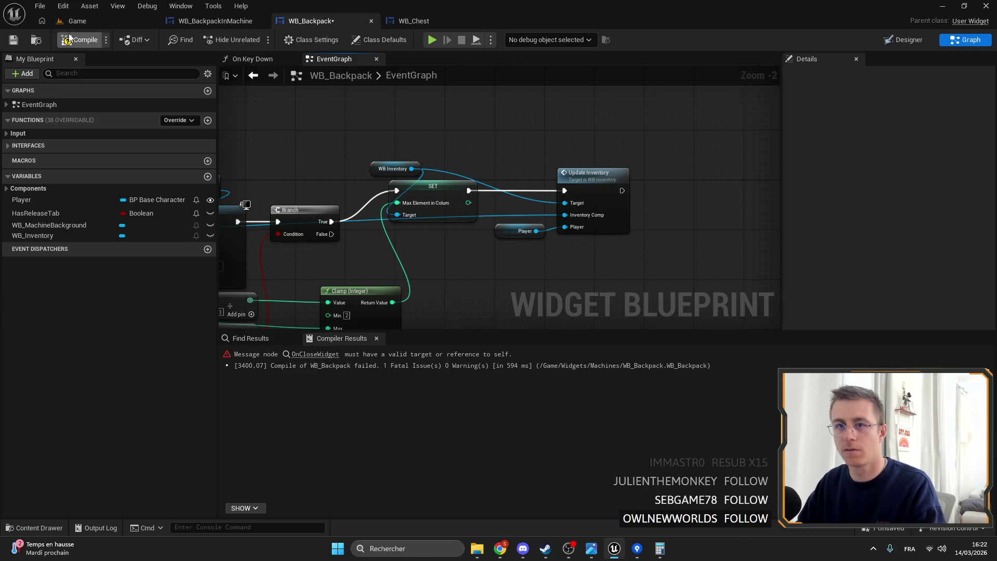
left_click(17, 42)
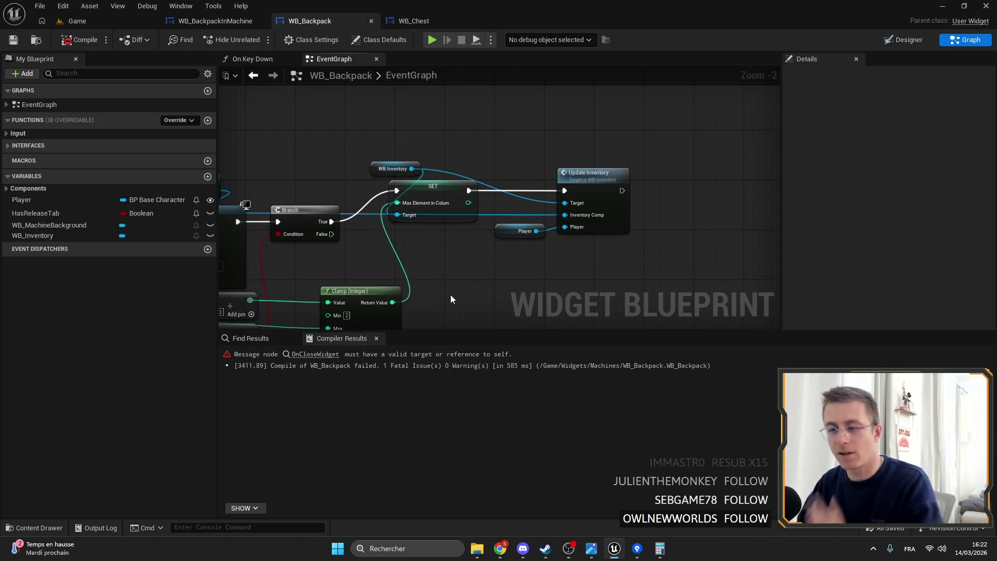
scroll(439, 284, "down", 2)
left_click(315, 354)
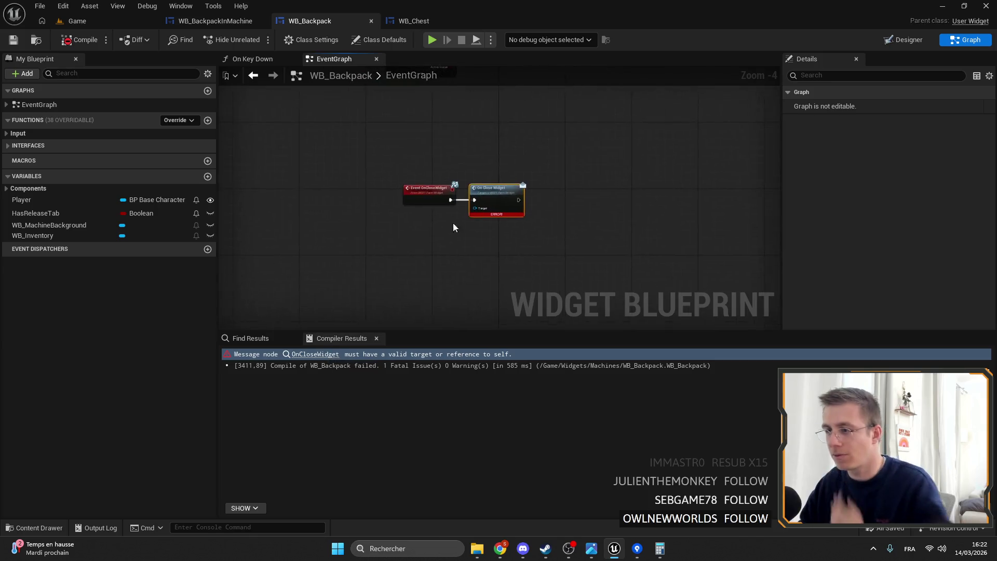
left_click(902, 40)
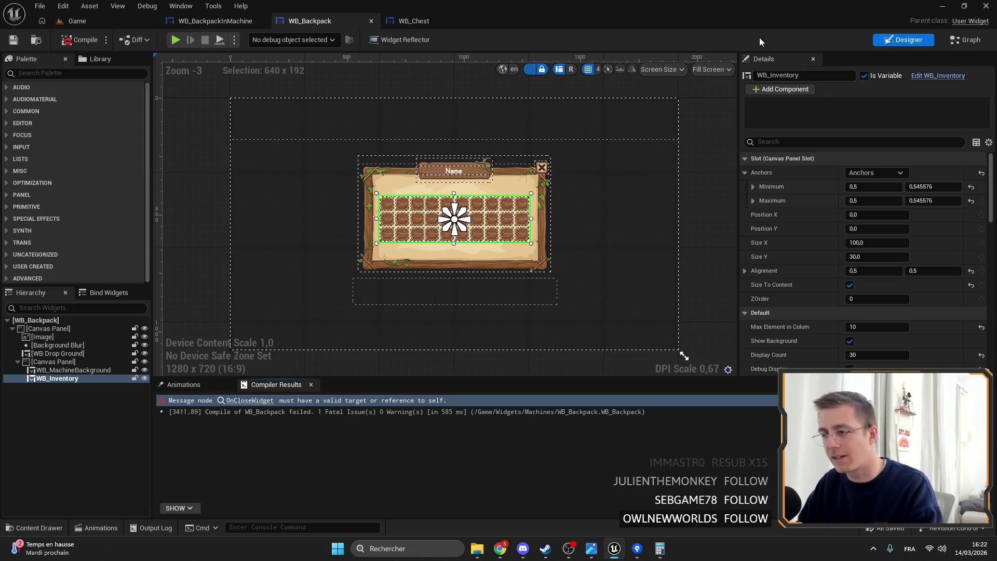
- Zoom out on the WB_Backpack canvas and open WB_MachineBackground in its own tab
left_click(329, 99)
scroll(432, 245, "up", 4)
left_click(432, 245)
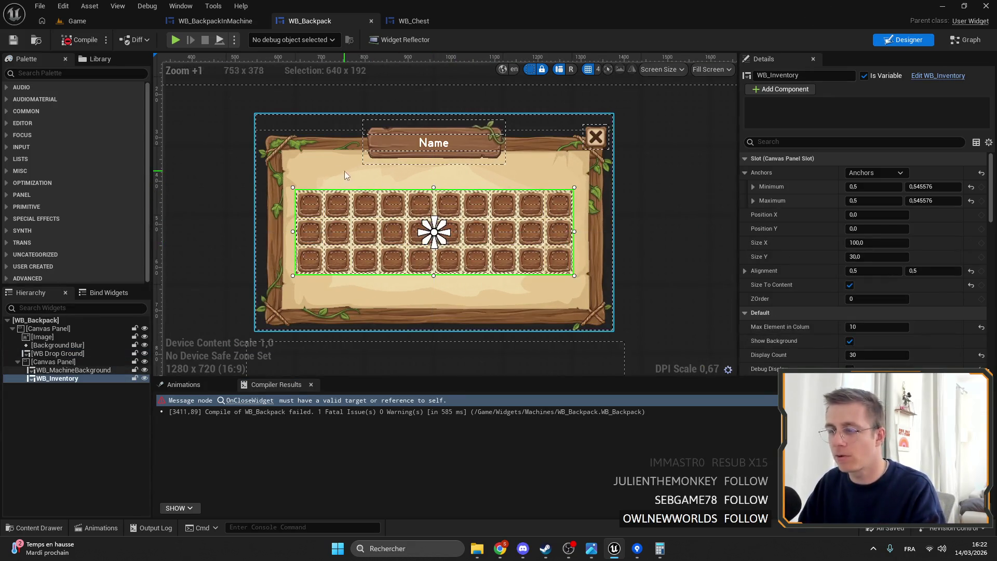
scroll(434, 228, "down", 2)
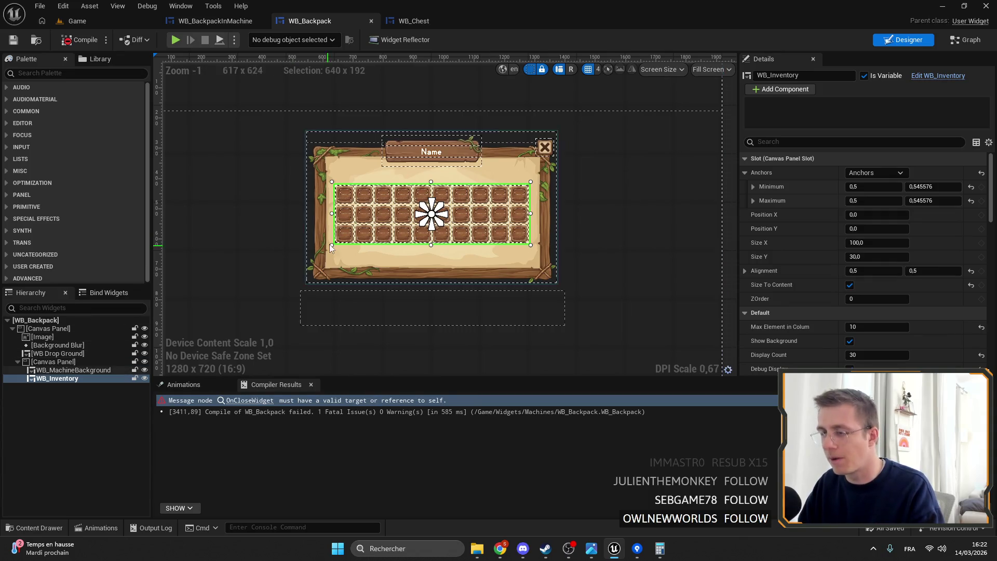
left_click(611, 162)
scroll(379, 177, "up", 4)
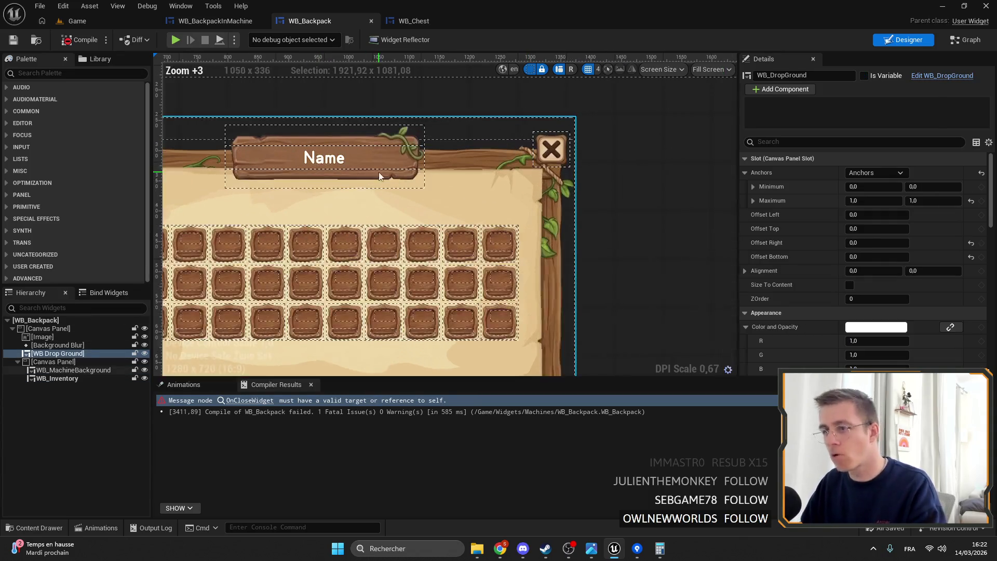
left_click(313, 161)
left_click_drag(314, 161, 476, 161)
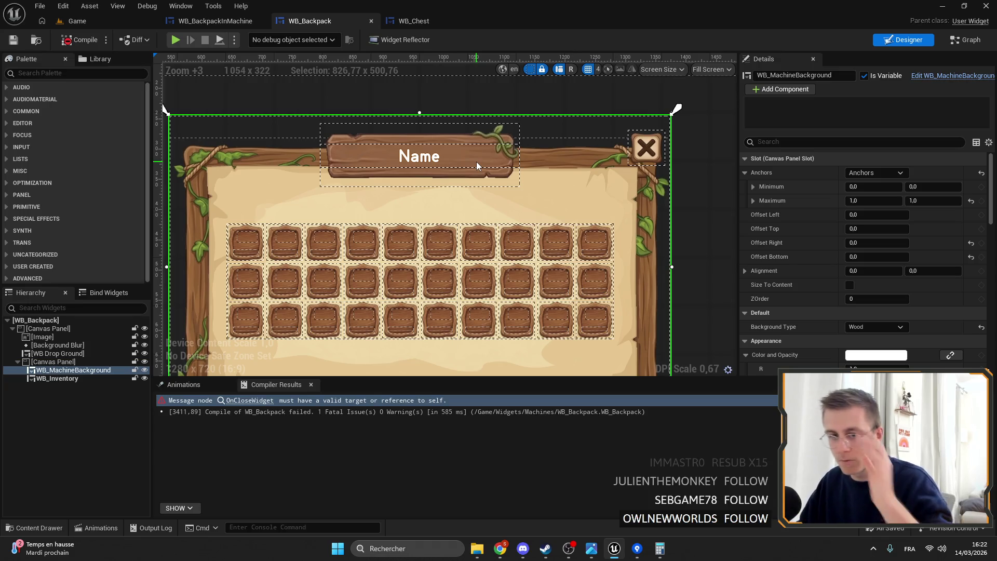
scroll(470, 158, "down", 2)
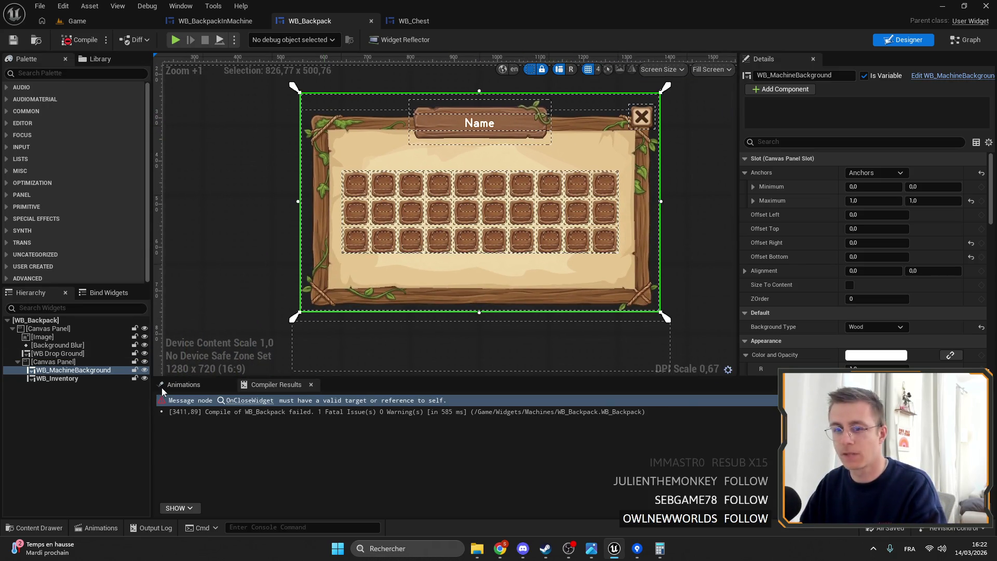
double_click(646, 129)
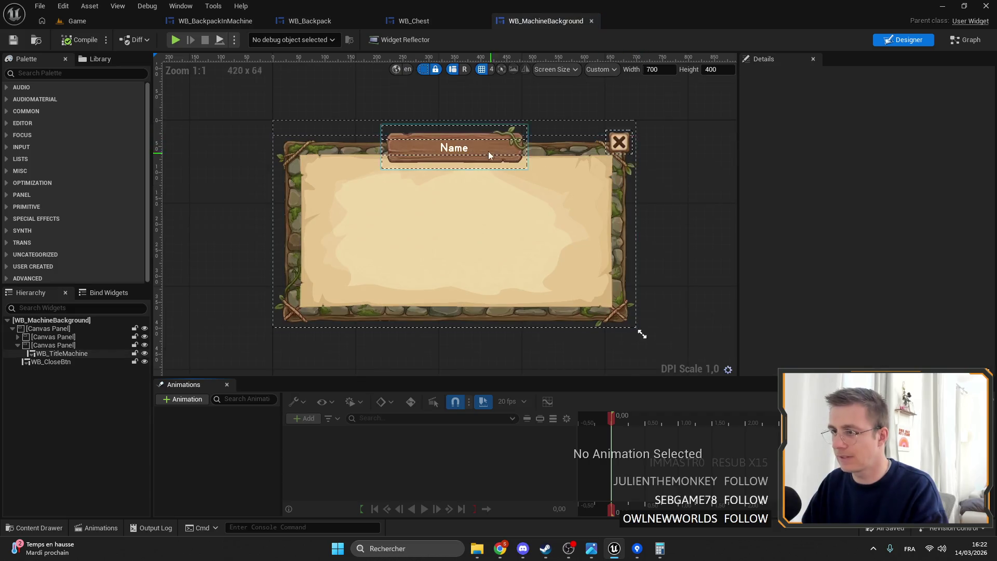
- Rename the Init custom event in WB_MachineBackground's event graph to InitMachine
left_click(690, 132)
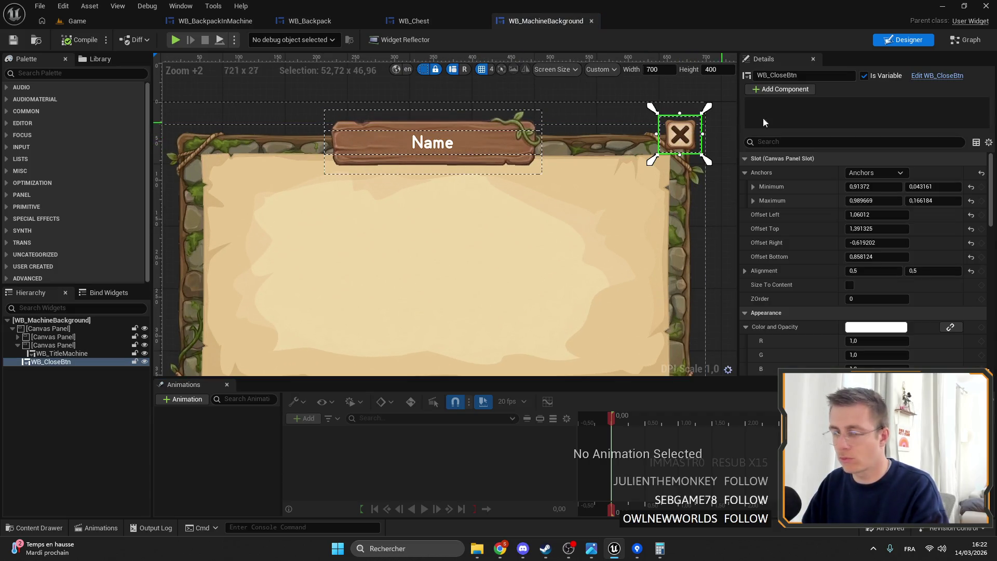
left_click(948, 41)
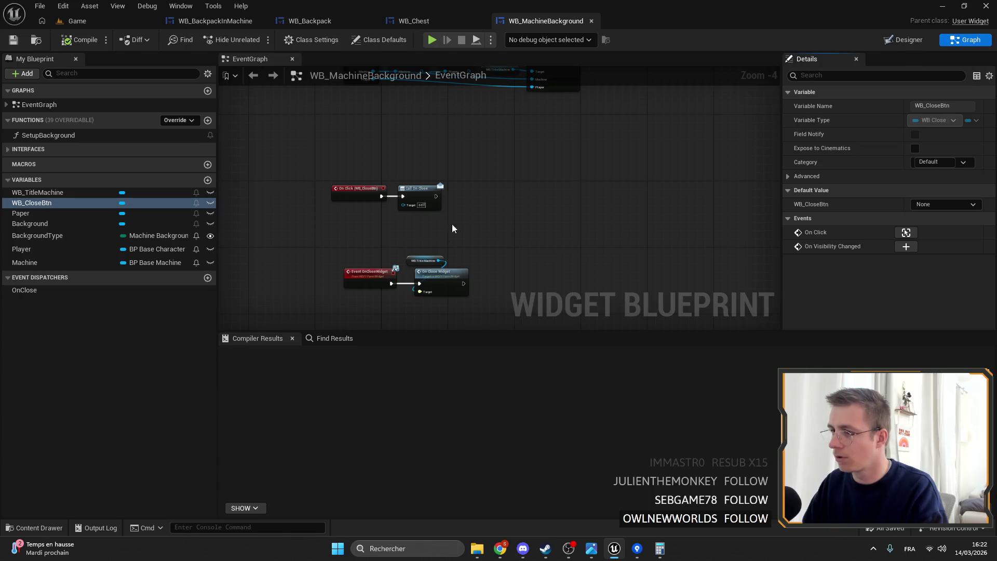
scroll(471, 214, "down", 3)
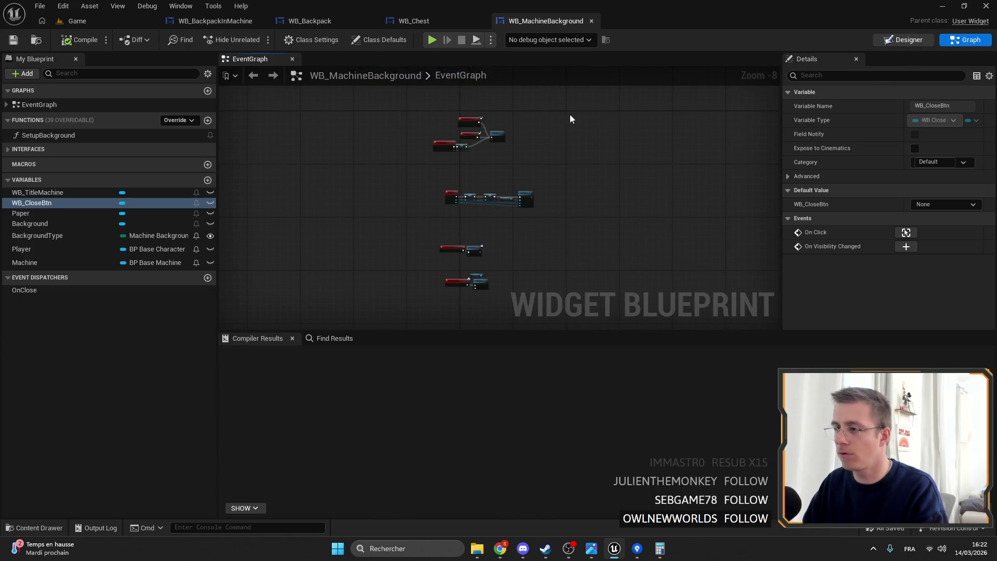
left_click(903, 40)
left_click(965, 40)
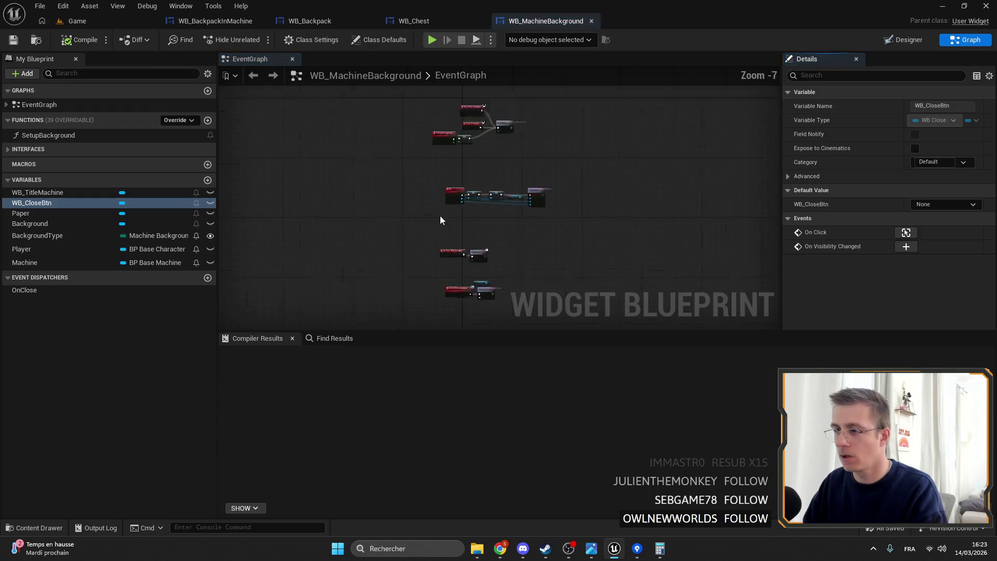
scroll(431, 208, "up", 5)
left_click_drag(382, 124, 462, 210)
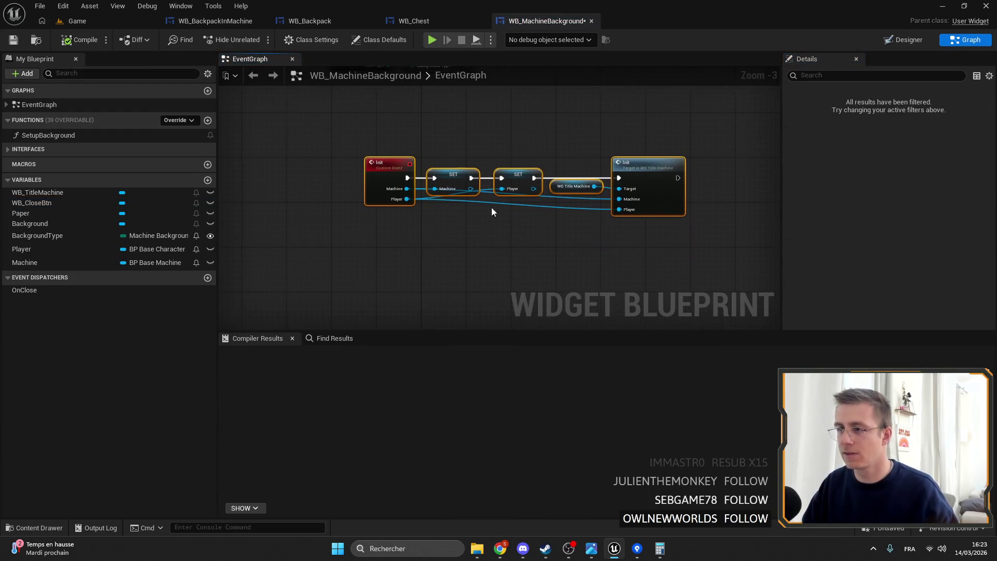
left_click(379, 161)
left_click(953, 106)
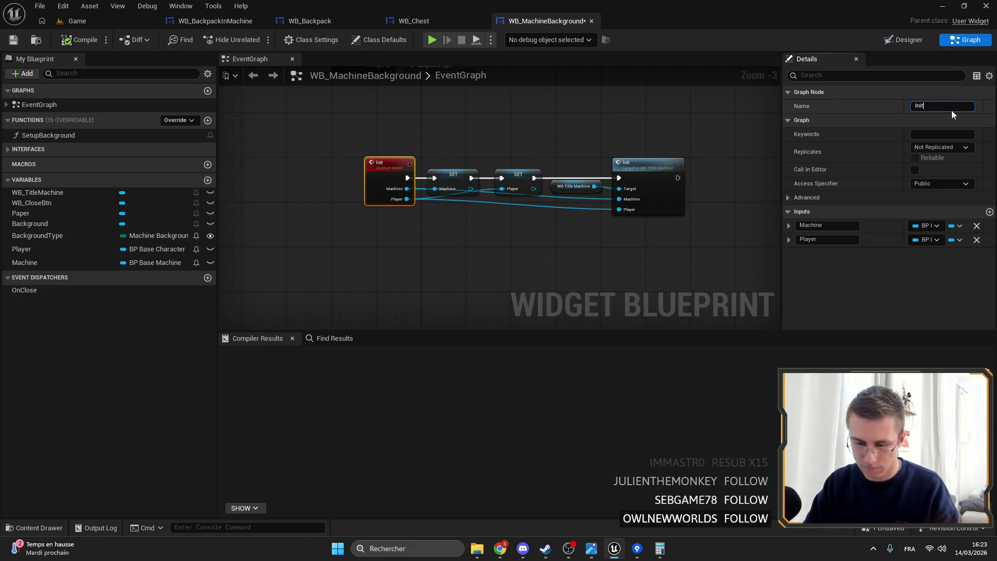
type("hine")
key("Return")
- Duplicate the InitMachine node chain below the original and name the copy InitBackpack
left_click_drag(646, 220, 407, 170)
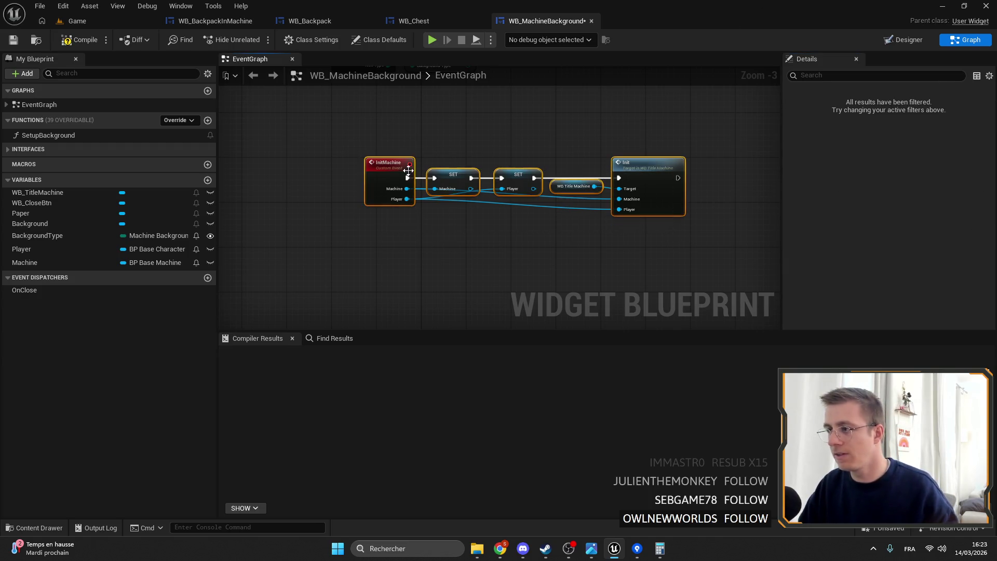
key("ctrl+c")
key("ctrl+v")
left_click_drag(587, 193, 653, 222)
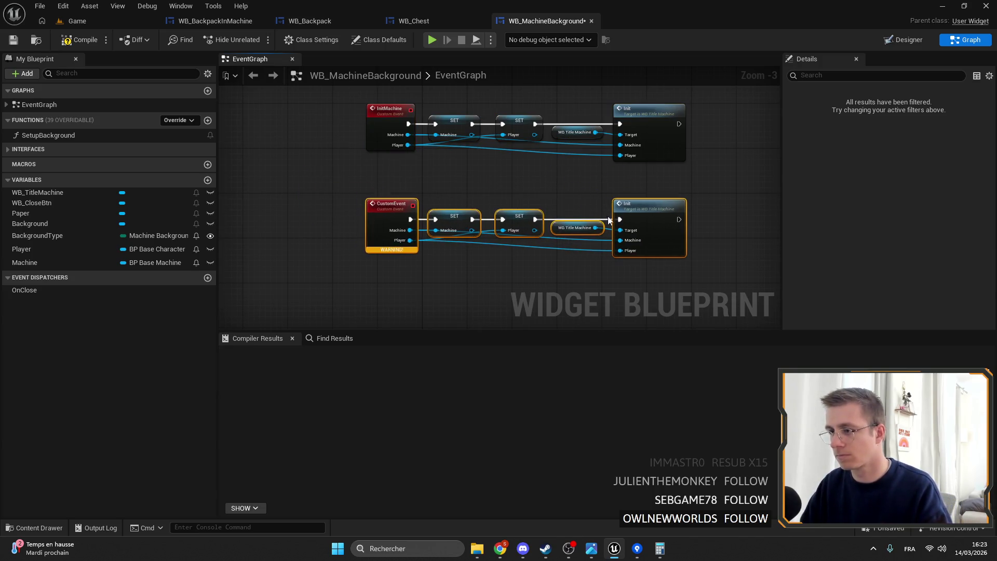
scroll(362, 205, "up", 4)
left_click(394, 207)
type("Init")
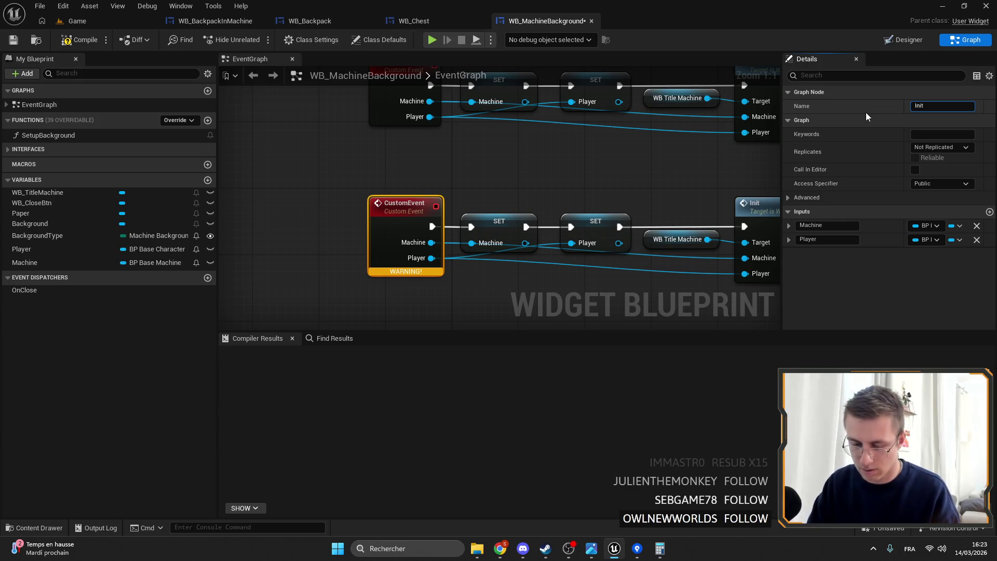
type("Backpack")
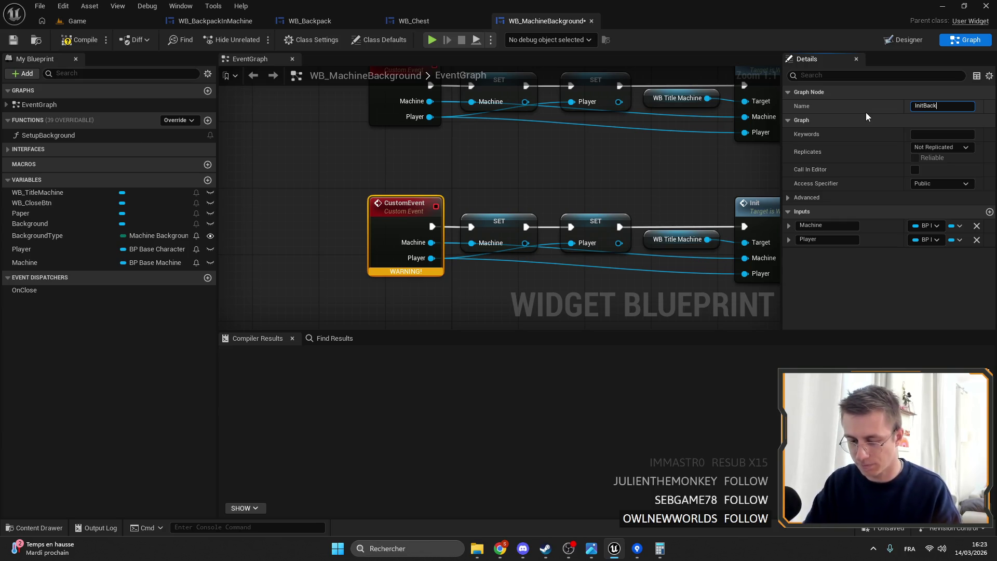
key("Return")
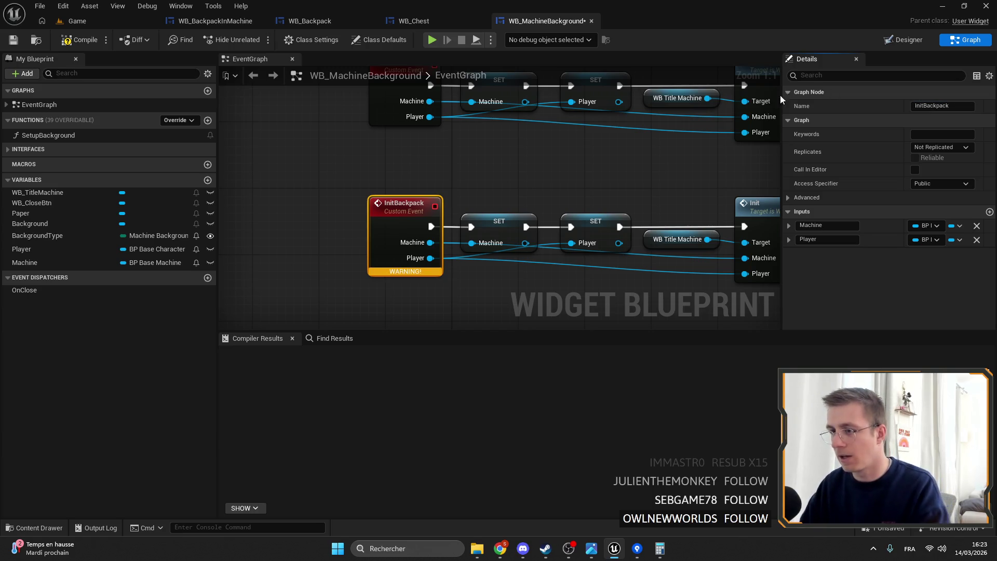
- Remove InitBackpack's Machine input and its SET Machine node, then rewire its execution flow
left_click(975, 226)
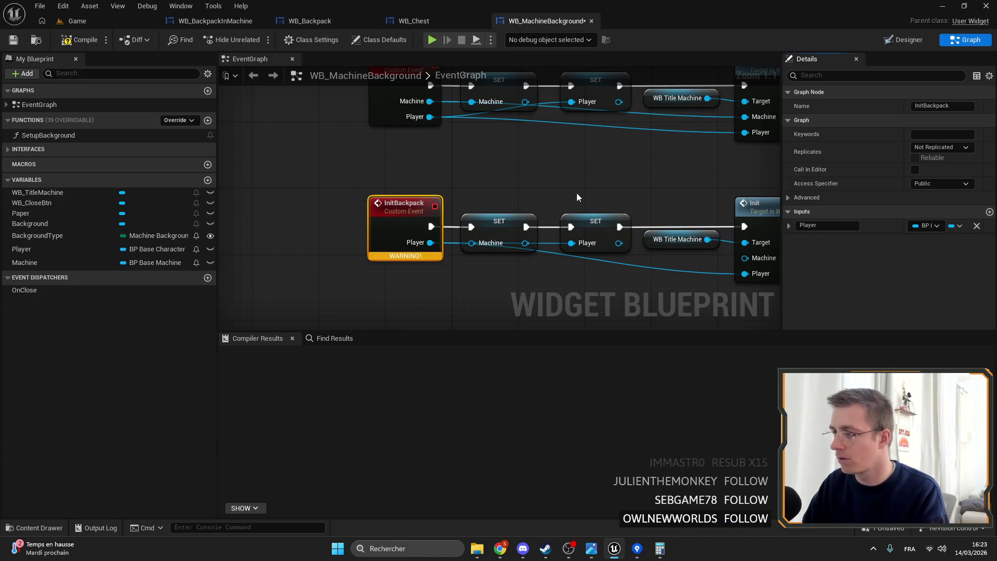
left_click(500, 231)
key("Delete")
mouse_move(433, 227)
left_mouse_down()
mouse_move(574, 223)
mouse_move(550, 211)
left_mouse_up()
left_click(496, 103)
key("ctrl+c")
key("ctrl+v")
mouse_move(405, 207)
left_mouse_down()
mouse_move(396, 206)
mouse_move(479, 226)
left_mouse_up()
left_click(553, 227)
- Open WB_TitleMachine's Init event graph from the Init call node
left_click_drag(703, 188, 495, 161)
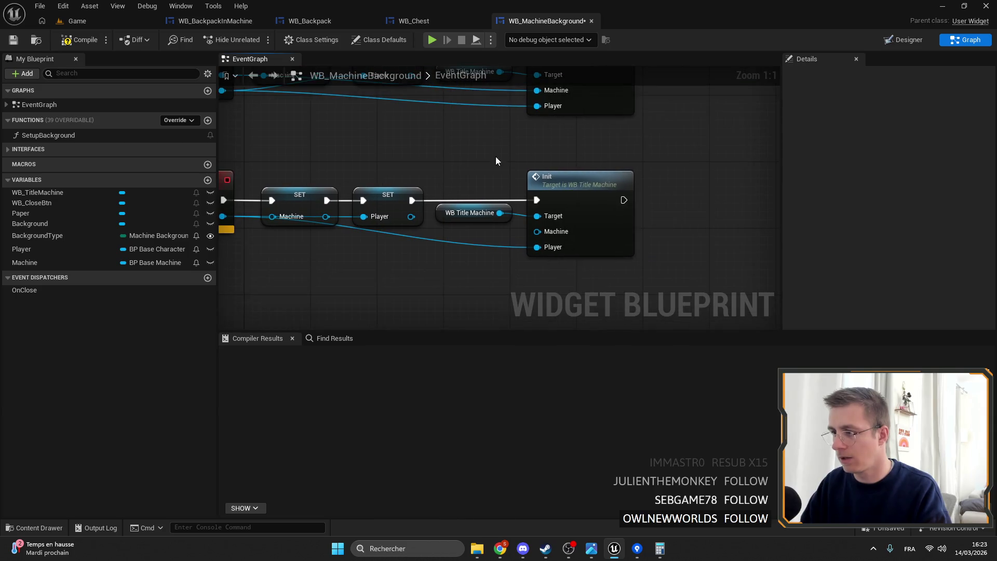
left_click(570, 188)
double_click(550, 177)
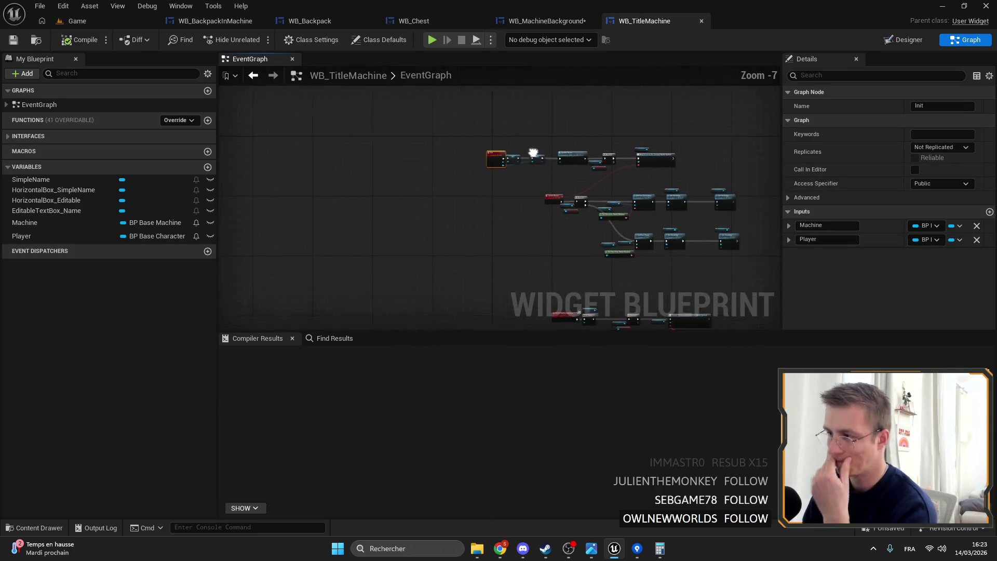
- Delete the Machine and name display nodes from WB_TitleMachine's event graph
scroll(584, 165, "up", 2)
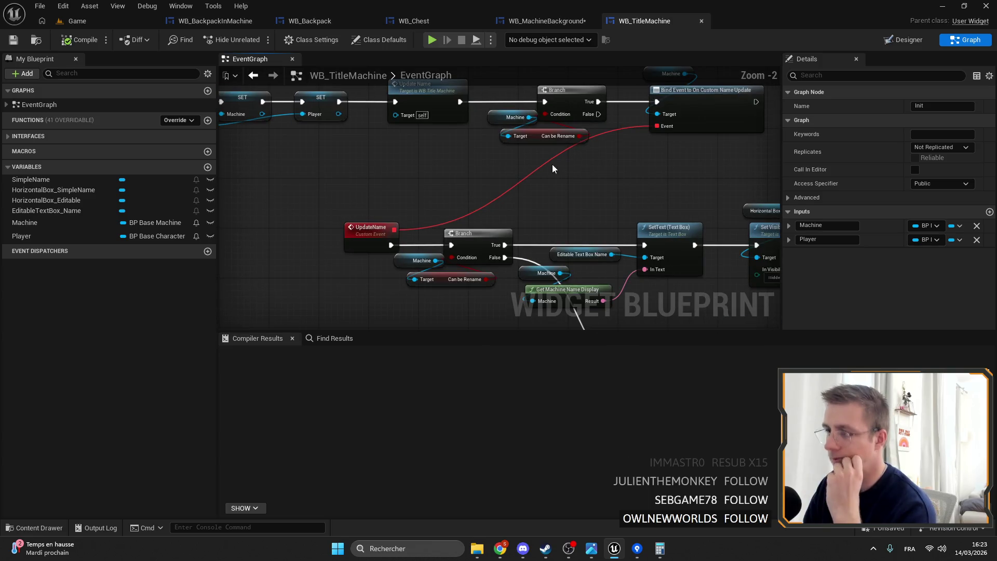
scroll(561, 135, "down", 2)
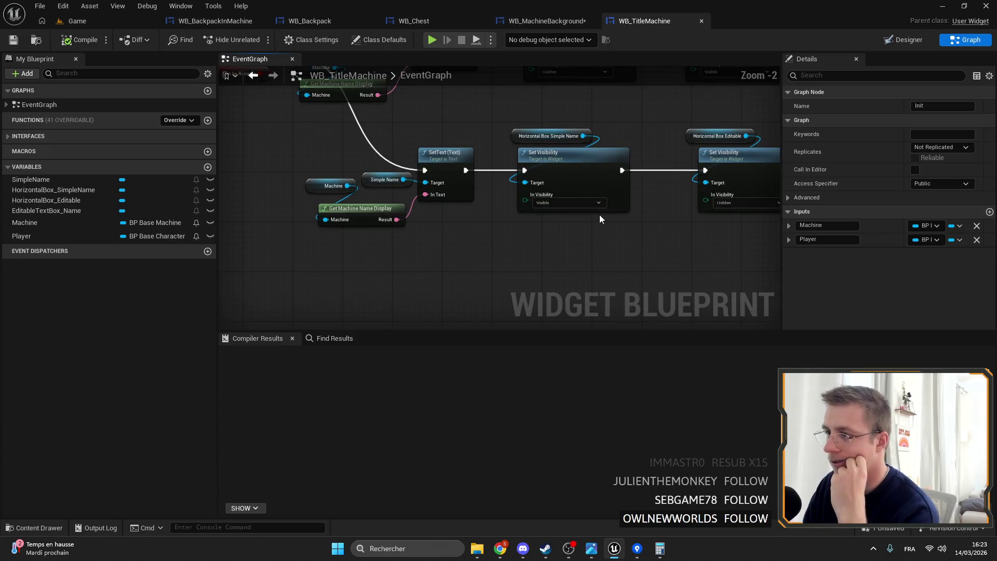
left_click_drag(730, 241, 439, 164)
scroll(485, 167, "down", 2)
scroll(519, 166, "up", 2)
scroll(540, 166, "down", 1)
scroll(541, 117, "up", 4)
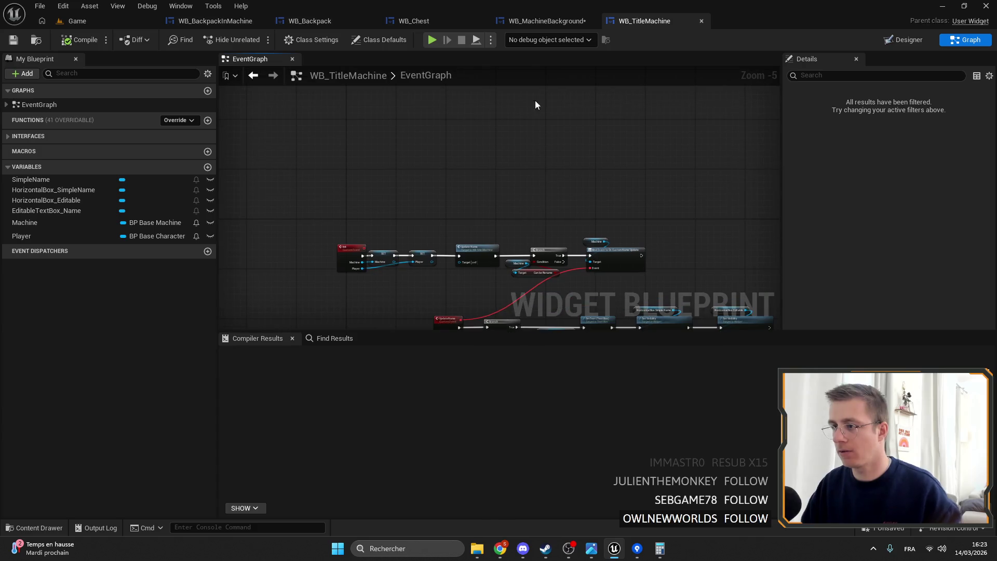
left_click_drag(473, 148, 452, 244)
key("Delete")
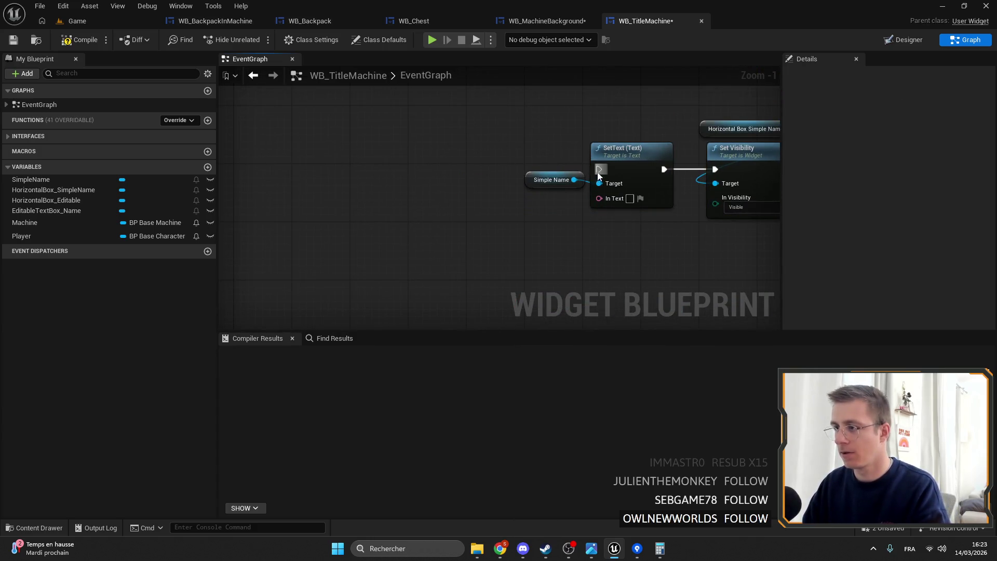
- Add an InitBackpack custom event wired into the SetText node
left_click_drag(598, 170, 497, 166)
type("init")
key("Return")
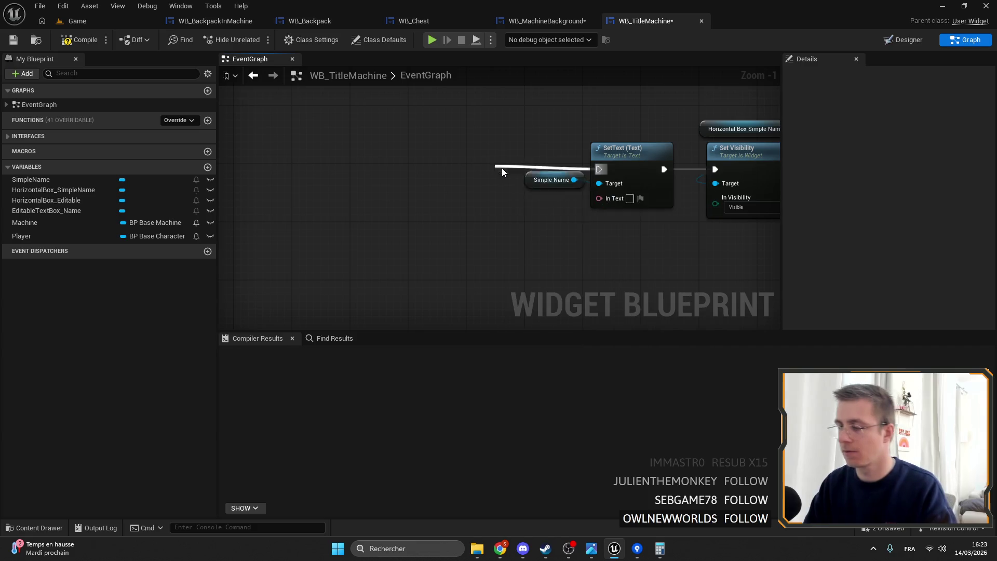
mouse_move(488, 174)
left_mouse_down()
mouse_move(558, 147)
mouse_move(515, 165)
left_mouse_up()
key("Delete")
key("ctrl+z")
key("ctrl+z")
type("custom")
key("Return")
type("Init")
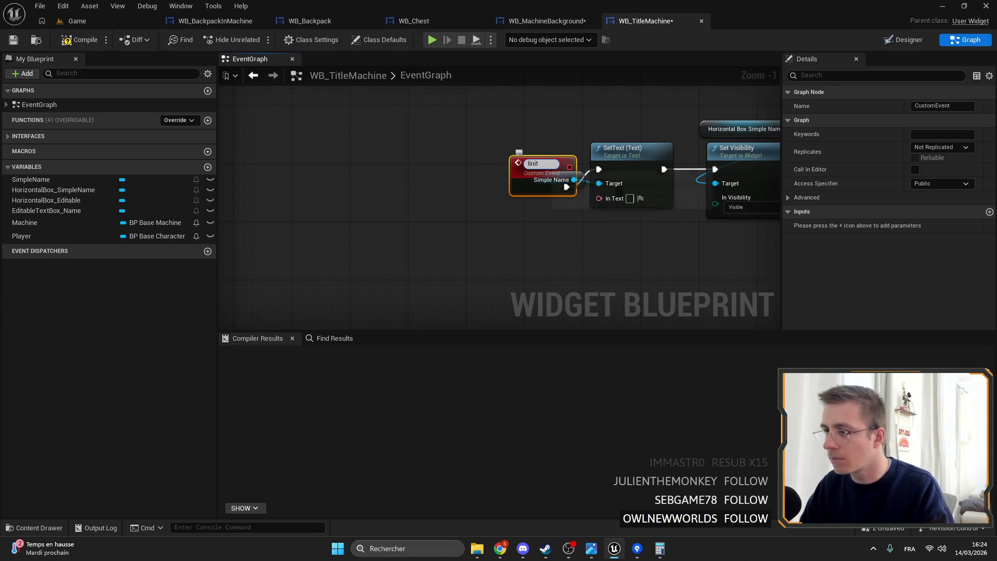
key("Return")
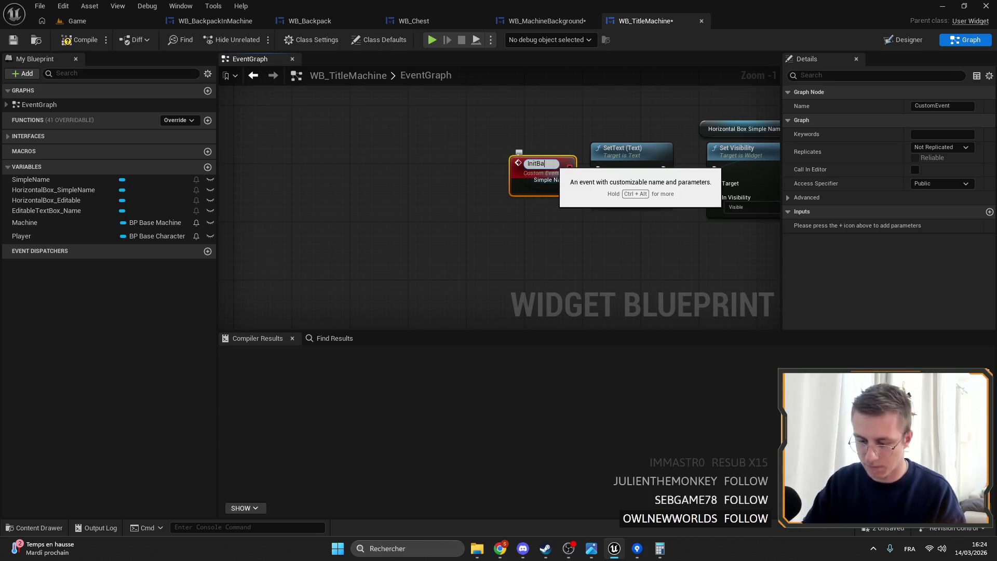
key("Return")
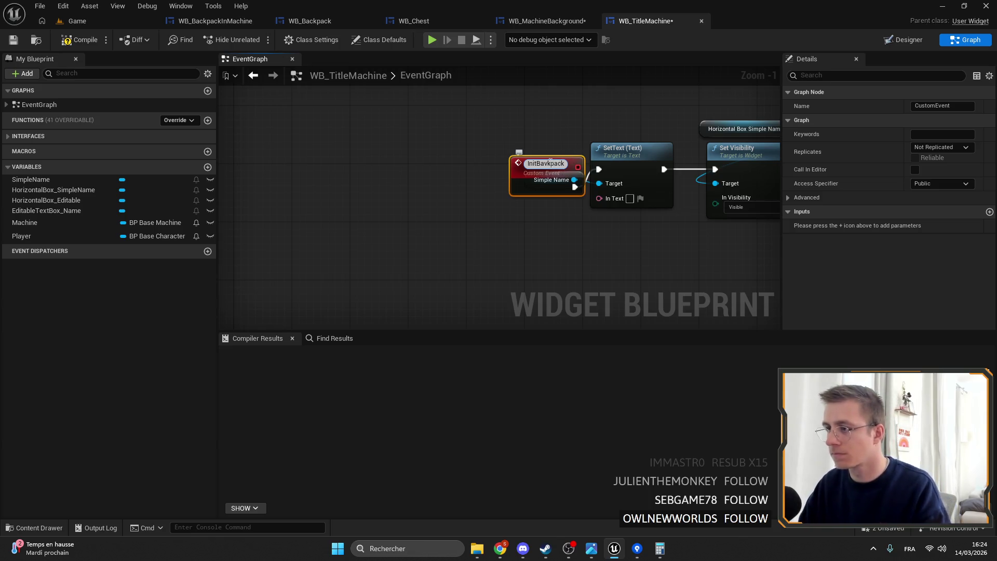
type("InitBackpack")
key("Return")
scroll(514, 156, "up", 1)
left_click(512, 154)
mouse_move(540, 180)
left_mouse_down()
mouse_move(495, 166)
mouse_move(495, 155)
mouse_move(466, 164)
left_mouse_up()
- Set SetText's In Text to the Backpack key from the UI string table
left_click(650, 202)
left_click(732, 245)
left_click(716, 270)
left_click(797, 245)
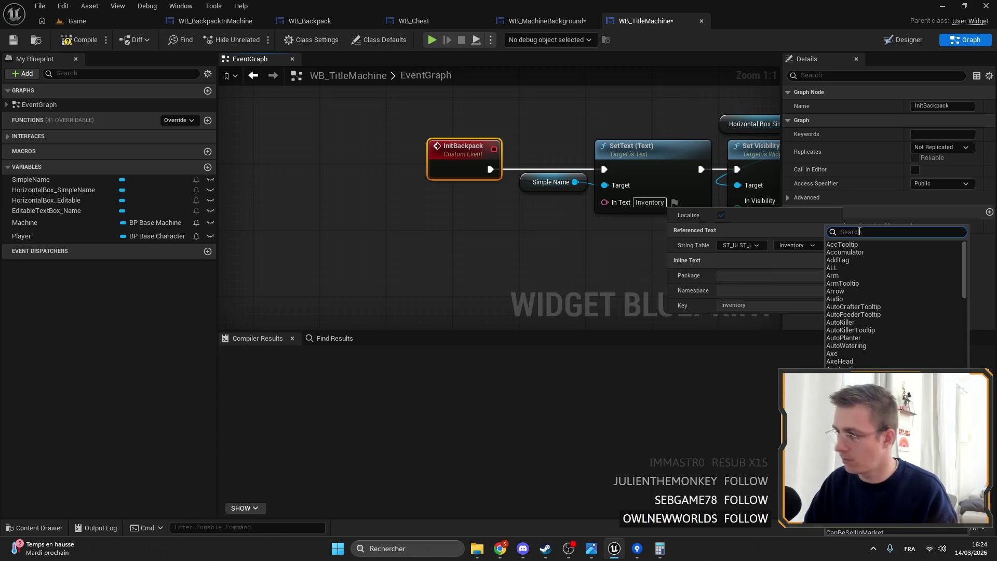
type("back")
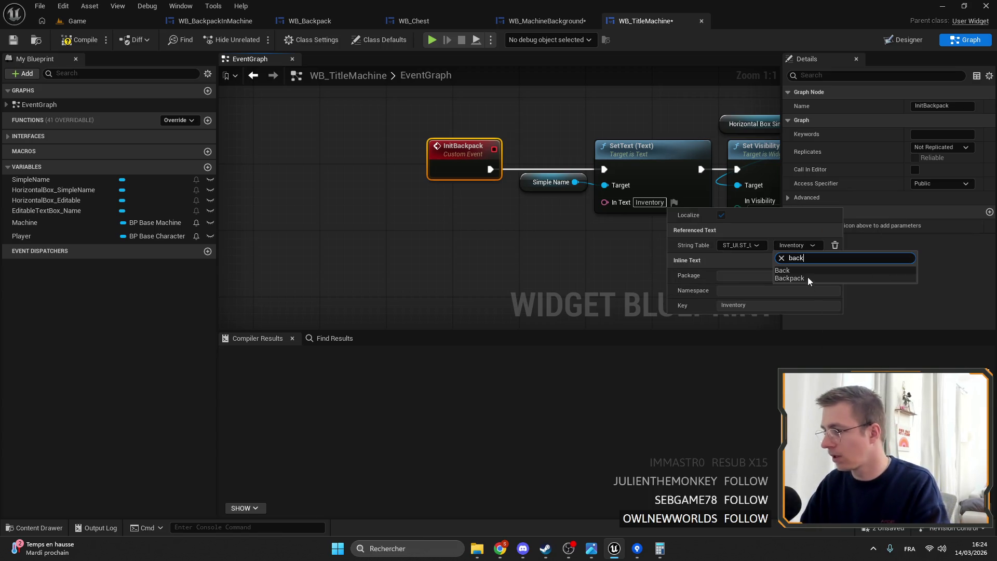
left_click(808, 276)
- Check the Set Visibility nodes, then compile and save WB_TitleMachine
left_click_drag(558, 230, 365, 227)
left_click(599, 157)
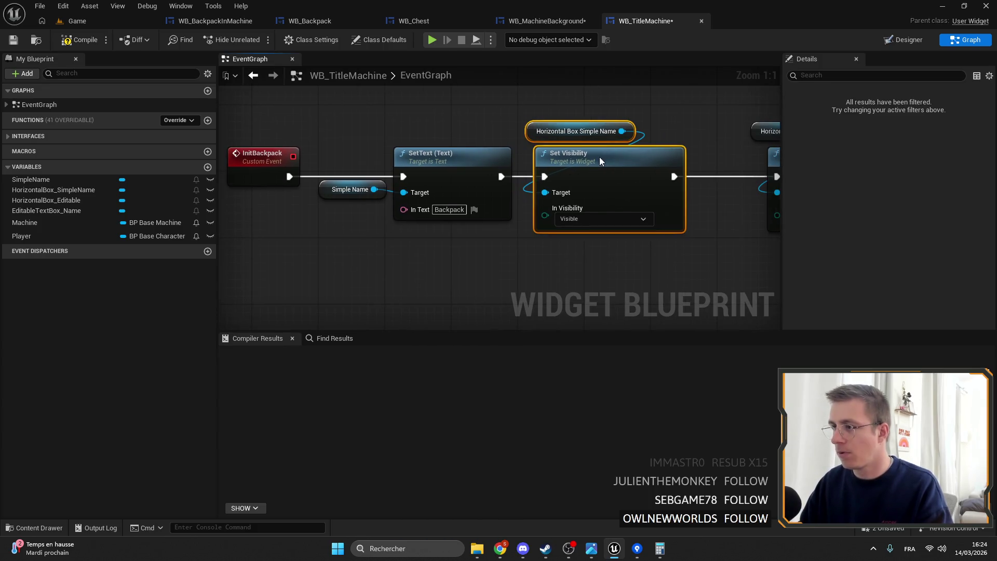
left_click_drag(781, 129, 452, 127)
left_click(504, 173)
scroll(503, 173, "down", 5)
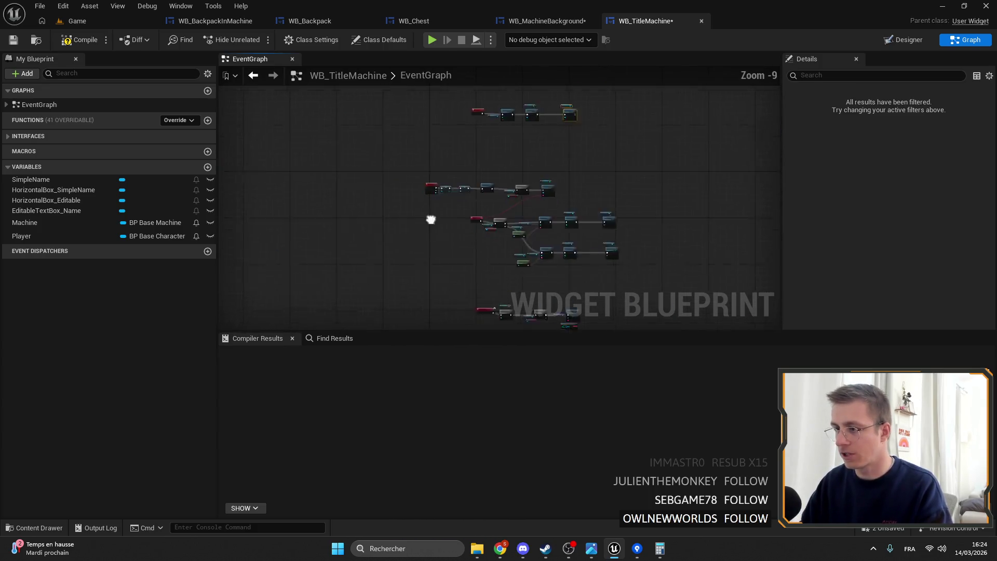
scroll(450, 209, "up", 3)
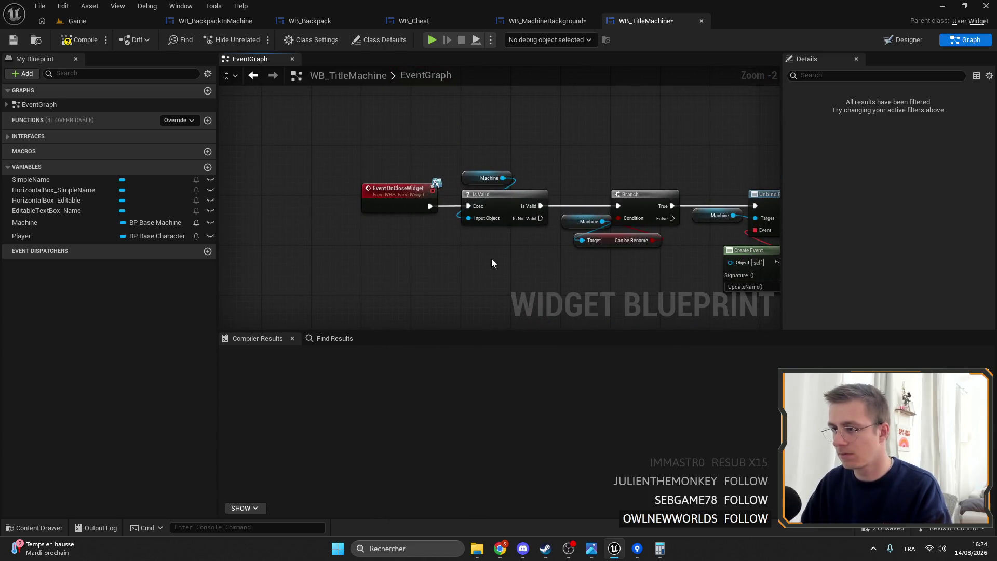
left_click_drag(559, 152, 370, 139)
scroll(407, 157, "down", 5)
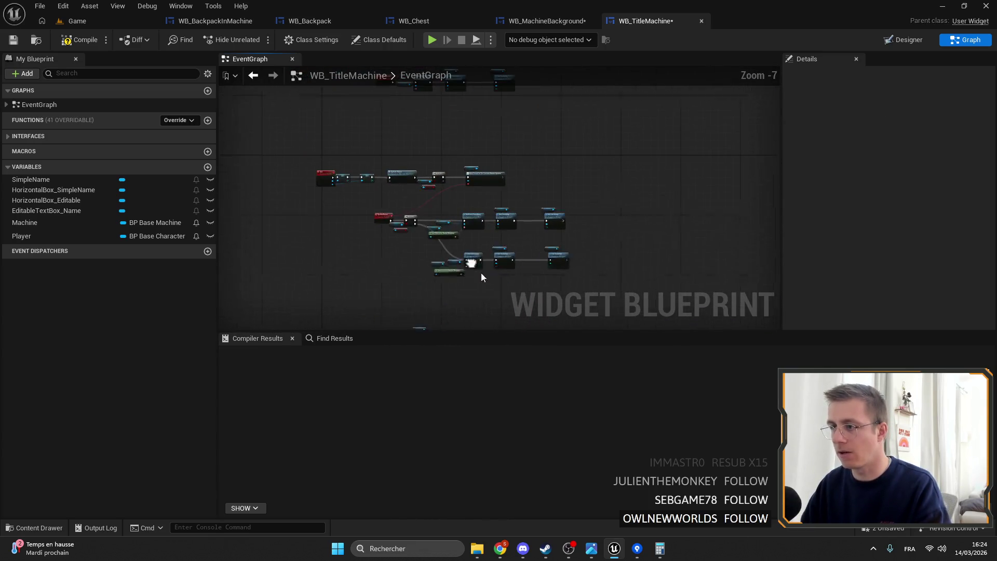
scroll(476, 159, "up", 5)
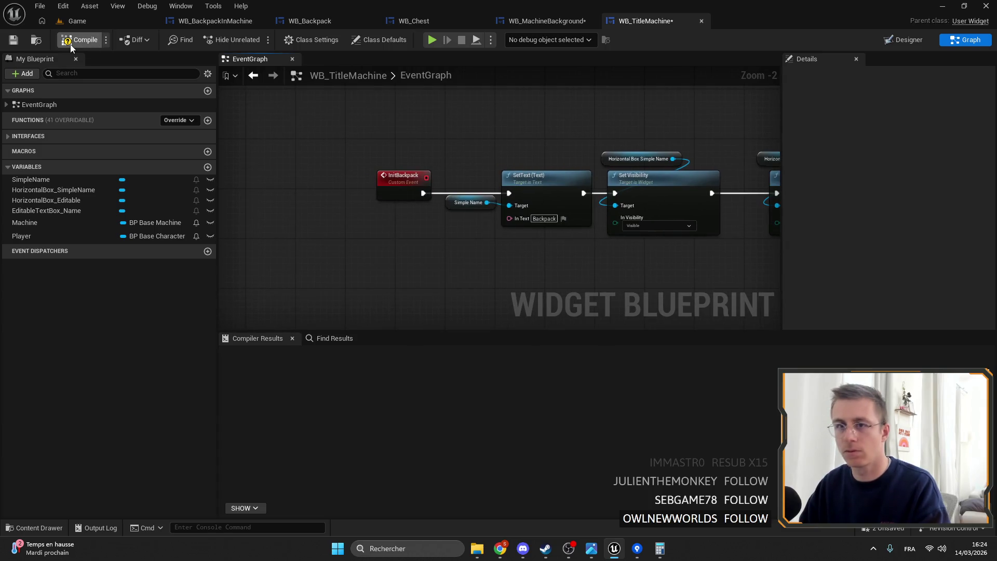
left_click(14, 40)
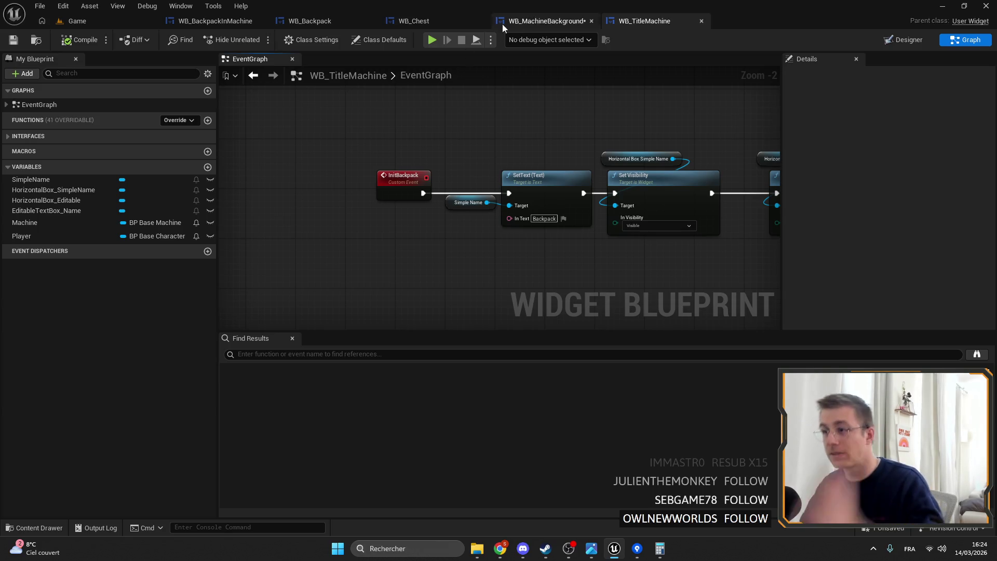
left_click(546, 20)
- Call Init Backpack on WB Title Machine after the SET chain, then compile and save WB_MachineBackground
scroll(510, 151, "down", 3)
scroll(522, 222, "up", 5)
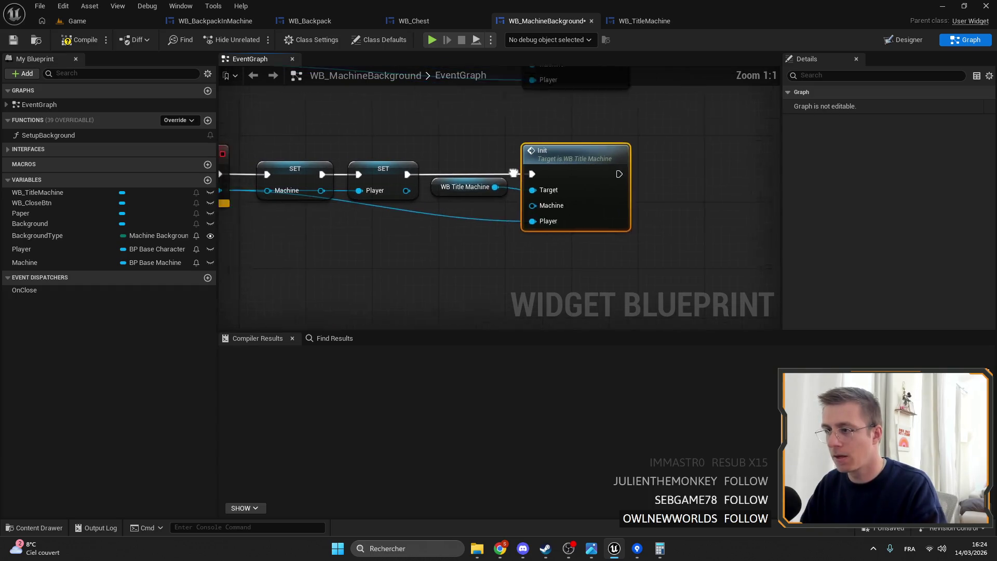
left_click_drag(566, 204, 602, 195)
type("init")
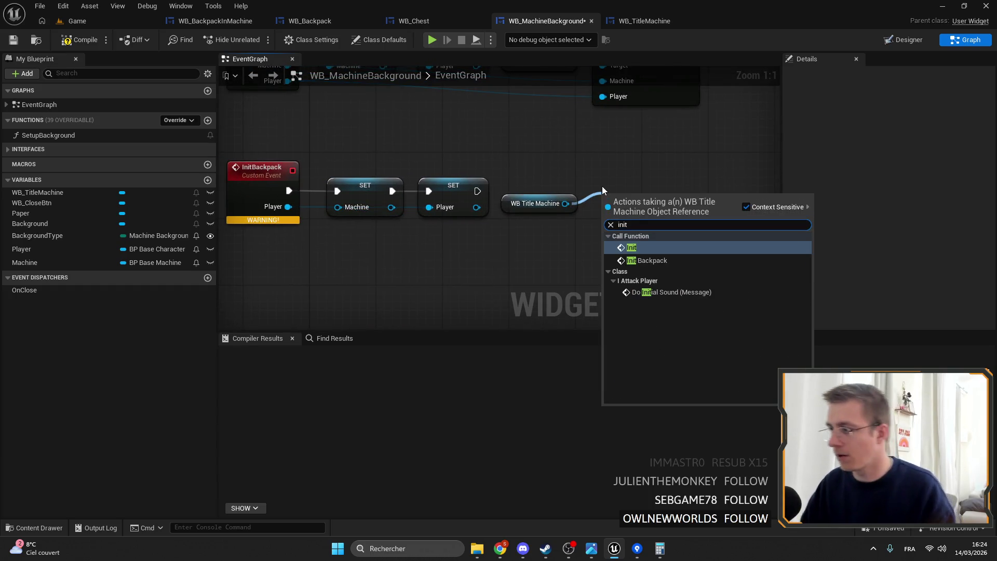
left_click(642, 260)
left_click_drag(476, 191, 611, 182)
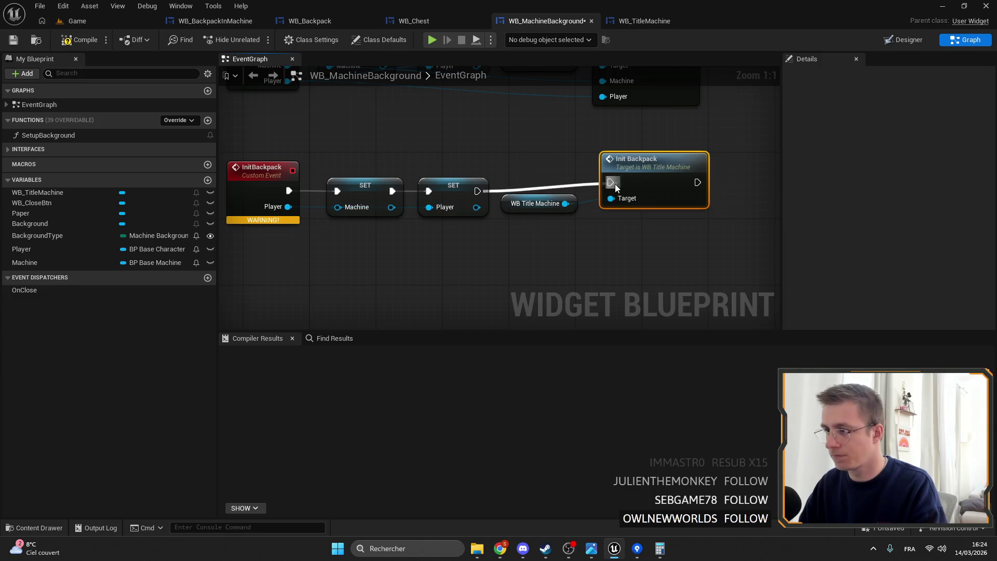
left_click_drag(527, 208, 610, 232)
left_click(638, 176, "ctrl")
mouse_move(639, 176)
left_mouse_down()
mouse_move(564, 193)
mouse_move(554, 180)
left_mouse_up()
left_click(516, 139)
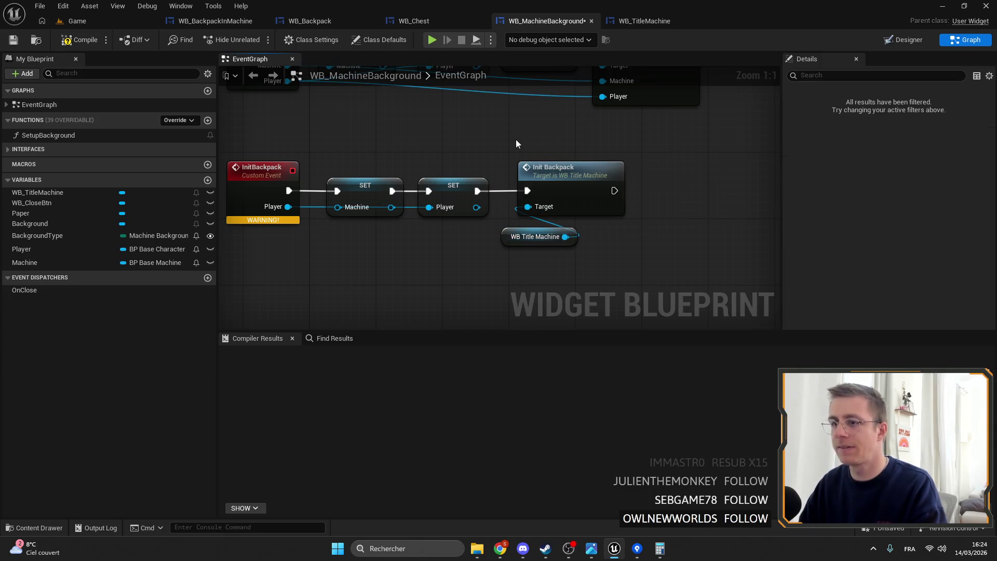
left_click(14, 41)
left_click(240, 23)
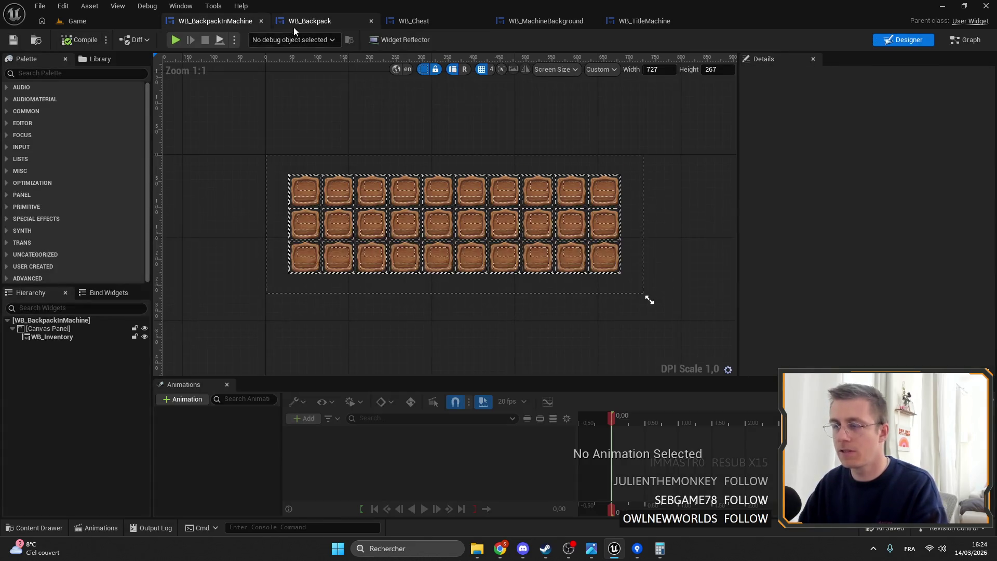
- Switch to WB_Backpack and jump to the erroring On Close Widget node from Compiler Results
left_click(299, 22)
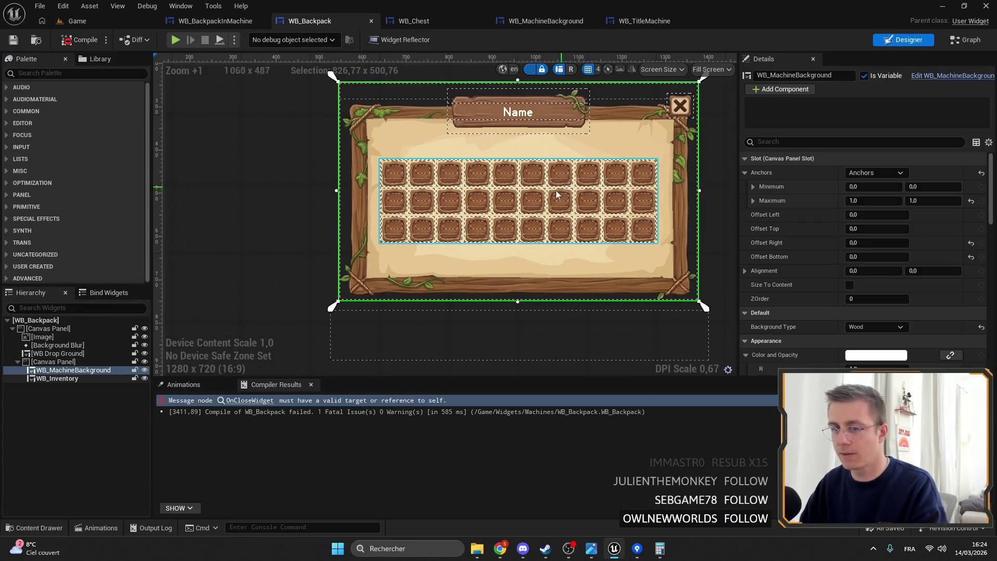
left_click_drag(560, 192, 488, 190)
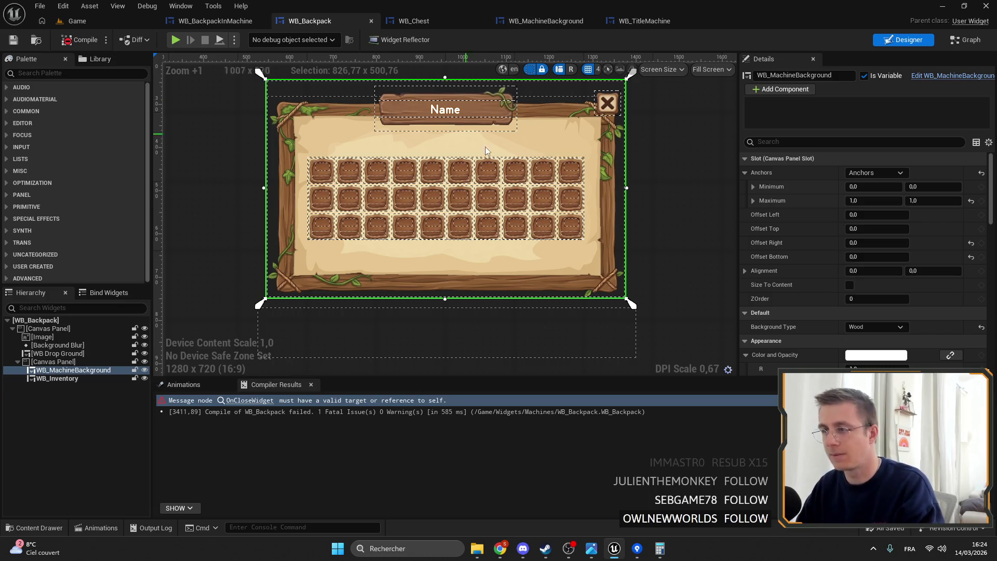
scroll(649, 244, "down", 3)
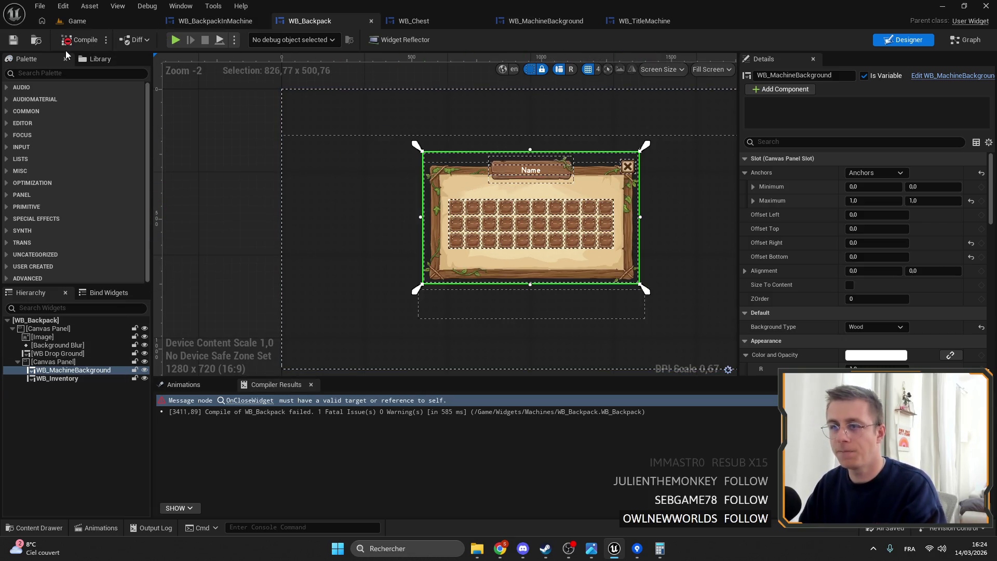
left_click(250, 400)
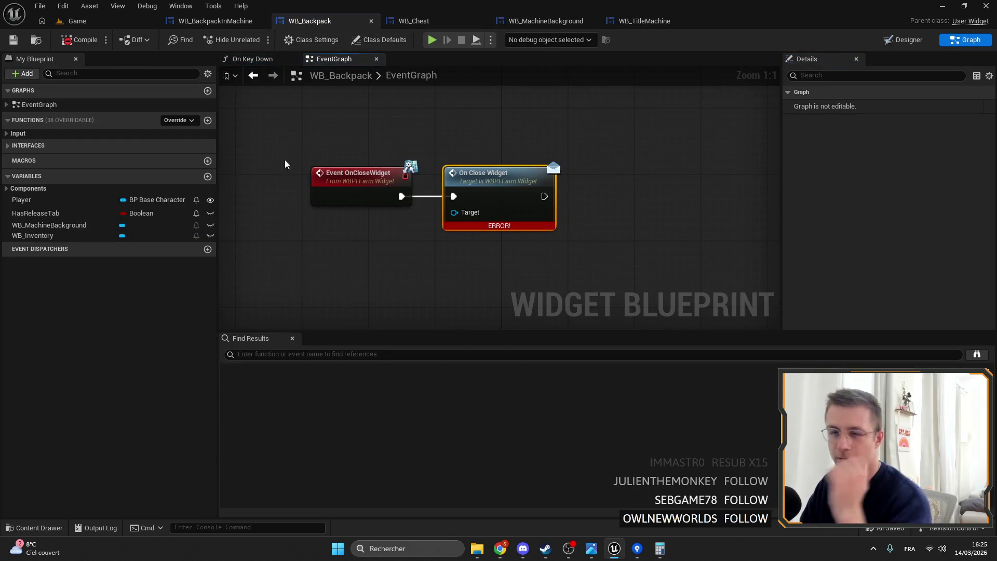
- Wire WB_Inventory as On Close Widget's target, add a WB_MachineBackground getter, and recompile
mouse_move(42, 235)
left_mouse_down()
mouse_move(433, 251)
mouse_move(454, 212)
left_mouse_up()
left_click_drag(356, 216, 357, 241)
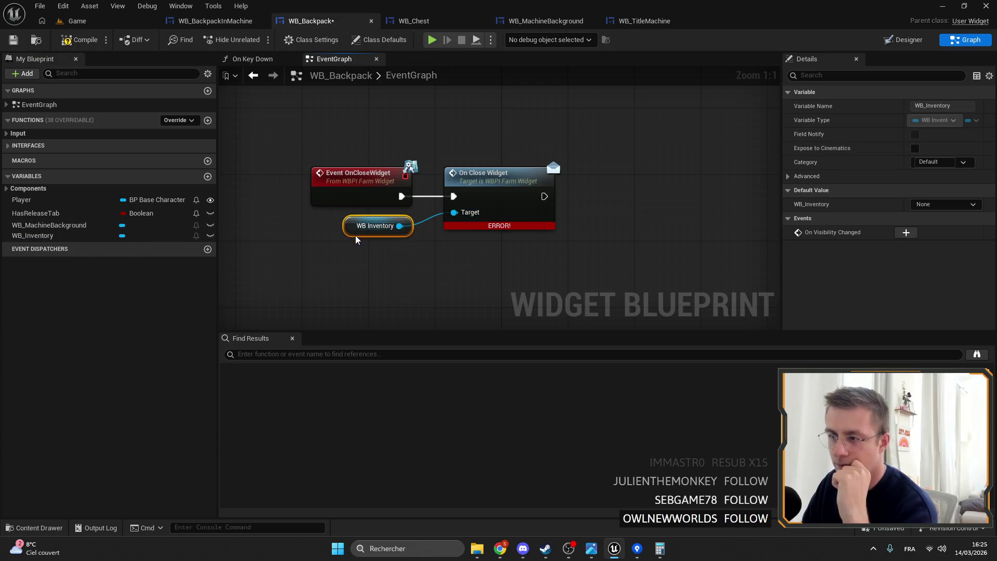
left_click_drag(49, 225, 505, 250)
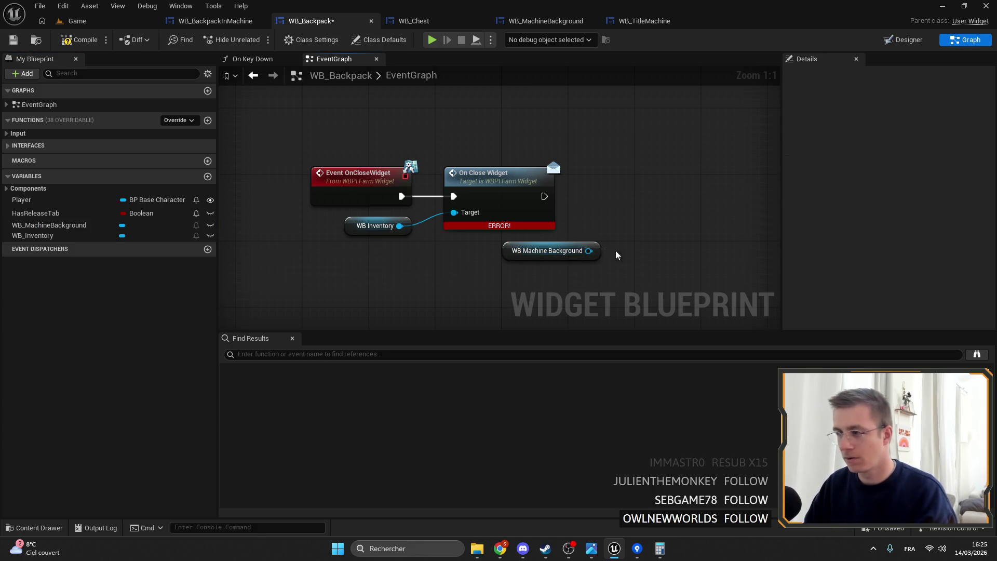
mouse_move(588, 250)
left_mouse_down()
mouse_move(597, 259)
mouse_move(613, 249)
mouse_move(456, 213)
mouse_move(488, 229)
left_mouse_up()
left_click_drag(396, 271, 397, 257)
mouse_move(545, 250)
left_mouse_down()
mouse_move(389, 266)
mouse_move(354, 250)
left_mouse_up()
left_click(290, 291)
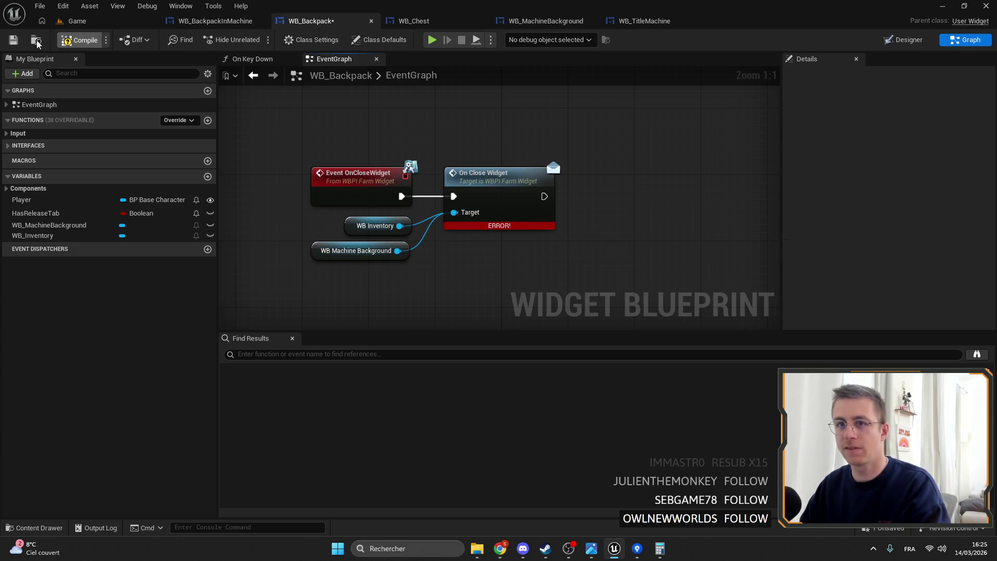
left_click(54, 41)
scroll(480, 97, "down", 5)
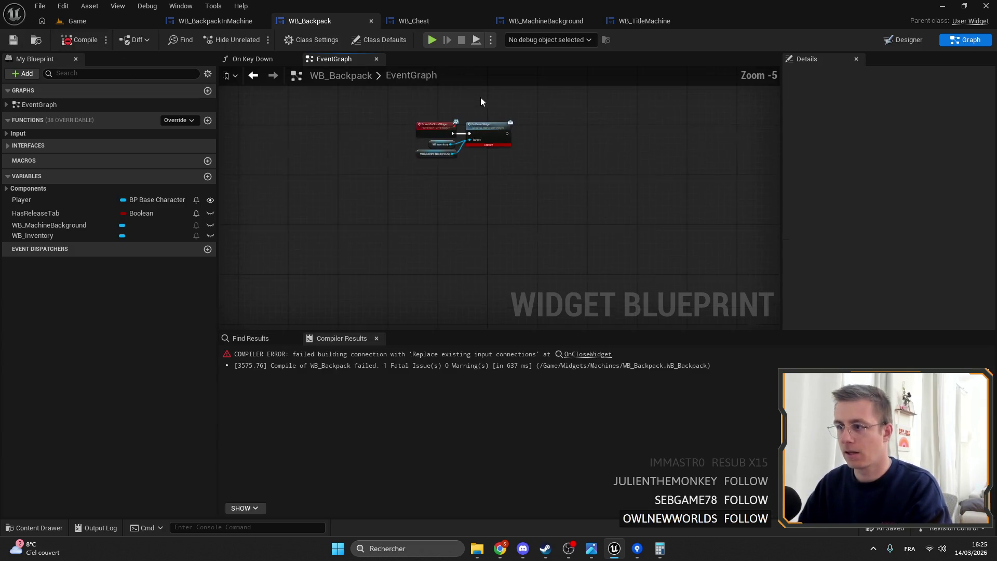
left_click(579, 355)
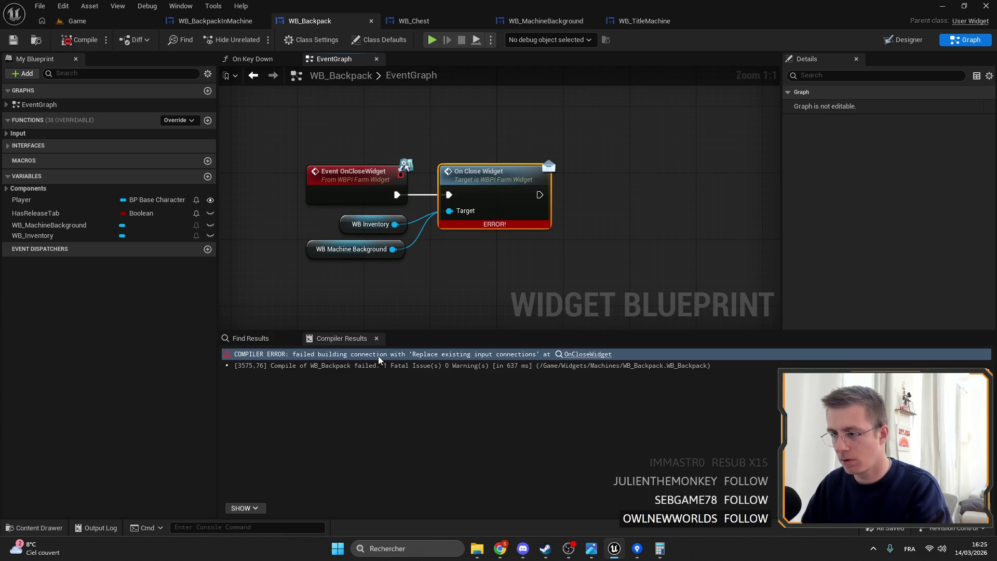
- Add a second On Close Widget call on WB Machine Background, chained after the first
mouse_move(366, 253)
left_mouse_down()
mouse_move(582, 261)
mouse_move(646, 229)
mouse_move(637, 217)
left_mouse_up()
type("o,")
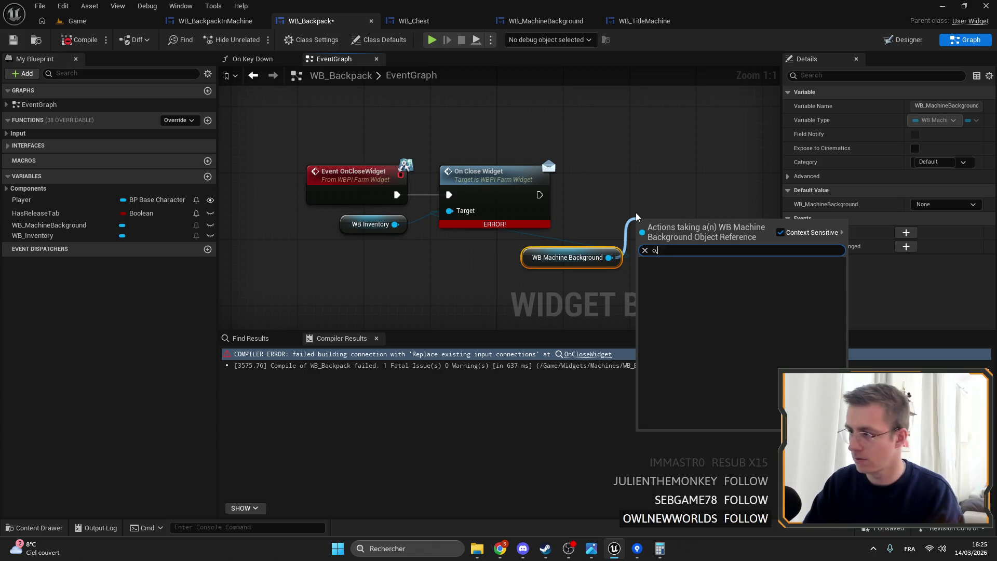
type(" cn clos")
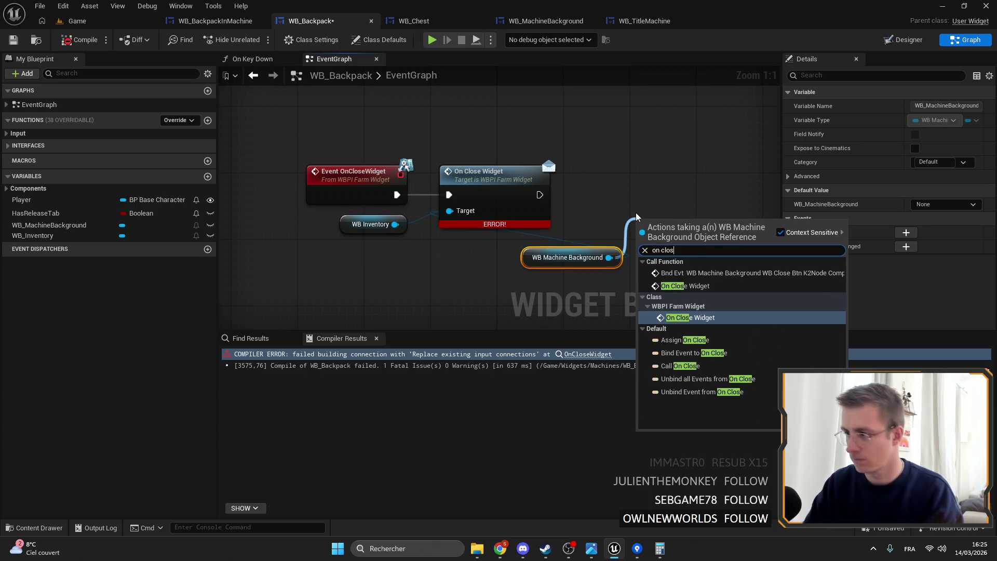
key("Return")
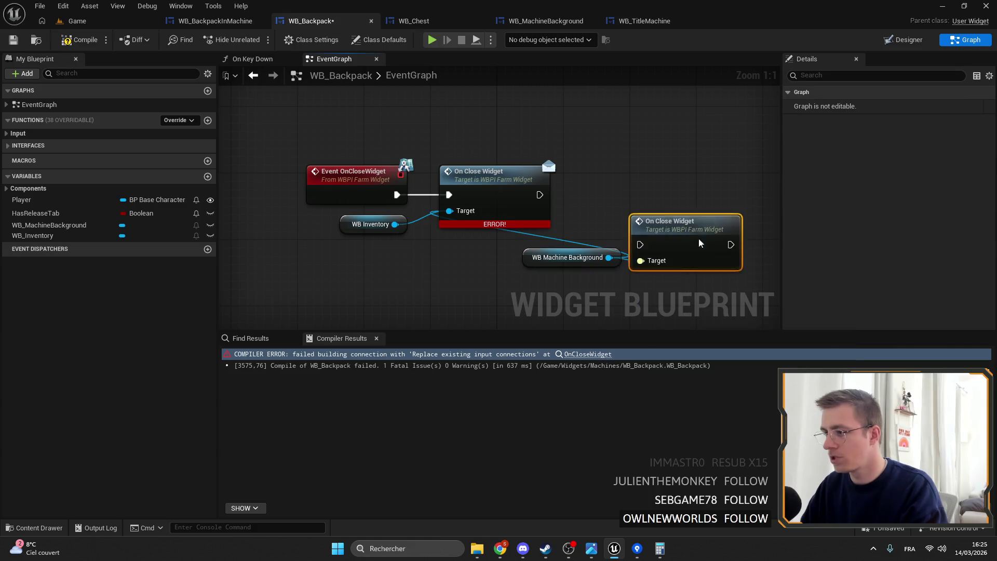
left_click_drag(696, 251, 683, 166)
left_click_drag(540, 195, 633, 165)
scroll(551, 192, "down", 5)
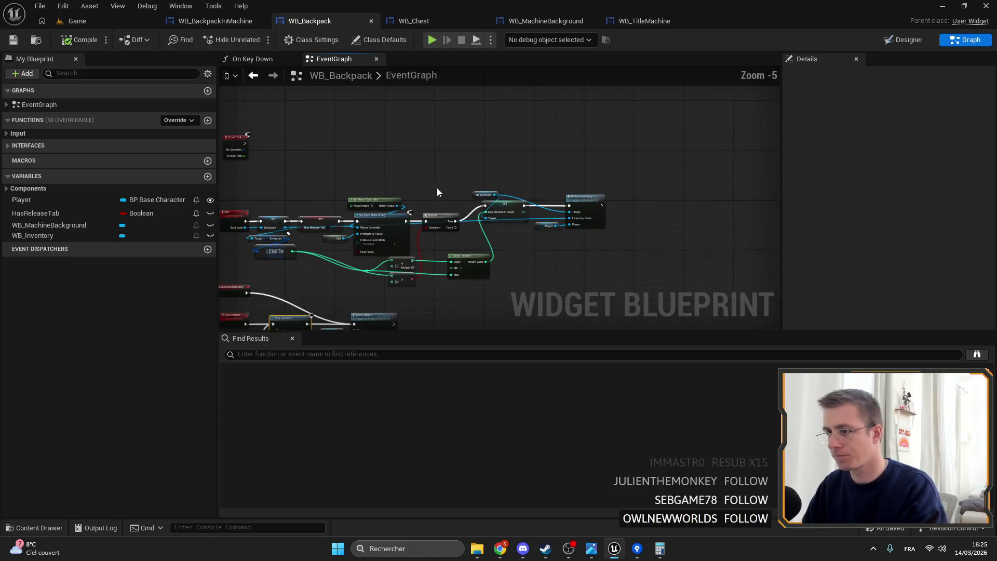
- Add an Init Backpack call on WB Machine Background with a Player getter as input
scroll(412, 131, "up", 2)
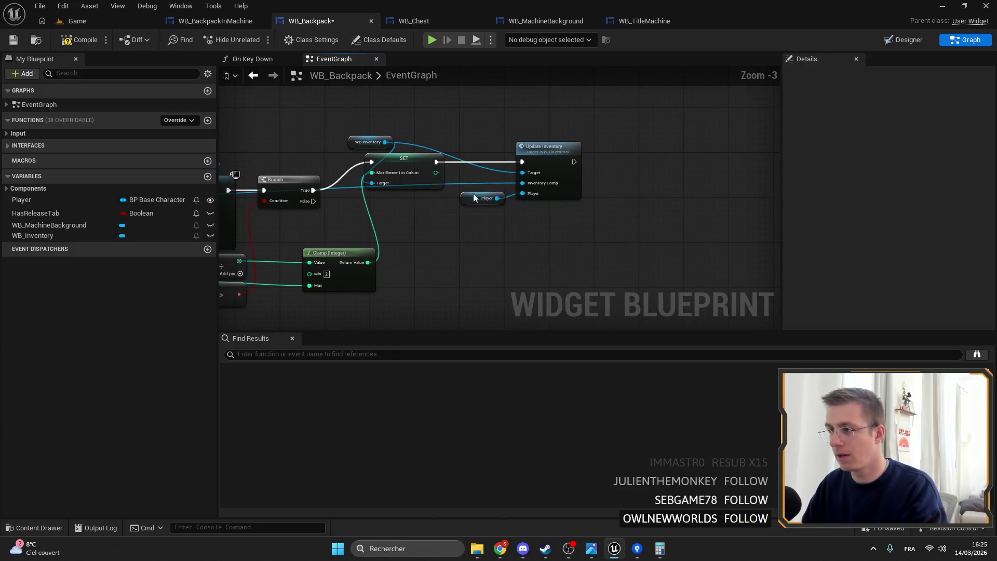
mouse_move(584, 233)
left_mouse_down()
mouse_move(418, 147)
mouse_move(416, 188)
left_mouse_up()
left_click(475, 154)
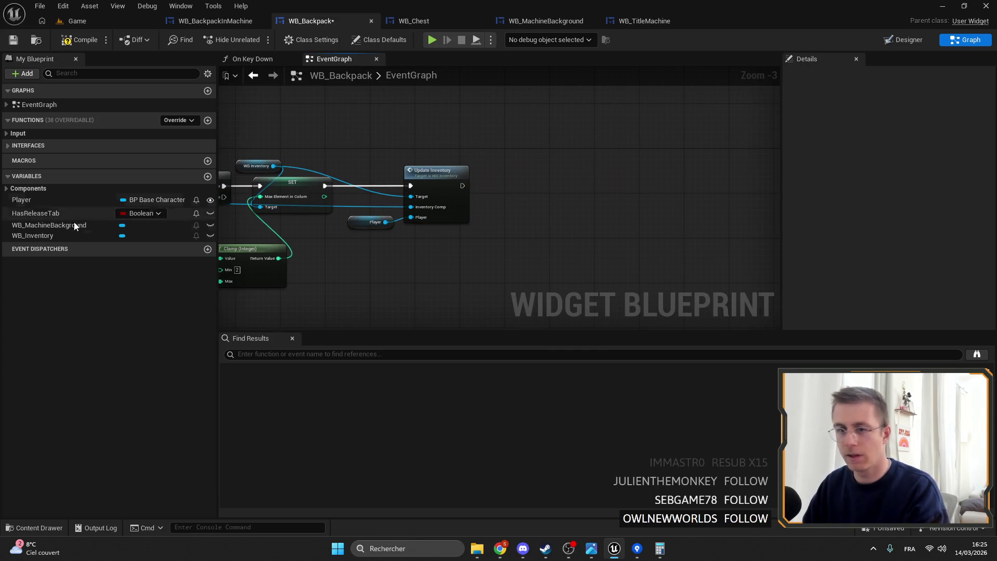
mouse_move(42, 226)
left_mouse_down()
mouse_move(471, 154)
mouse_move(560, 161)
left_mouse_up()
type("init")
left_click(600, 214)
left_click_drag(462, 186, 554, 181)
left_click_drag(487, 161, 542, 154)
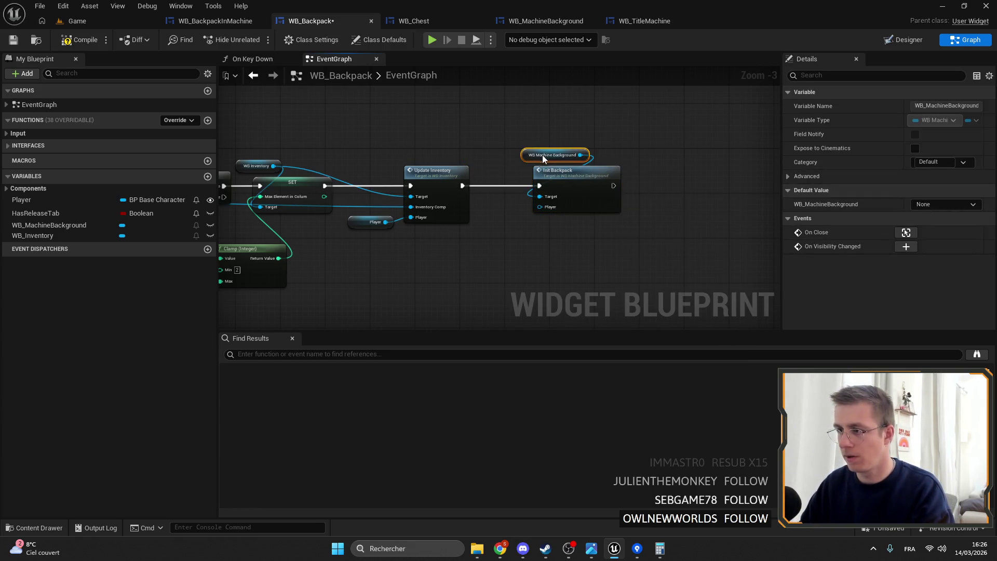
left_click(370, 222)
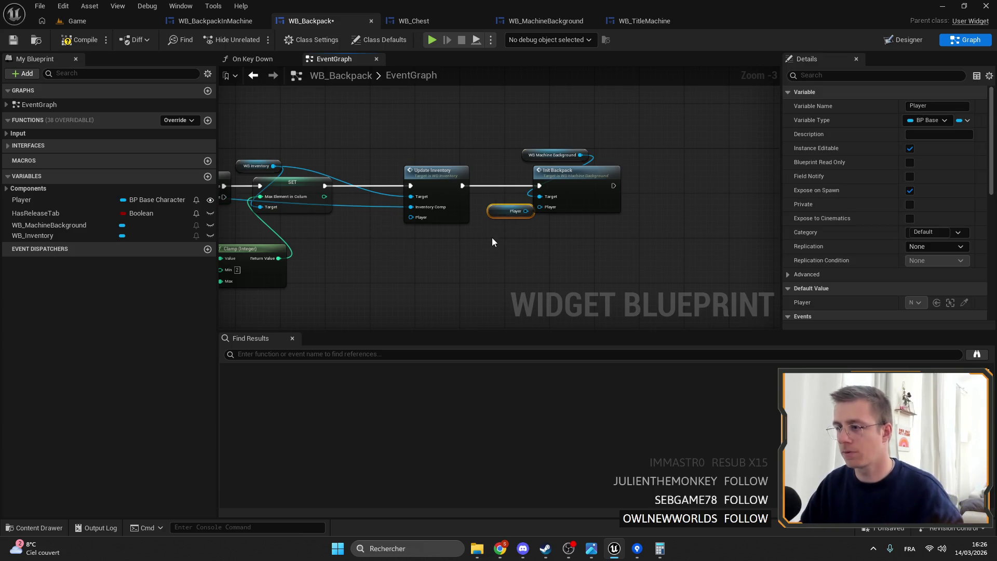
key("ctrl+v")
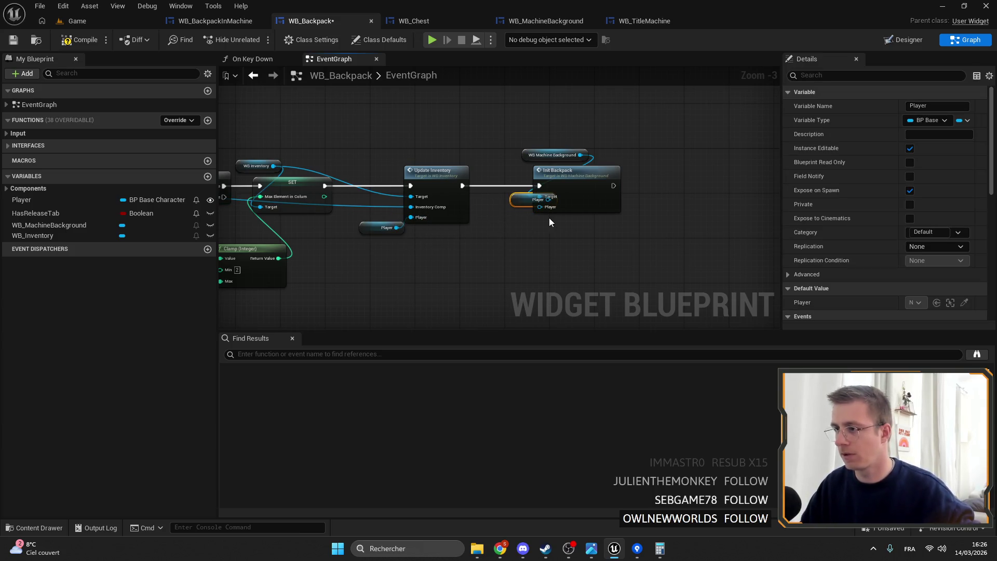
left_click_drag(520, 222, 540, 206)
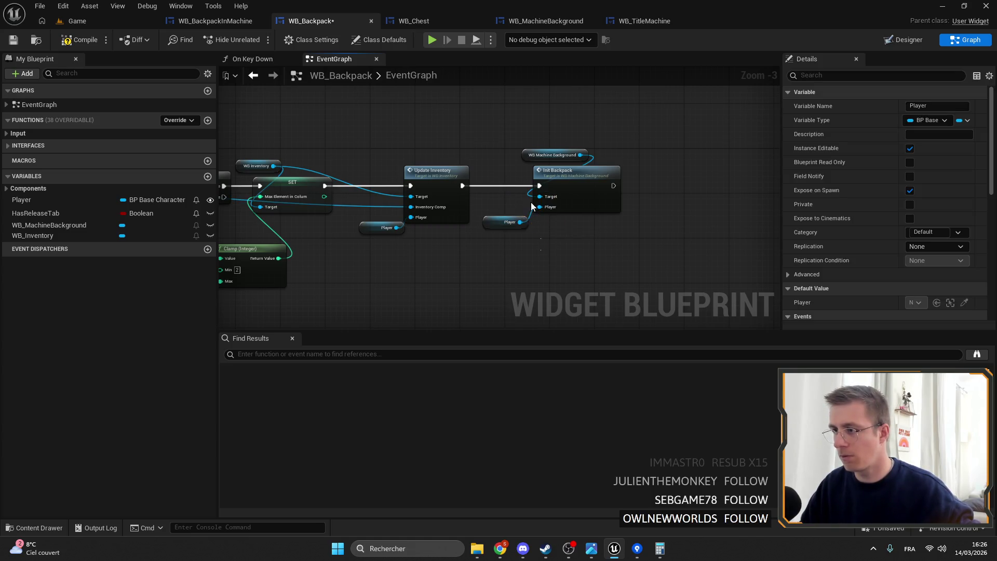
- Insert Init Backpack between Set Input Mode and the Branch, then compile and save WB_Backpack
scroll(566, 199, "down", 2)
mouse_move(615, 255)
left_mouse_down()
mouse_move(429, 179)
mouse_move(398, 184)
mouse_move(520, 184)
left_mouse_up()
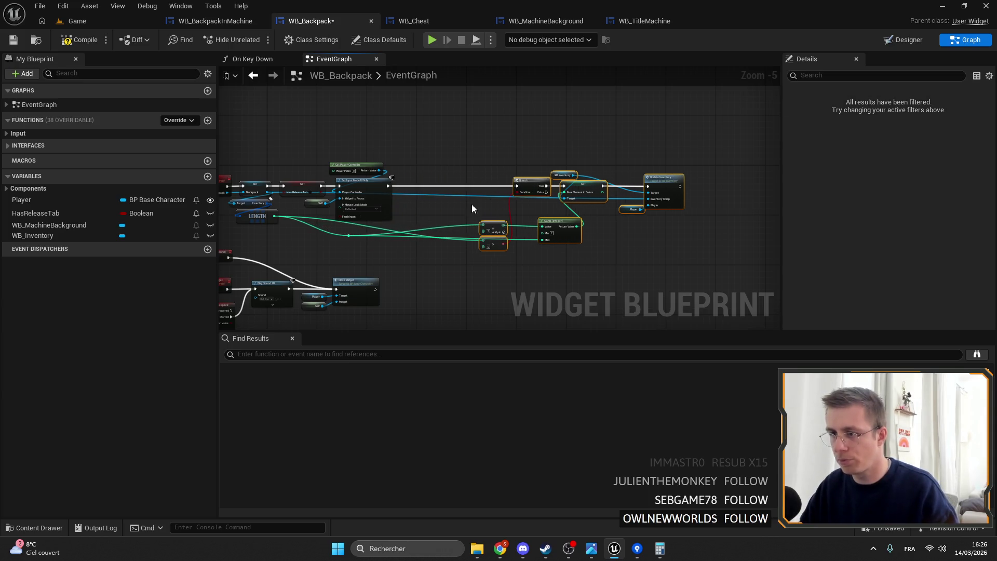
scroll(482, 208, "up", 4)
key("ctrl+v")
scroll(475, 214, "up", 1)
left_click_drag(370, 186, 524, 186)
left_click_drag(633, 186, 714, 186)
left_click(670, 249)
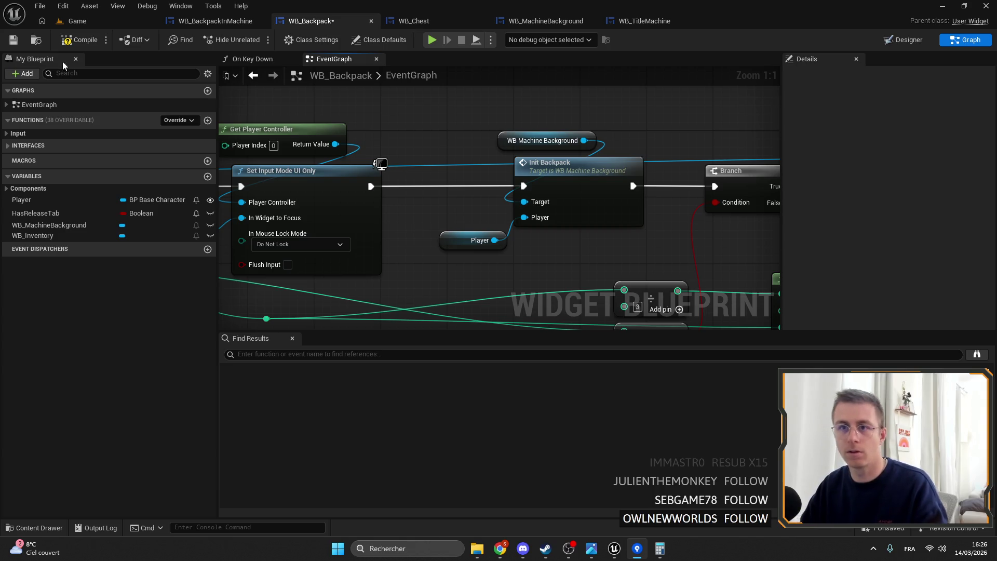
left_click(83, 41)
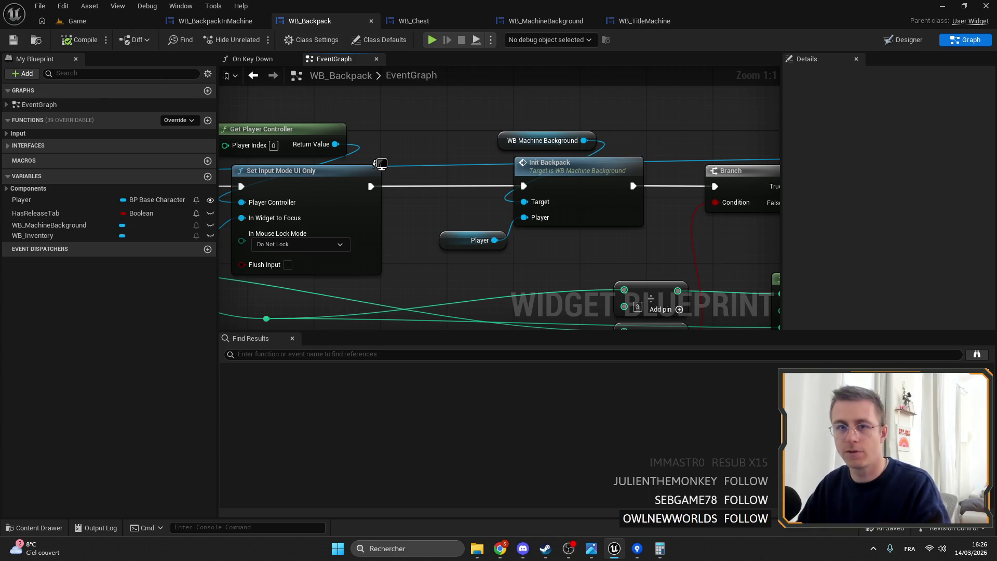
scroll(483, 148, "down", 5)
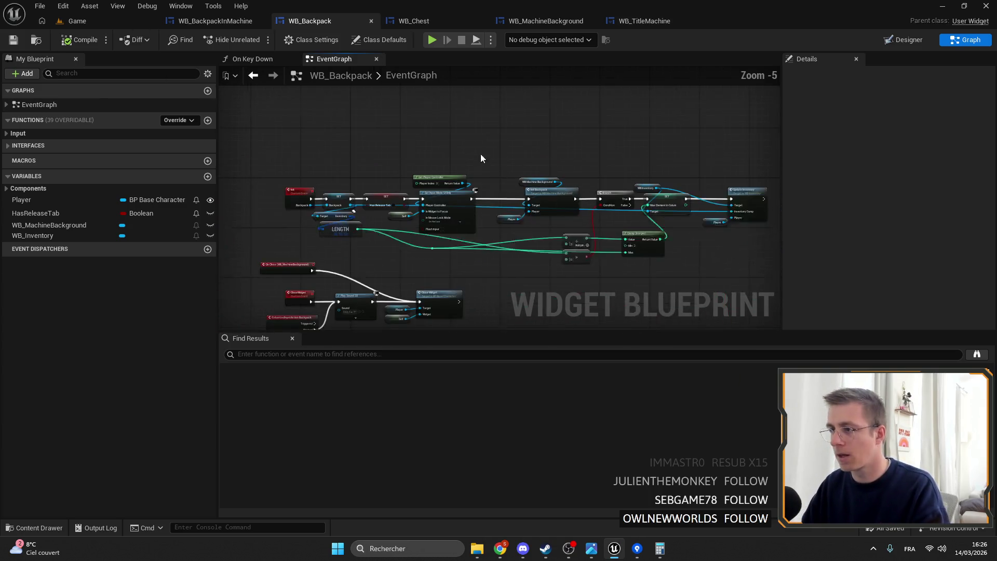
left_click(105, 23)
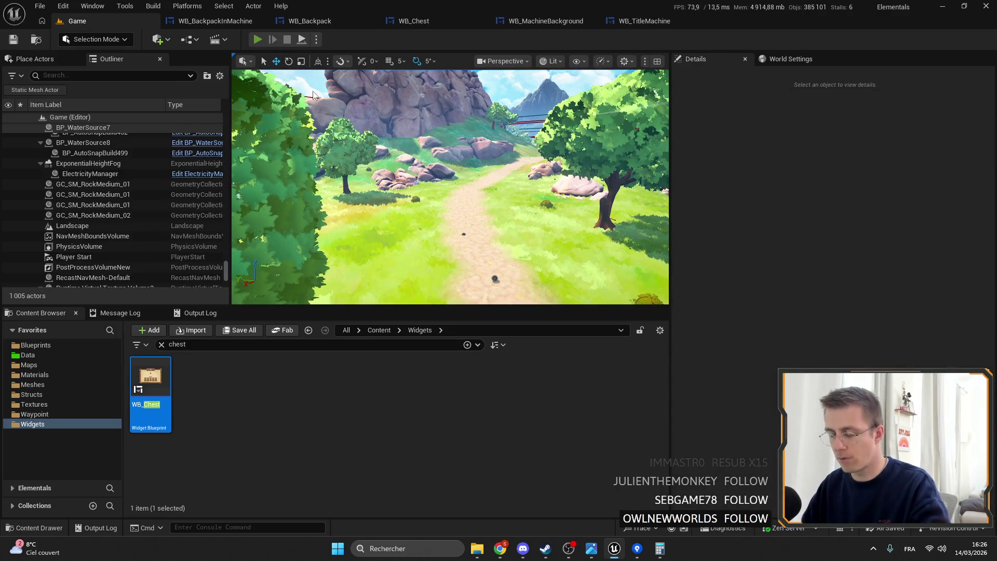
- Start playing the level in fullscreen and open the backpack inventory
key("alt+p")
key("F11")
key("Tab")
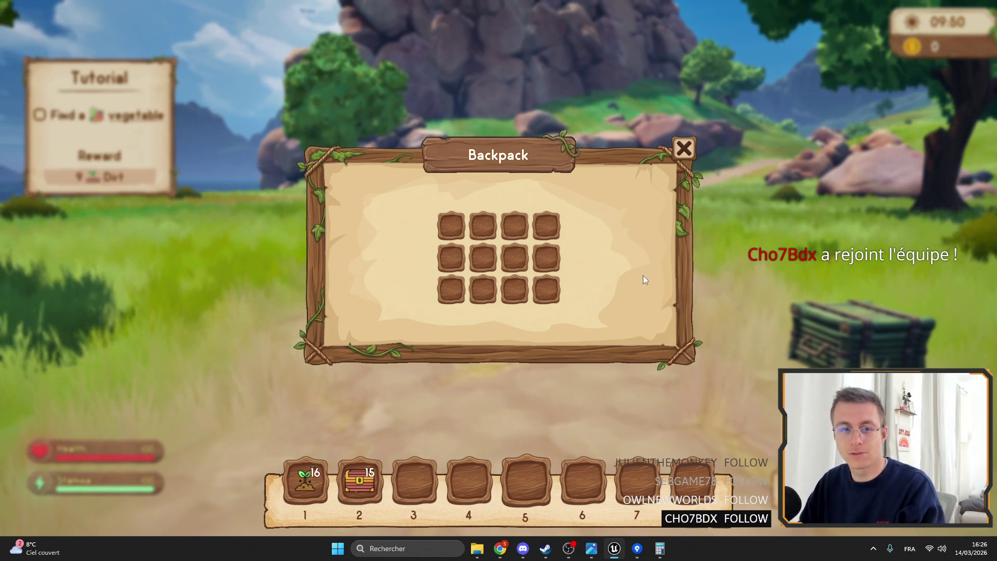
left_click(682, 156)
key("i")
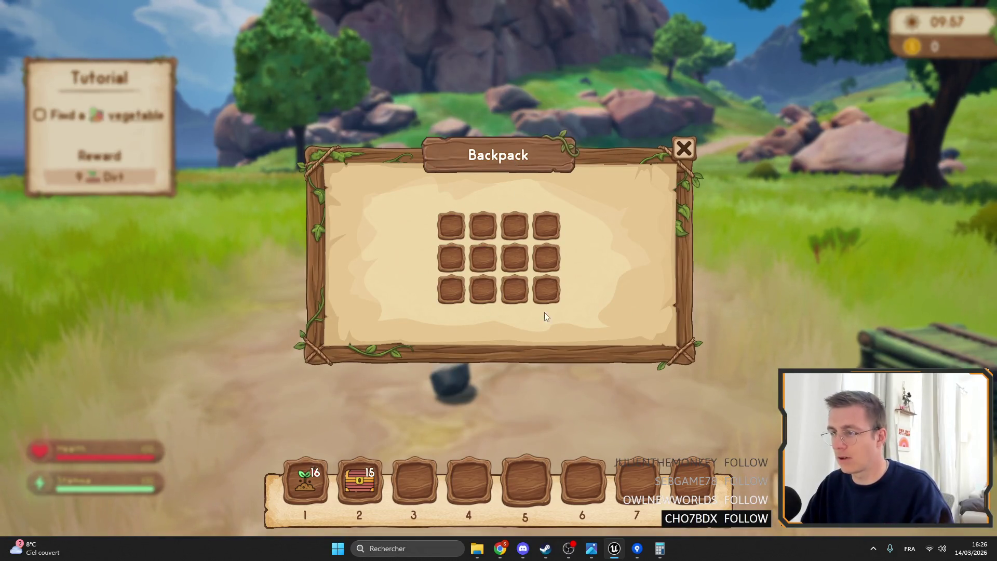
left_click(684, 158)
key("i")
- Move the chest stack to the first hotbar slot, mine a rock for stone, and check the chest's storage
left_click(342, 478)
left_click_drag(450, 225, 305, 481)
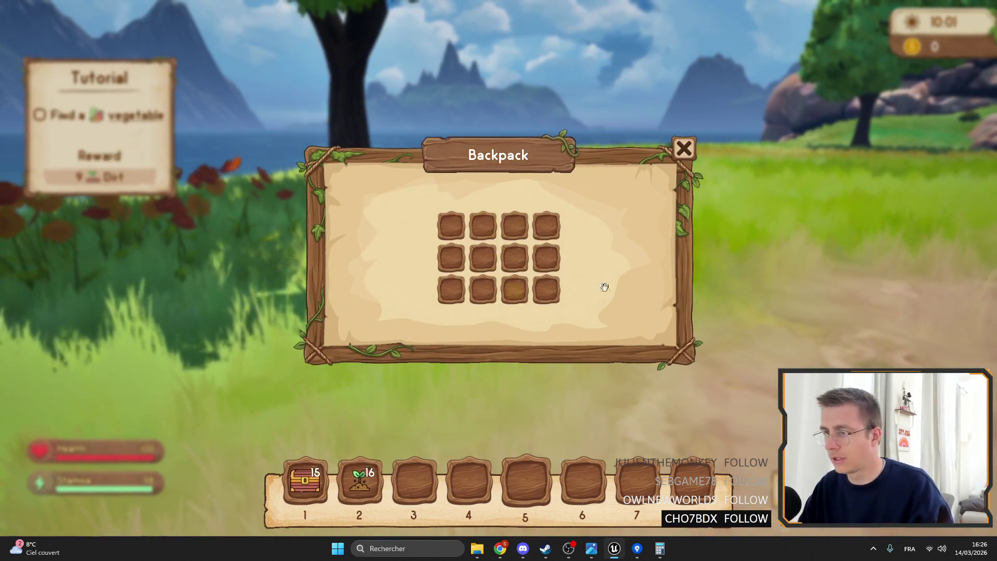
key("i")
left_click(498, 280)
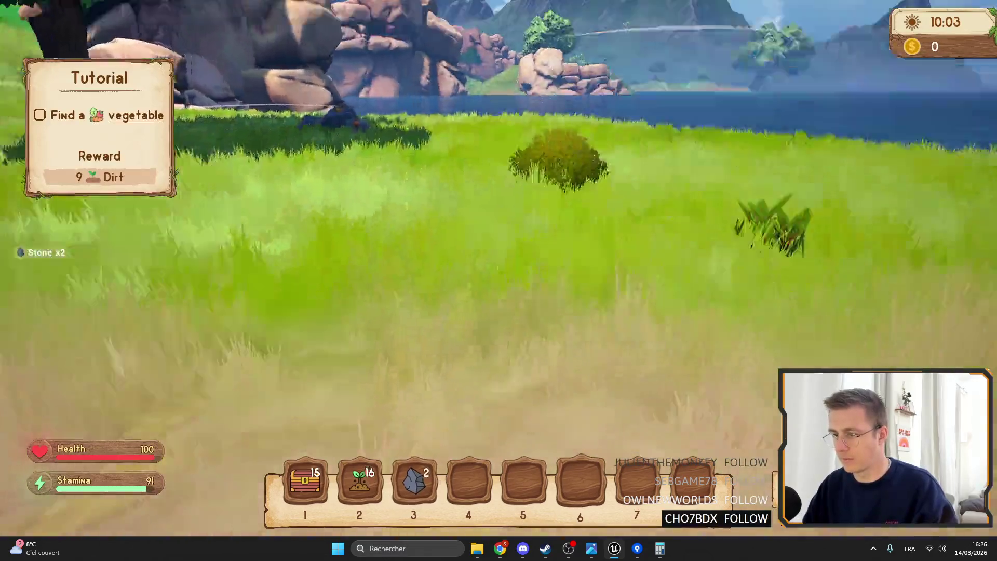
key("e")
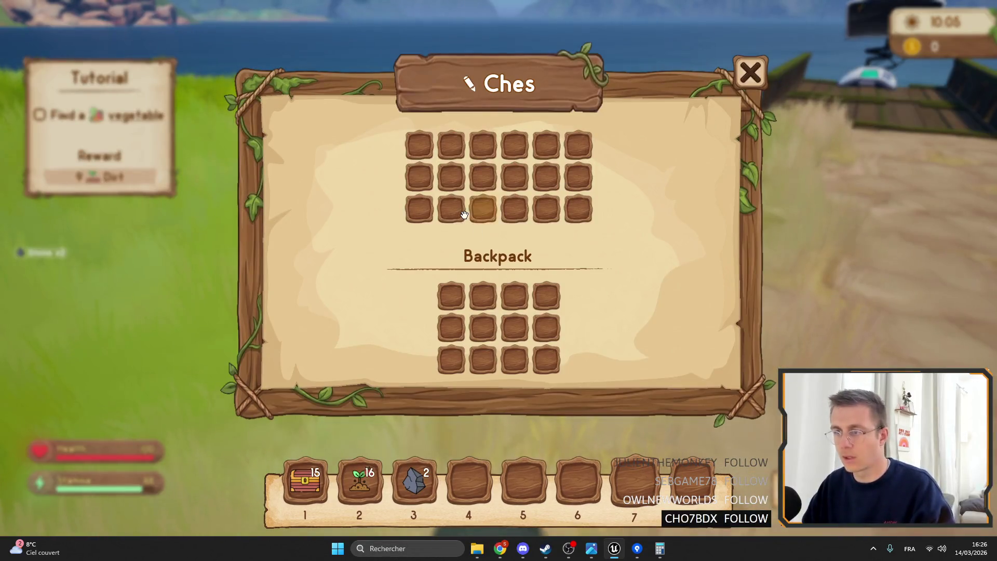
key("Escape")
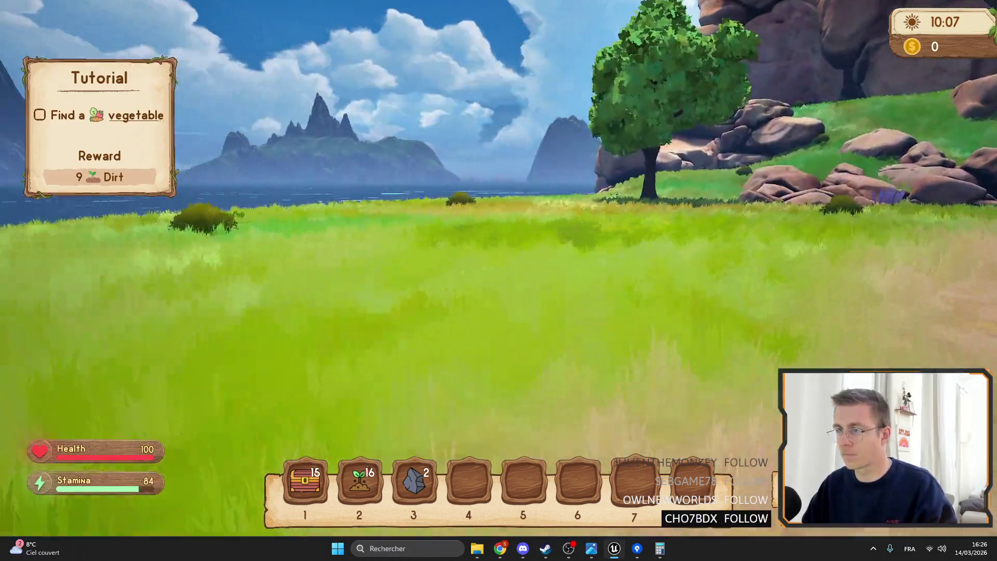
- Walk toward the big tree and restore the fullscreen game view
key("w")
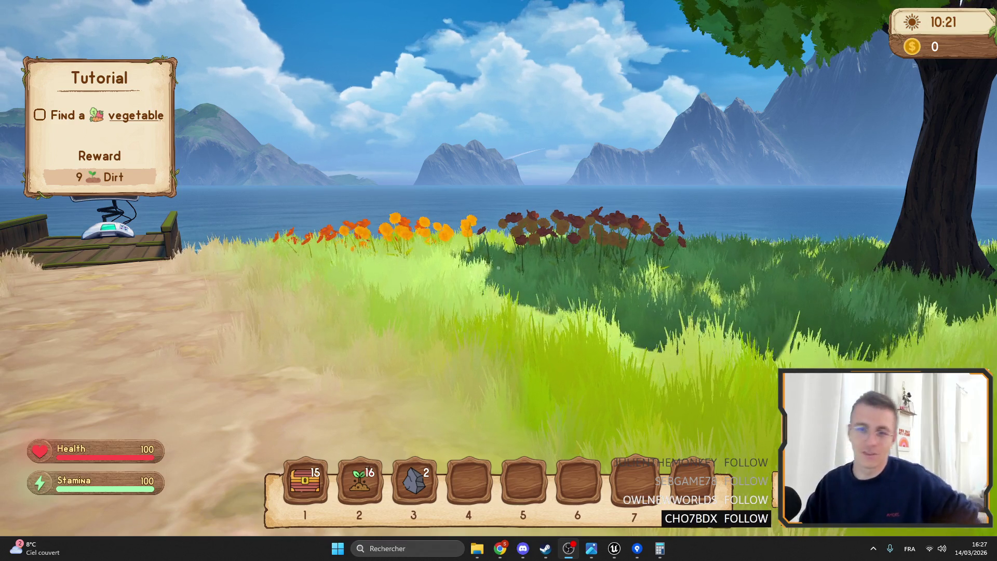
left_click(498, 281)
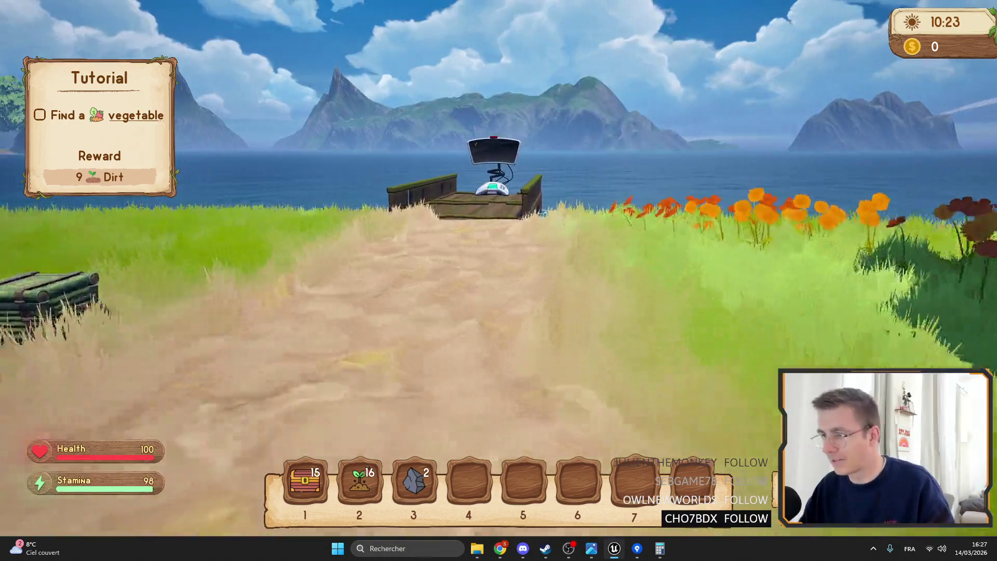
key("F11")
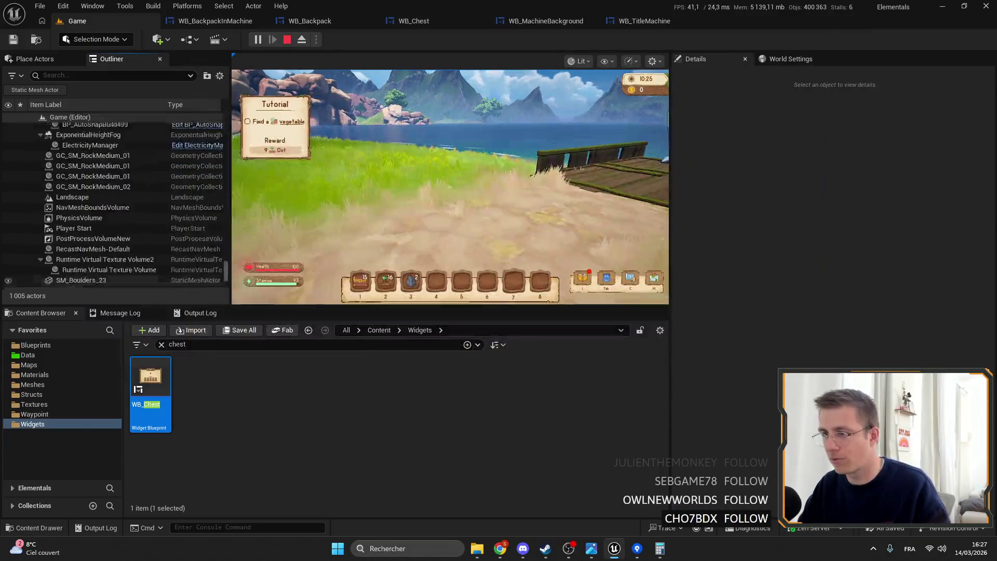
left_click(578, 201)
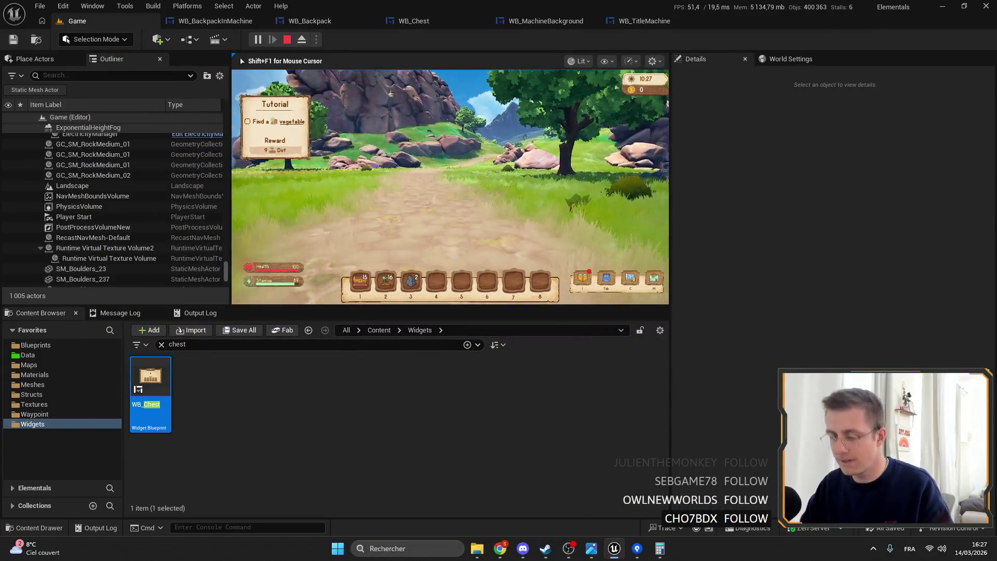
key("F11")
- Split the hotbar stacks so it holds 8 seedlings, 18 chests and 1 stone
key("i")
left_click(368, 477)
left_click(306, 480)
left_click(414, 480)
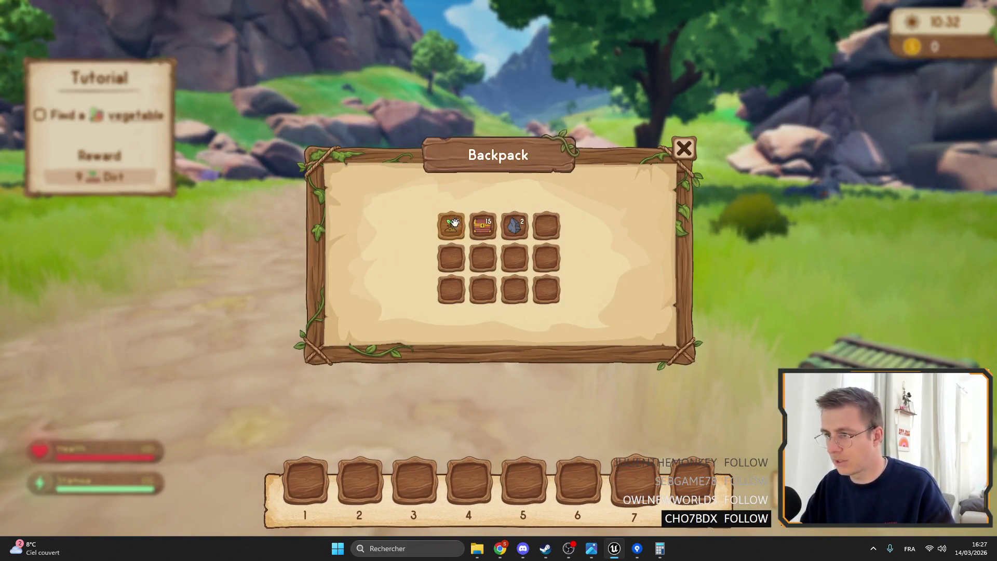
right_click(452, 223)
right_click(486, 225)
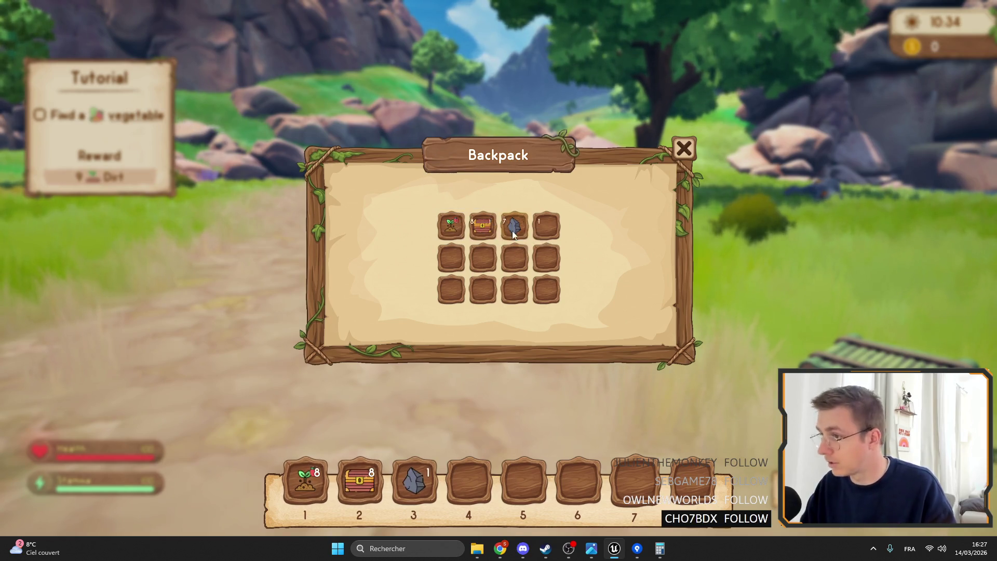
right_click(513, 234)
key("i")
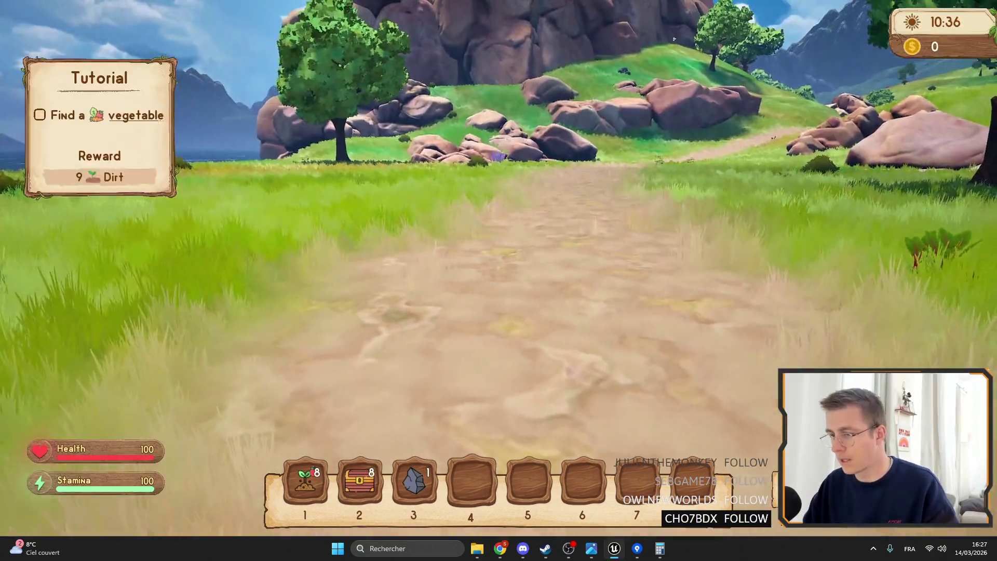
- Check the backpack alongside the nearby chest's storage
key("i")
key("i")
key("e")
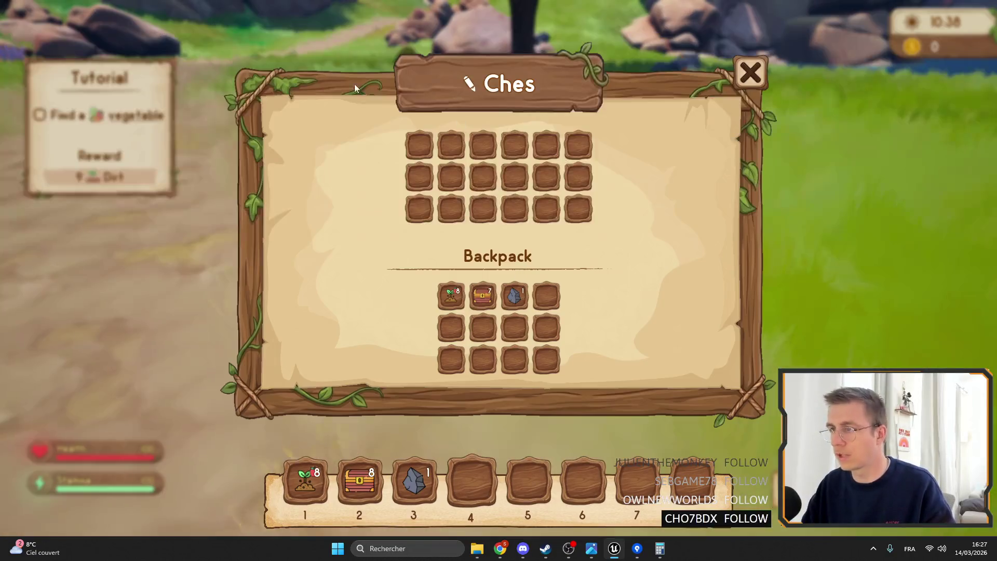
key("e")
key("i")
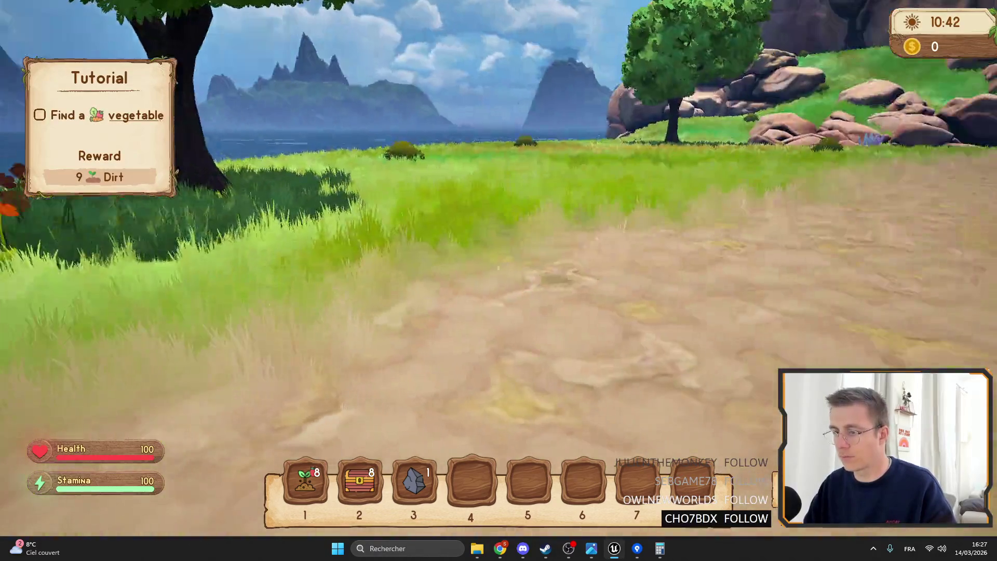
- Place a bamboo chest on the road and take the chest stack out of its storage
key("2")
left_click(499, 280)
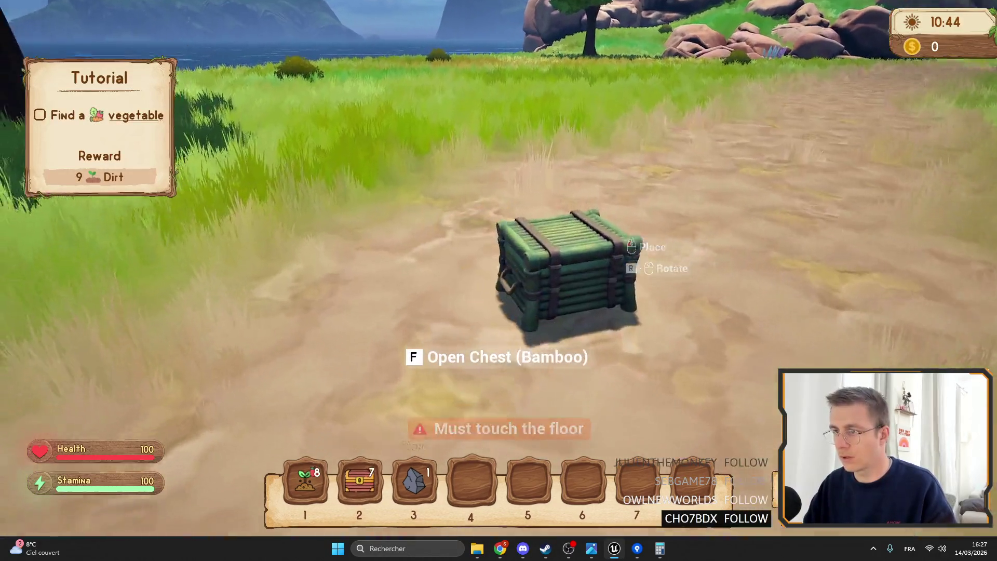
key("e")
key("e")
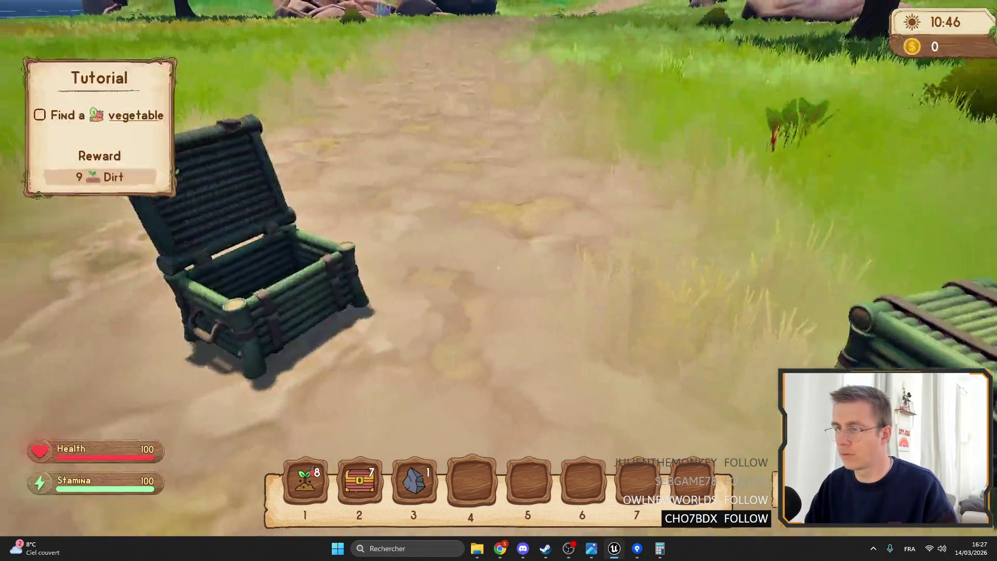
key("e")
left_click(426, 153)
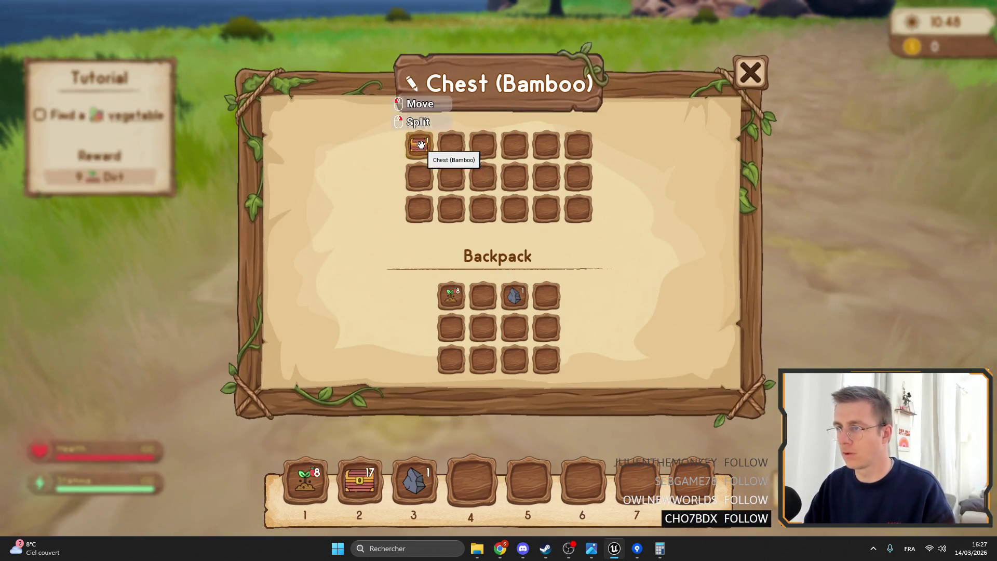
key("e")
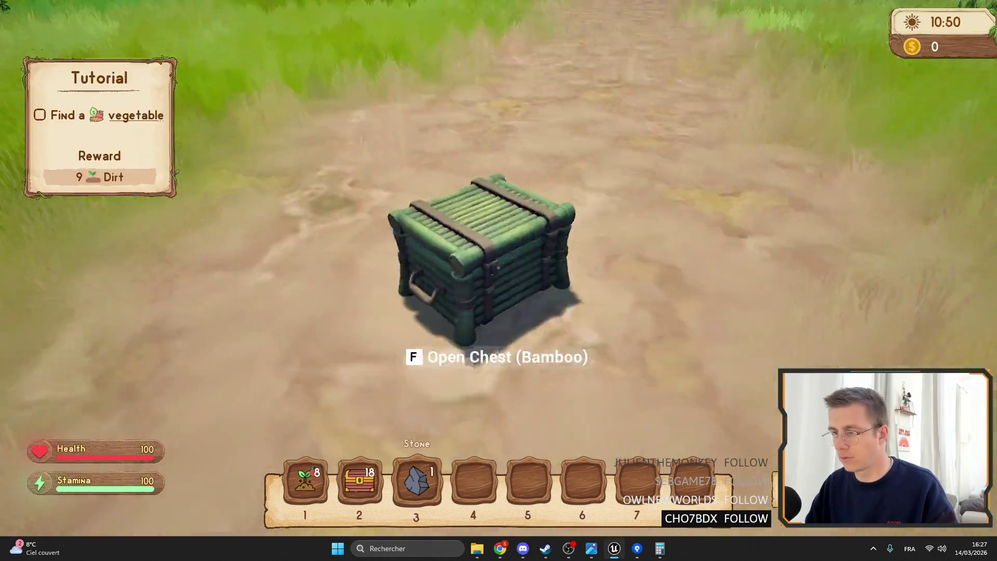
- Open and close the bamboo chest's storage with F, twice
key("3")
key("f")
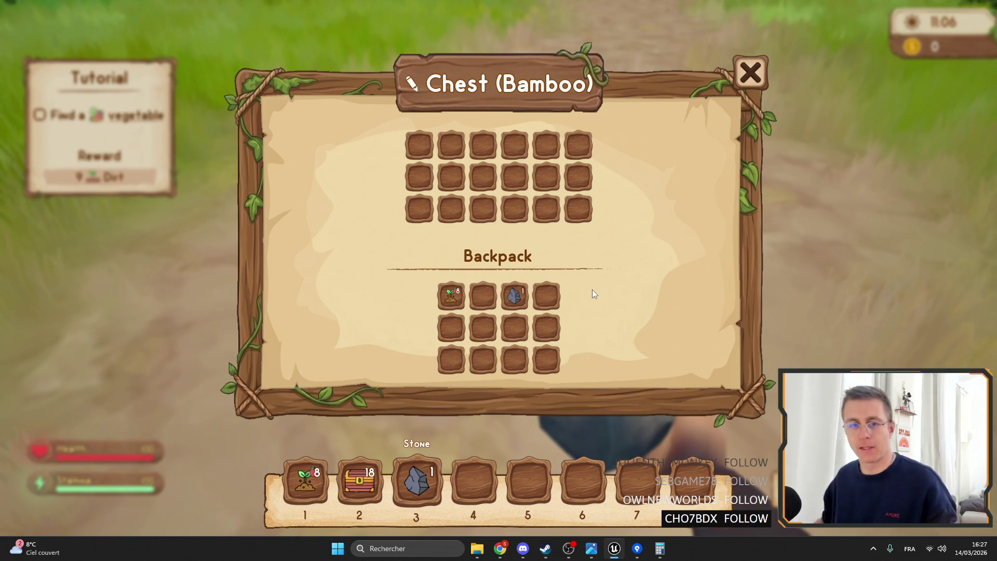
left_click(750, 72)
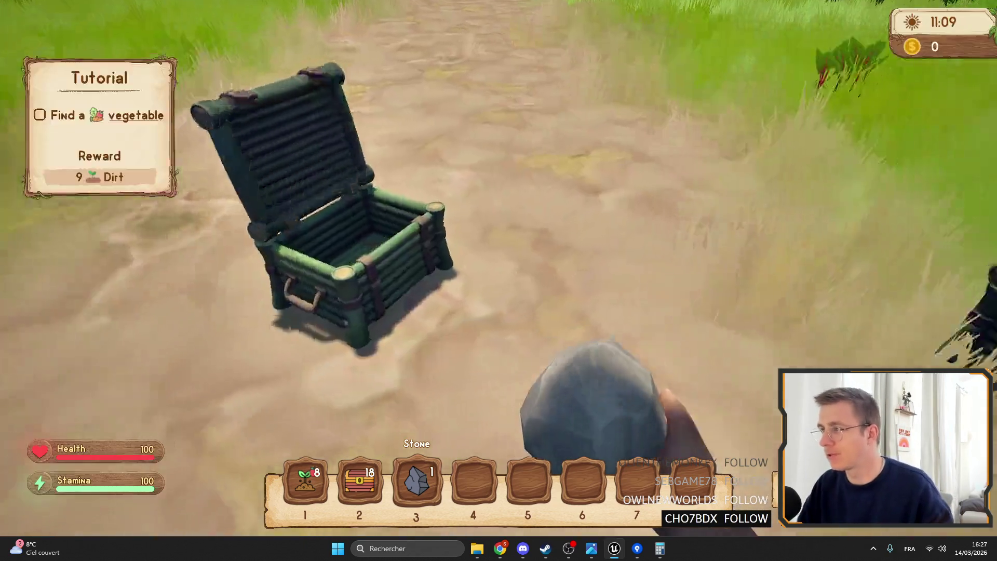
key("f")
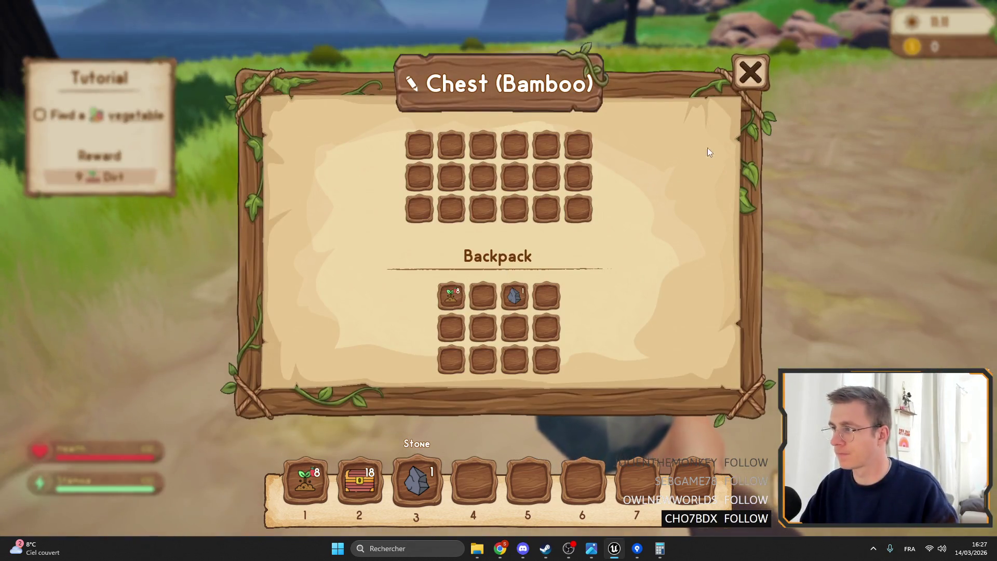
left_click(751, 72)
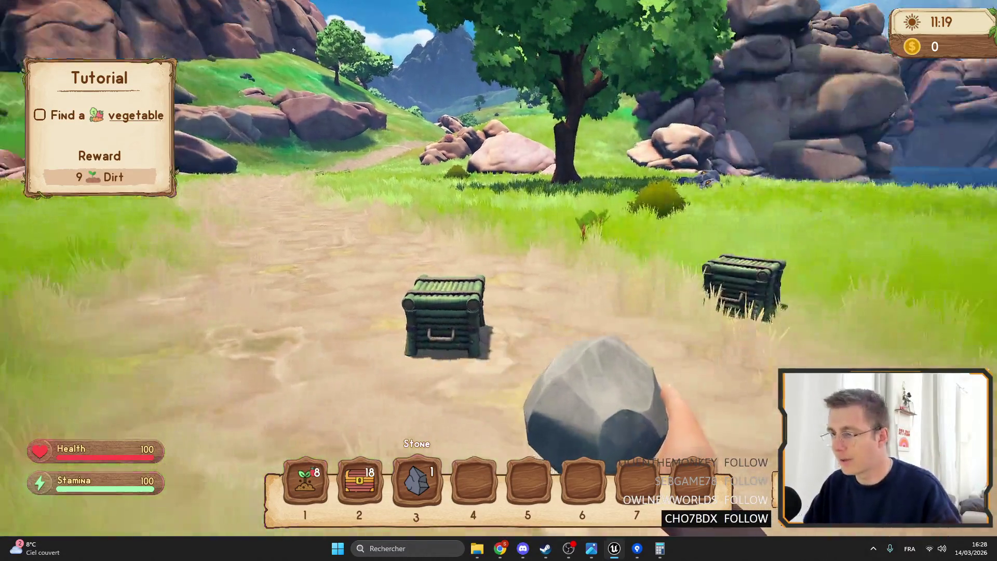
- Place the 3x3 dirt plot on the field and plant beetroot seeds in it
key("f")
key("Escape")
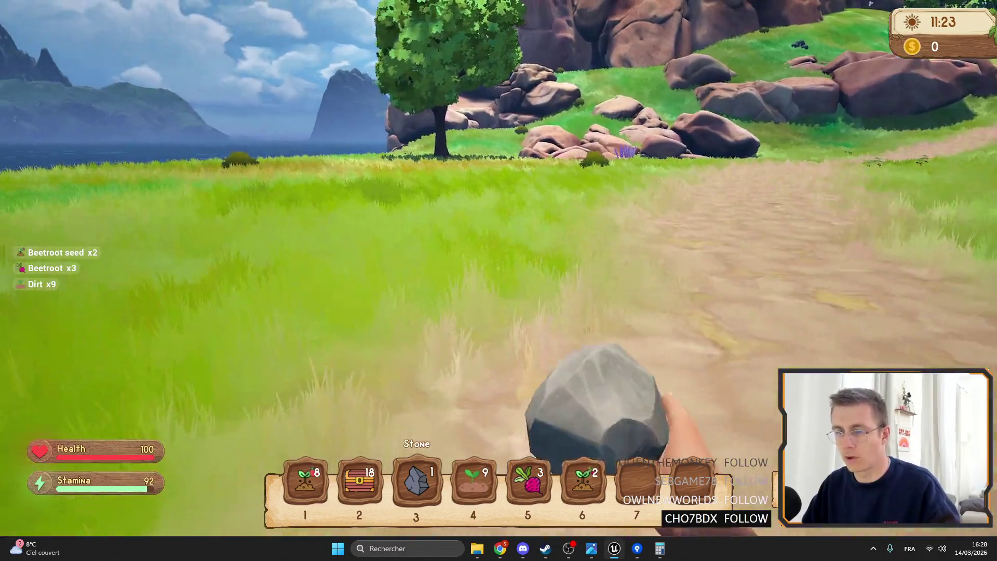
scroll(499, 280, "down", 3)
scroll(498, 281, "up", 2)
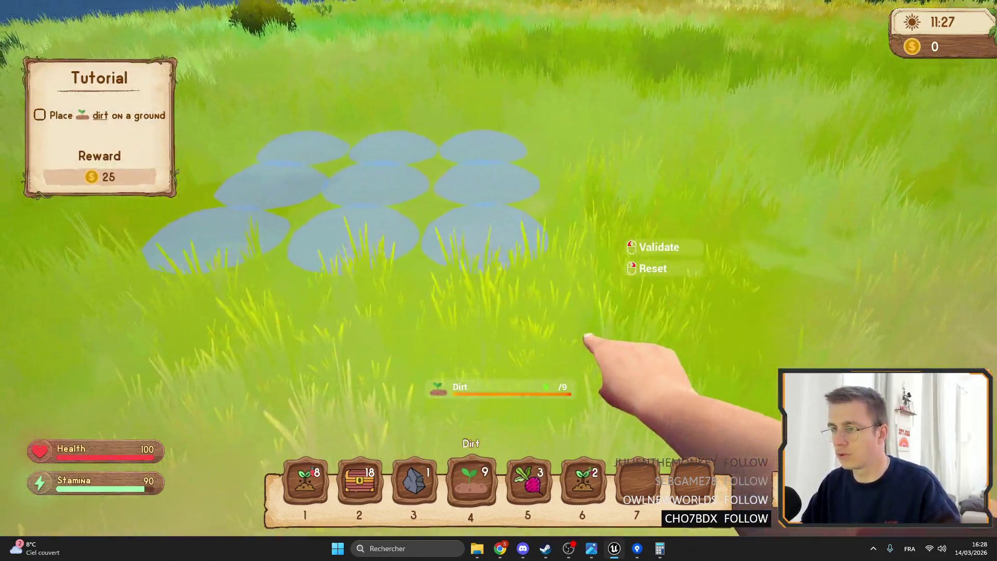
left_click(499, 281)
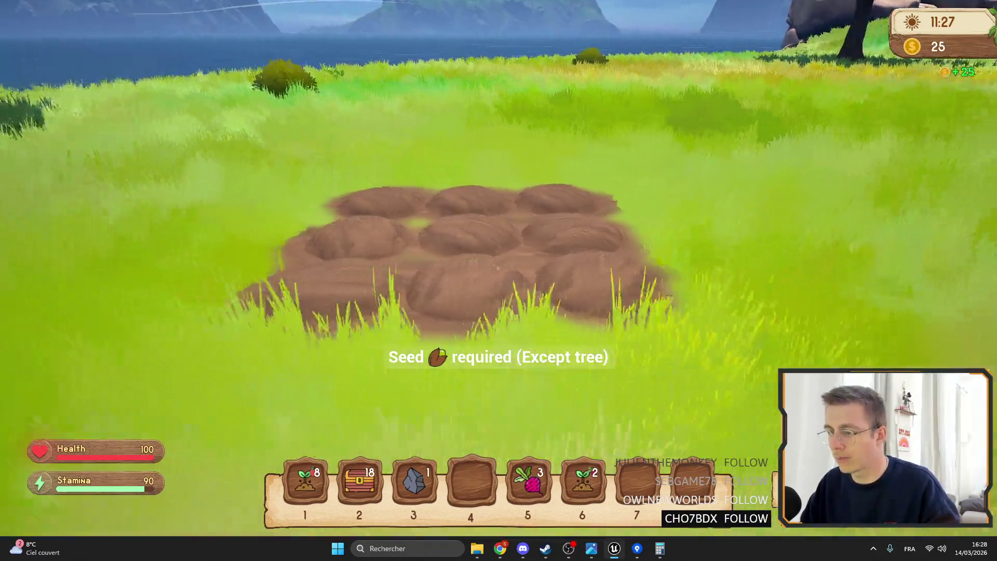
left_click(499, 280)
key("i")
key("i")
key("i")
key("i")
key("i")
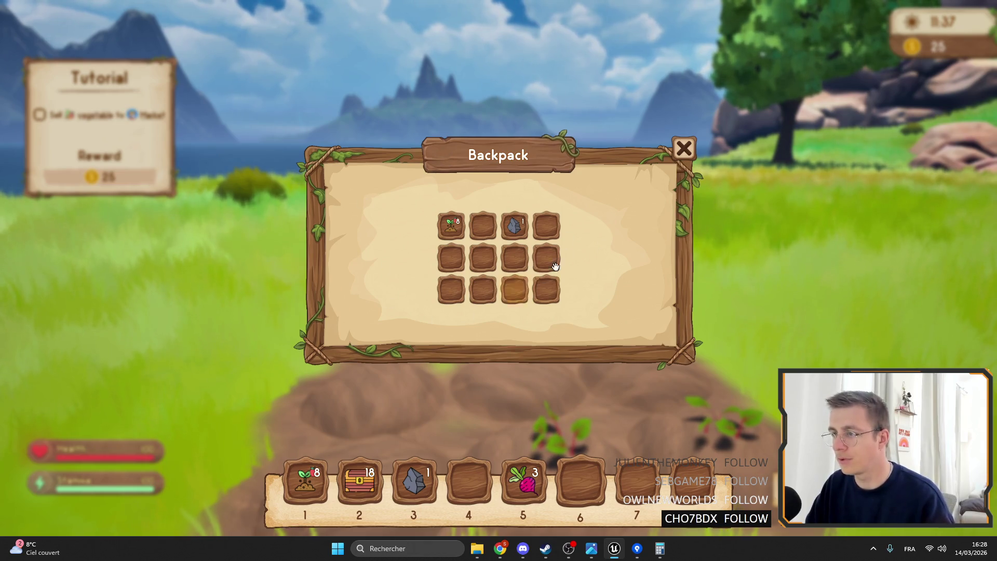
left_click(683, 149)
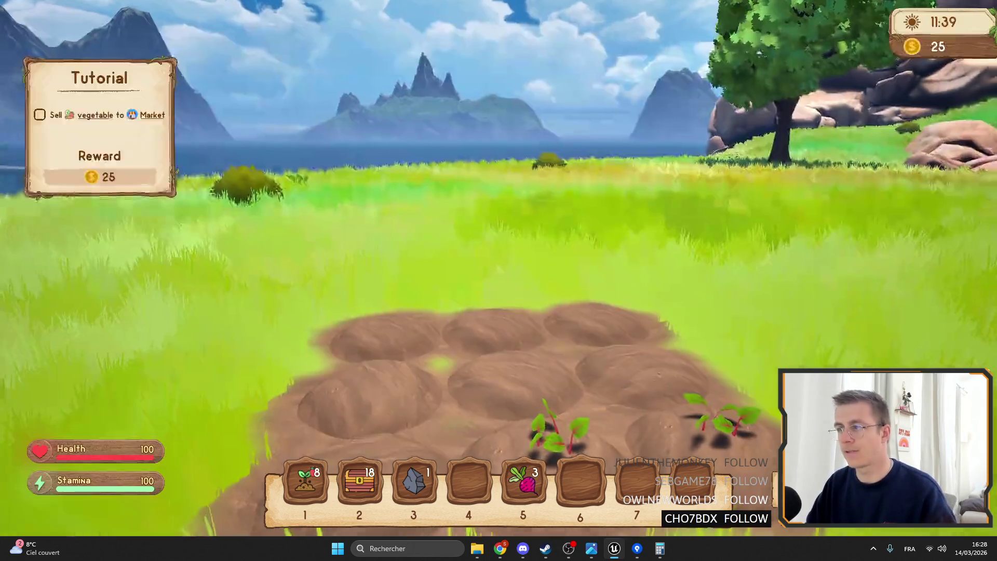
- Sell all 3 beetroots at the market terminal, raising coins from 25 to 98
key("w")
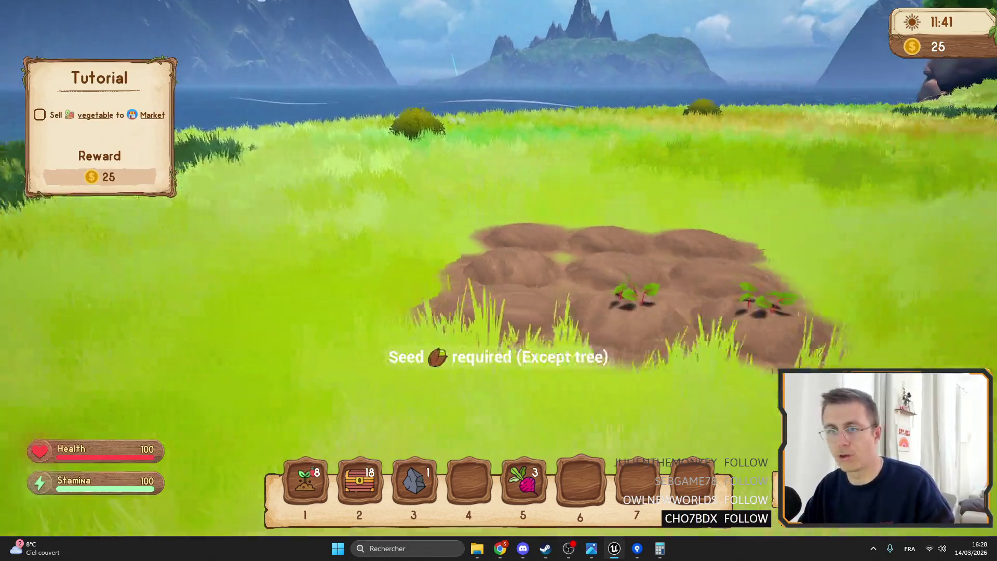
key("5")
key("w")
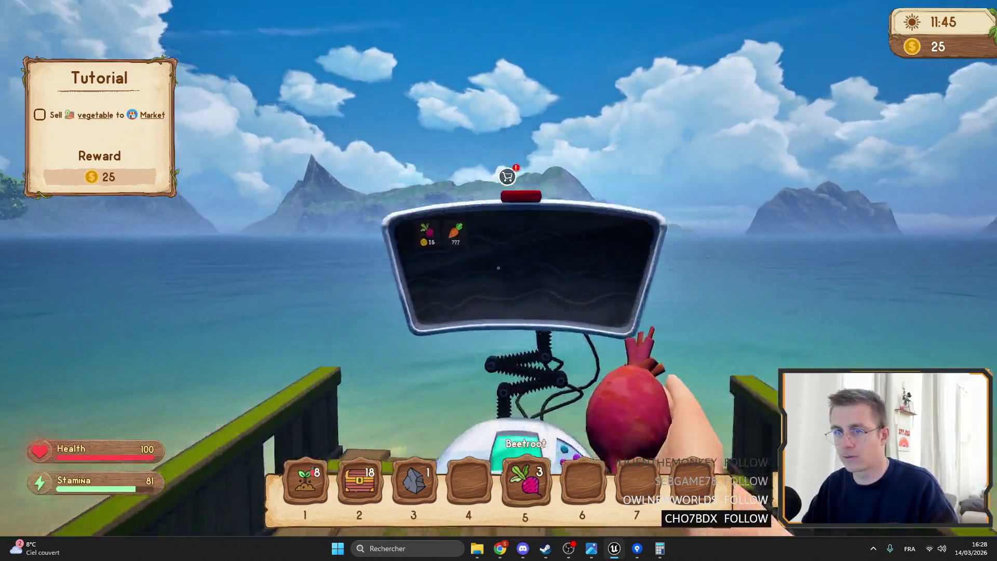
key("e")
left_click(464, 283)
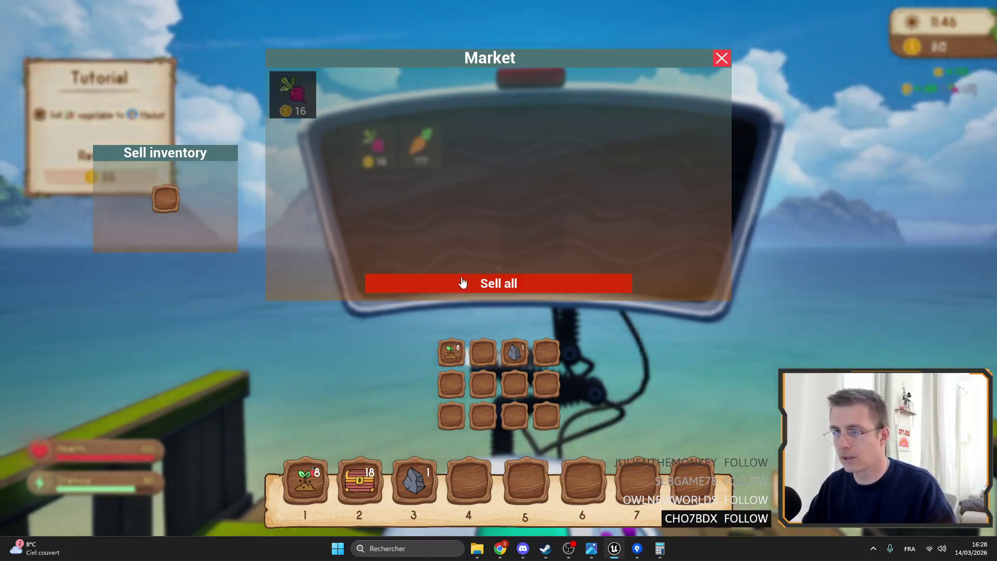
key("w")
key("w")
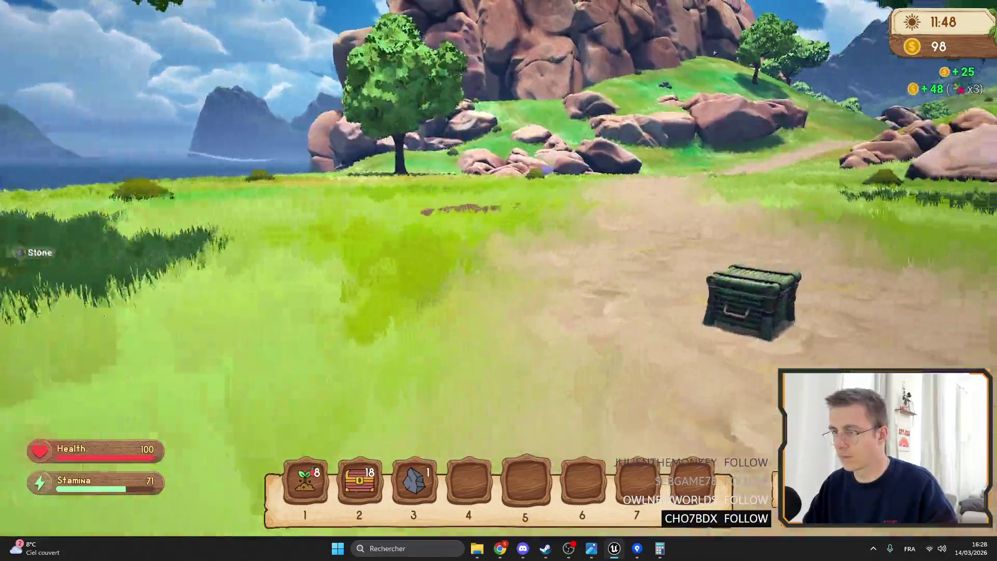
- Spawn stacks of iron chests from the cheat item list
key("f")
key("f")
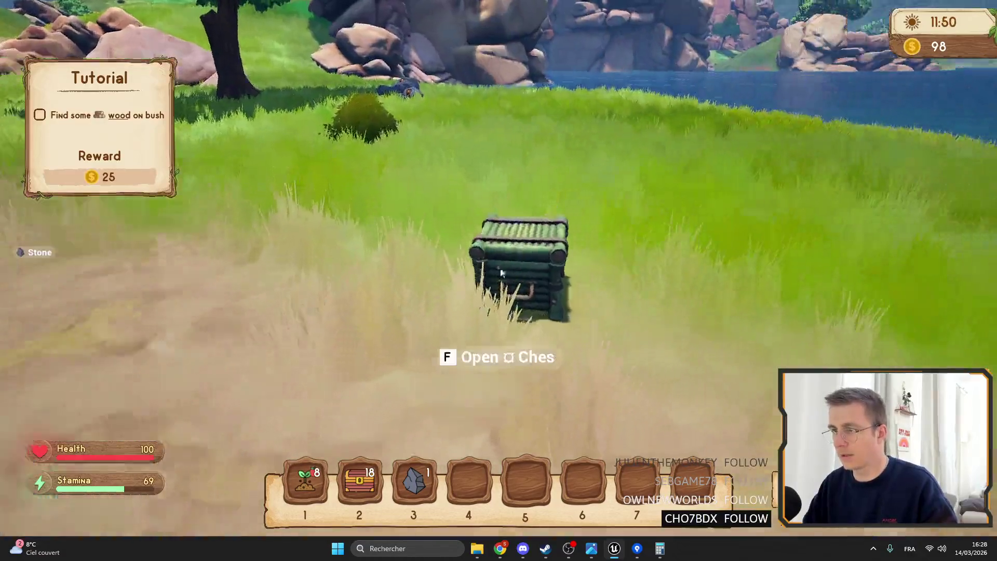
key("f")
key("f")
key("i")
key("i")
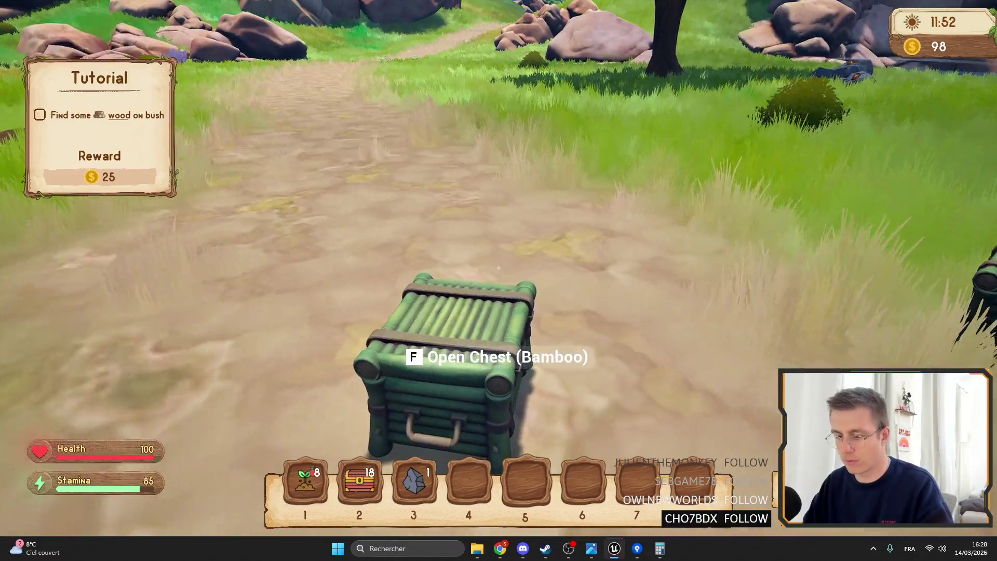
key("Tab")
mouse_move(129, 43)
left_mouse_down()
mouse_move(129, 181)
mouse_move(136, 126)
mouse_move(131, 152)
left_mouse_up()
scroll(125, 267, "up", 2)
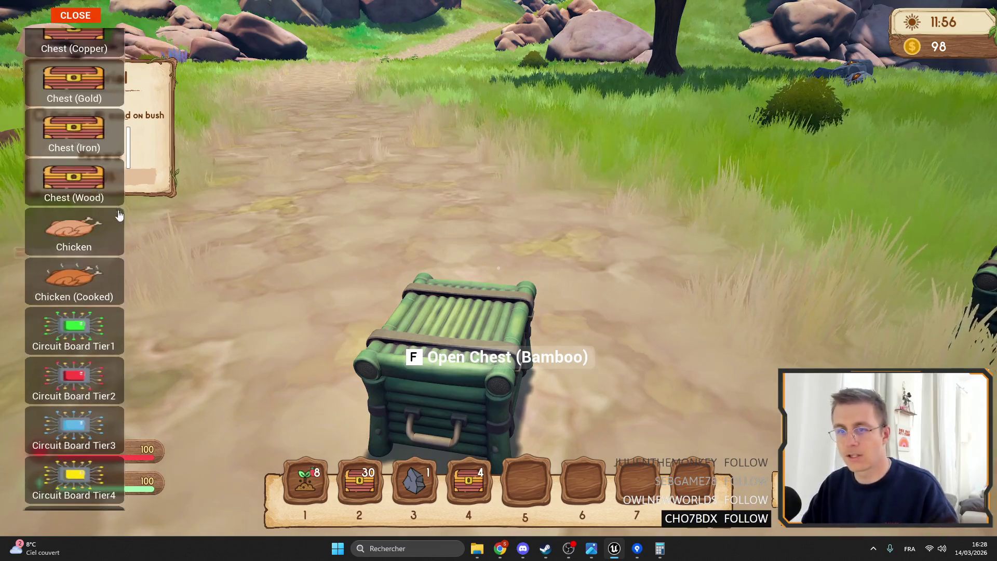
left_click(74, 132)
left_click(88, 24)
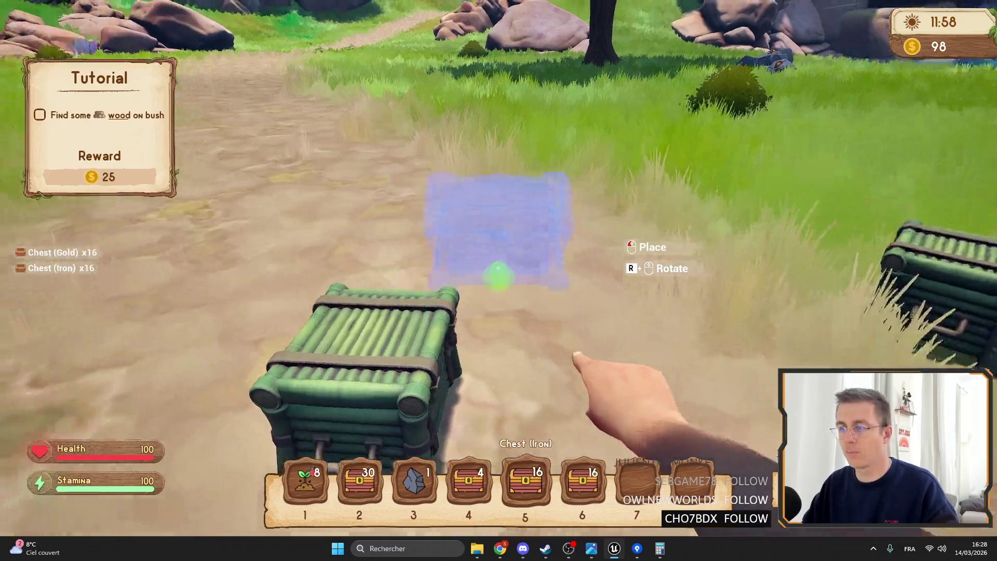
- Place an iron chest and a gold chest and open each one's inventory
left_click(498, 280)
key("6")
left_click(498, 281)
key("f")
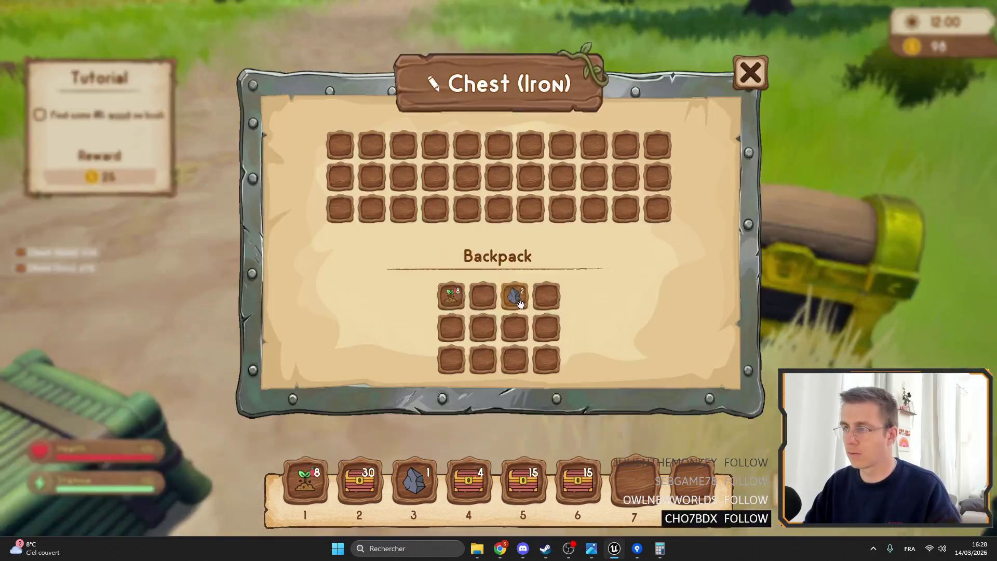
key("Escape")
key("f")
key("Escape")
- Recheck the iron and gold chest inventories, then leave fullscreen and stop Play
key("f")
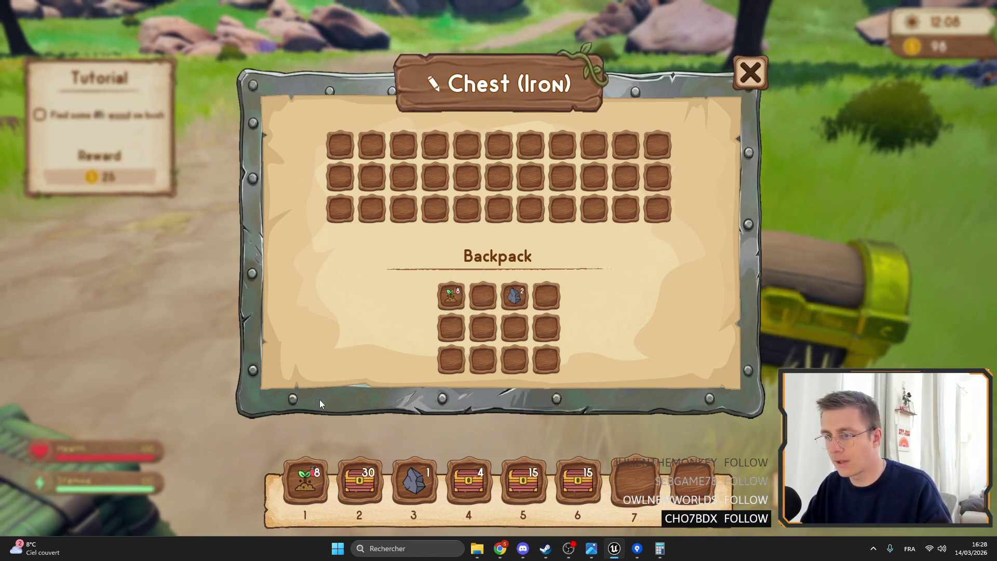
key("Escape")
key("f")
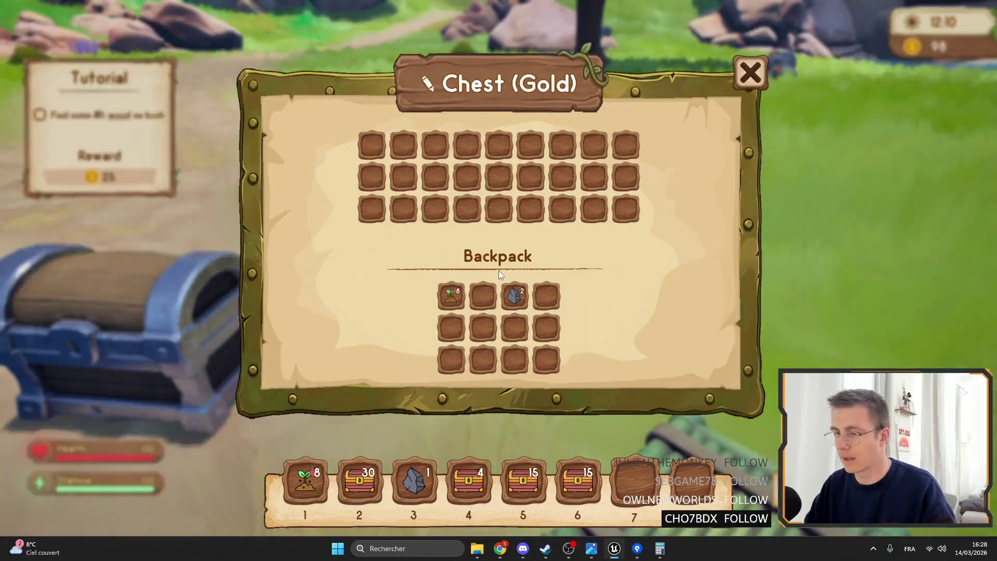
key("Escape")
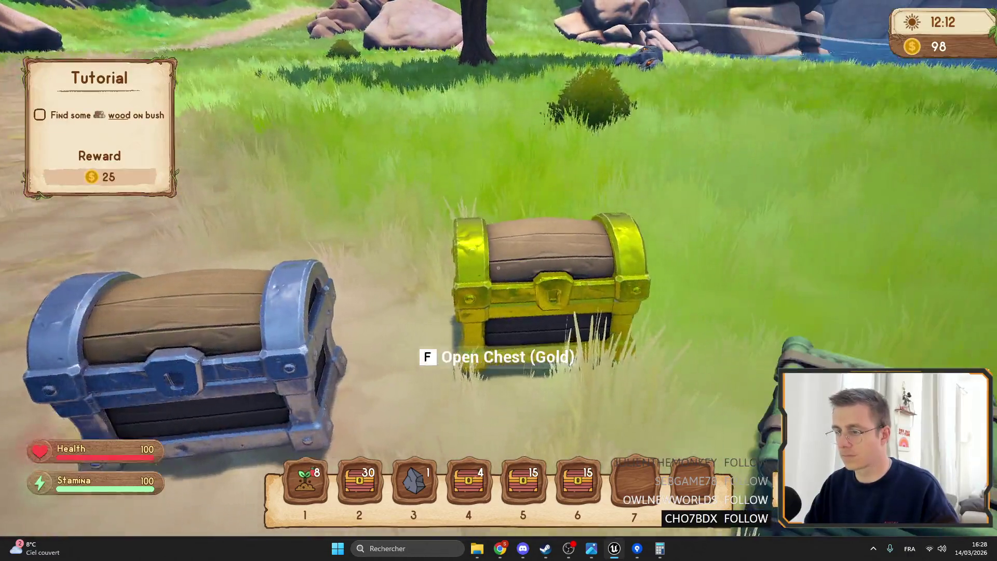
key("f")
key("Escape")
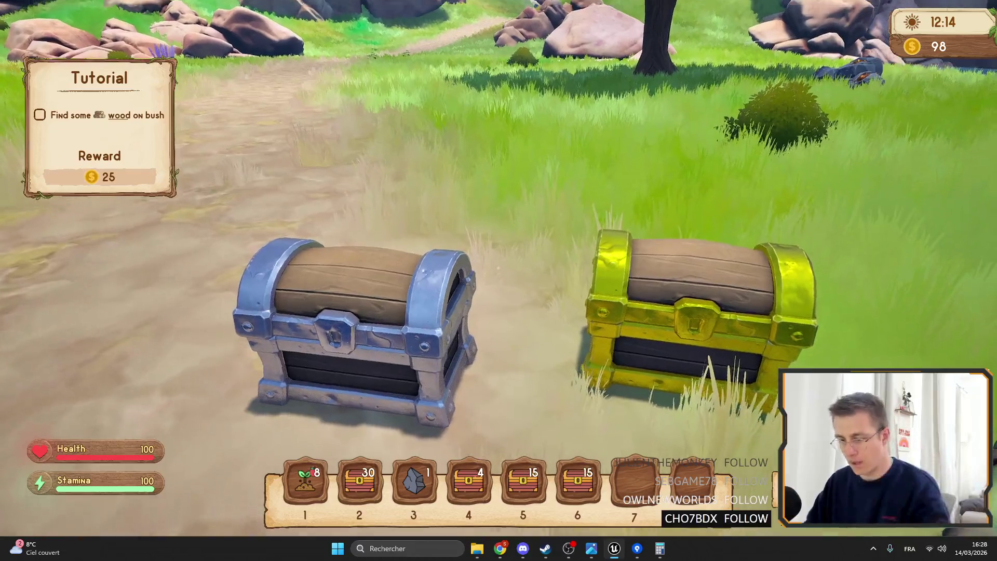
key("F11")
key("Escape")
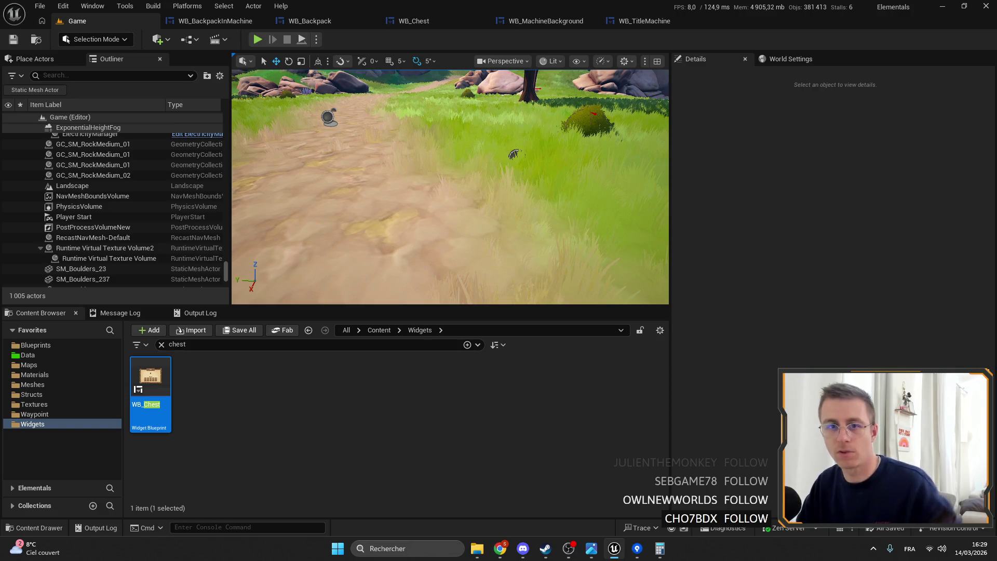
left_click_drag(450, 187, 467, 176)
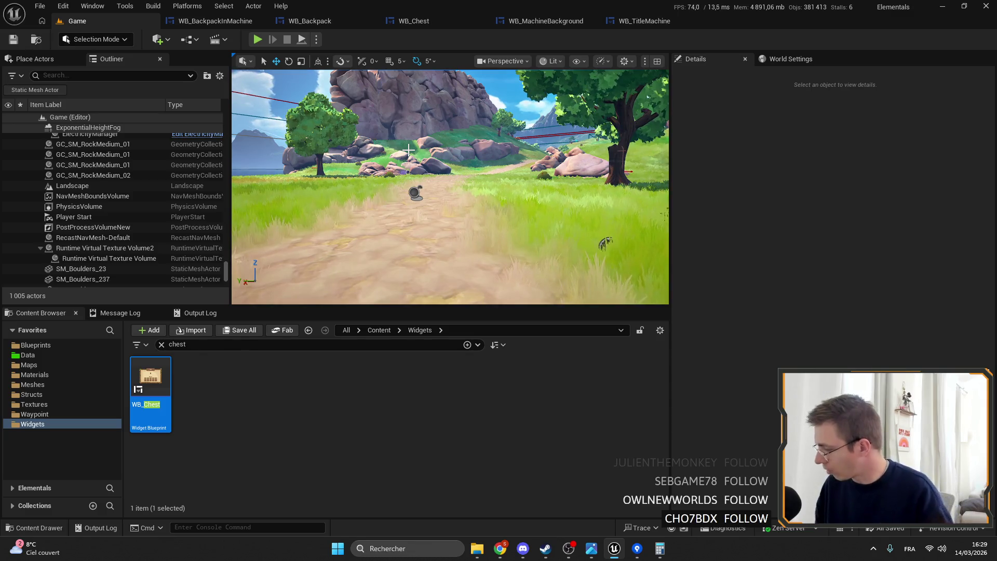
left_click(210, 40)
left_click(176, 88)
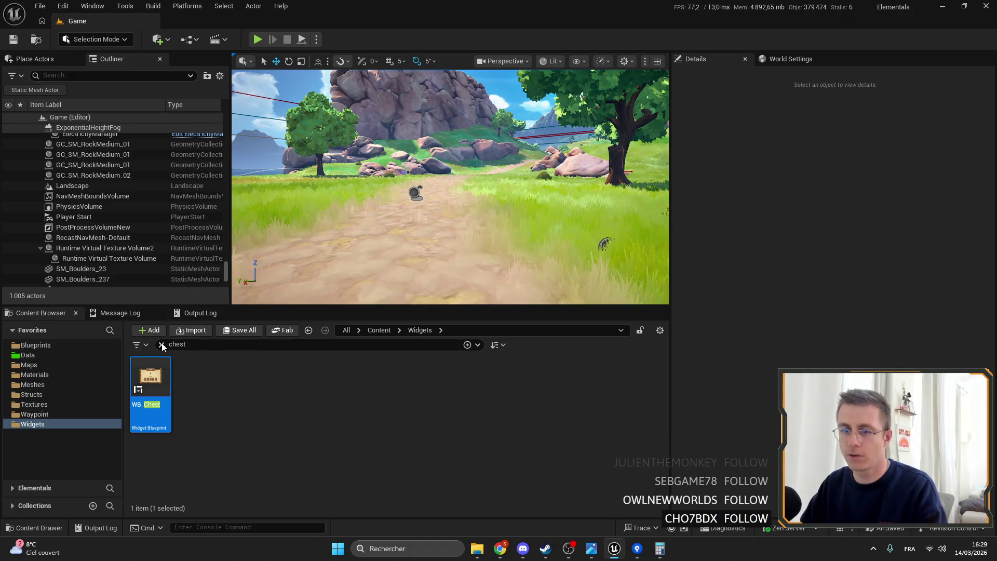
left_click(39, 344)
scroll(478, 438, "down", 3)
scroll(478, 437, "down", 2)
left_click(425, 422)
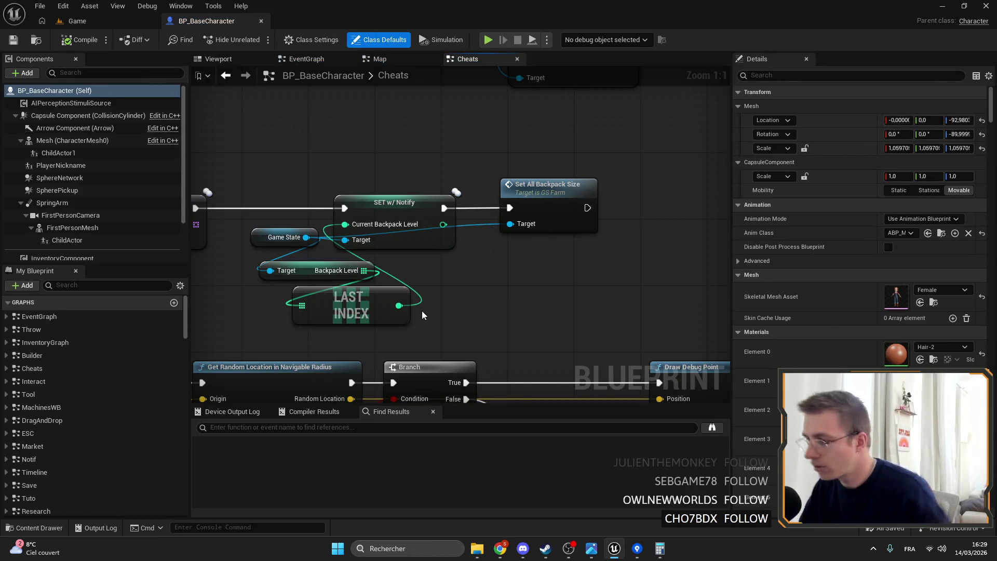
- Delete the Print String FAIL node, undo the deletion, then compile and save BP_BaseCharacter
scroll(544, 247, "down", 4)
left_click(549, 313)
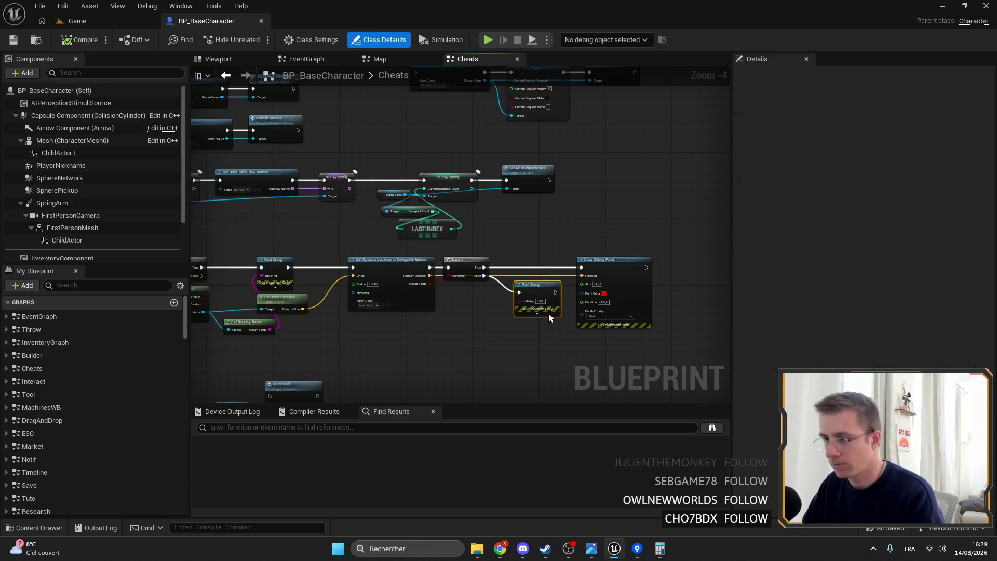
key("Delete")
scroll(532, 283, "down", 1)
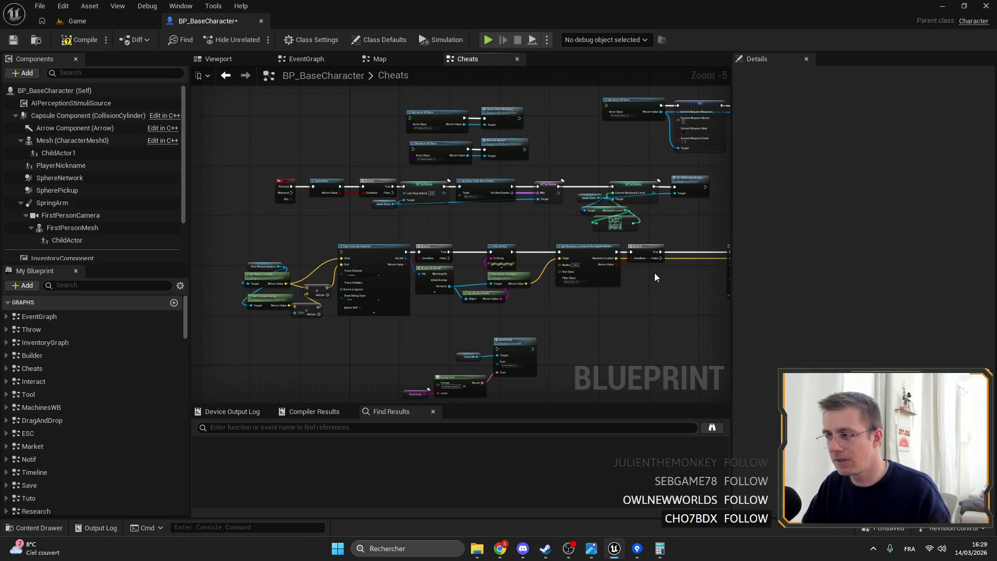
key("ctrl+z")
left_click(79, 40)
left_click(17, 44)
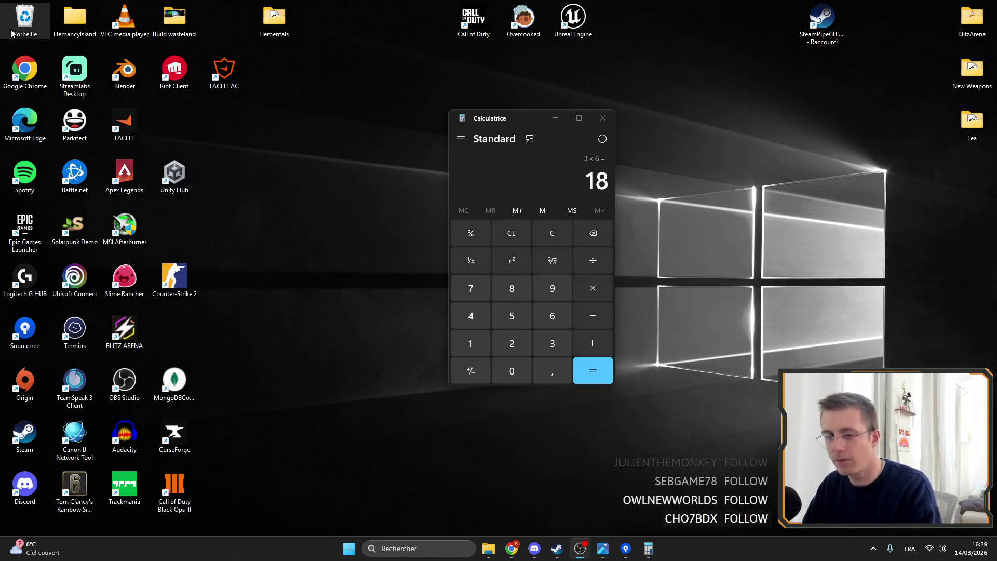
- Send the crash report to restart the editor, and close Calculator
left_click(652, 412)
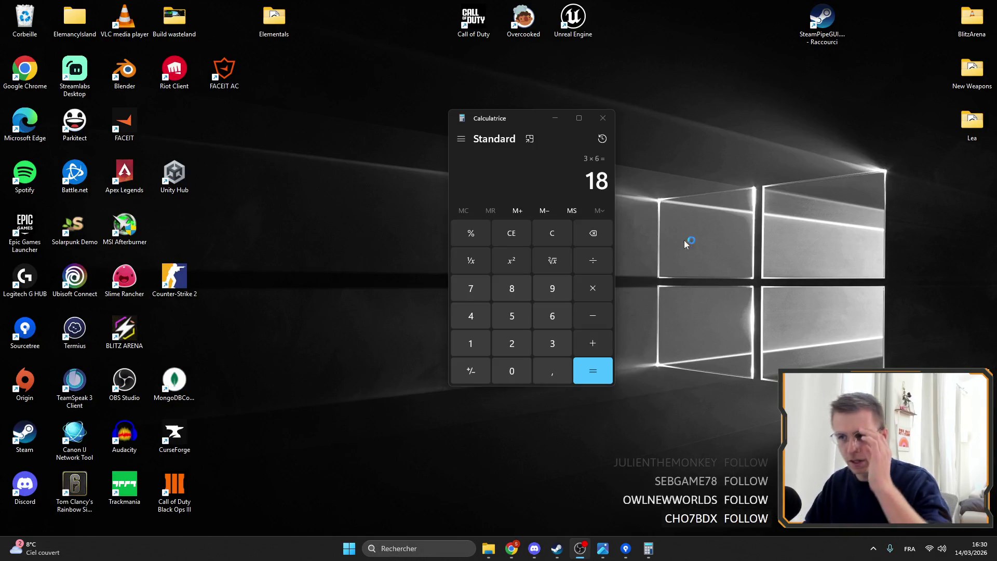
left_click(603, 118)
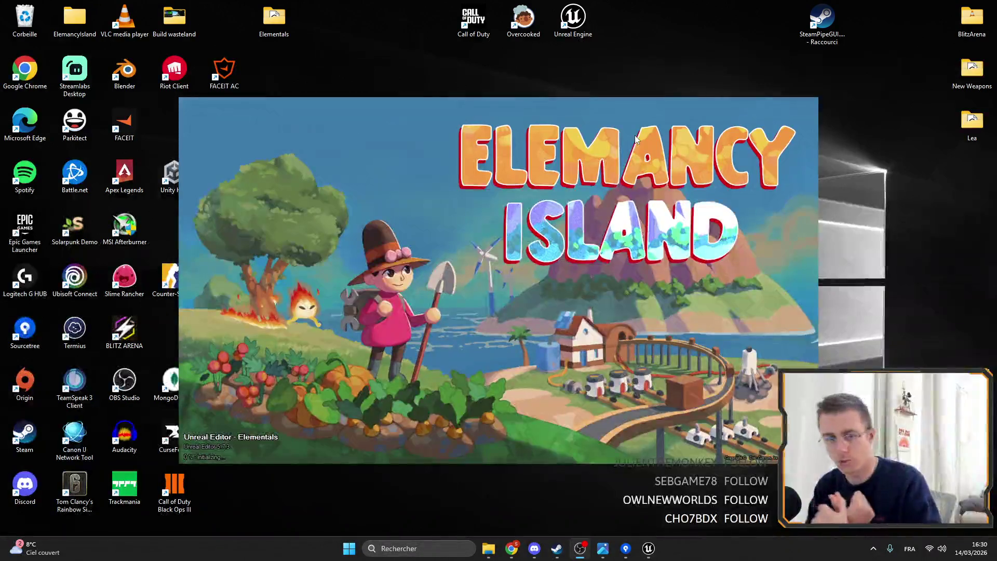
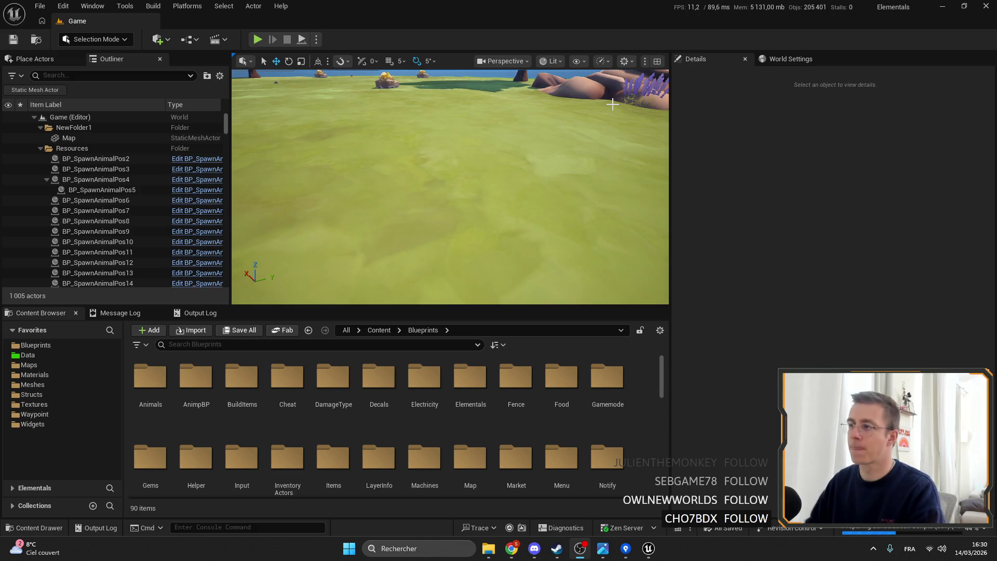
- Bring the Chrome window showing the Bing results in front of the Unreal editor
mouse_move(512, 554)
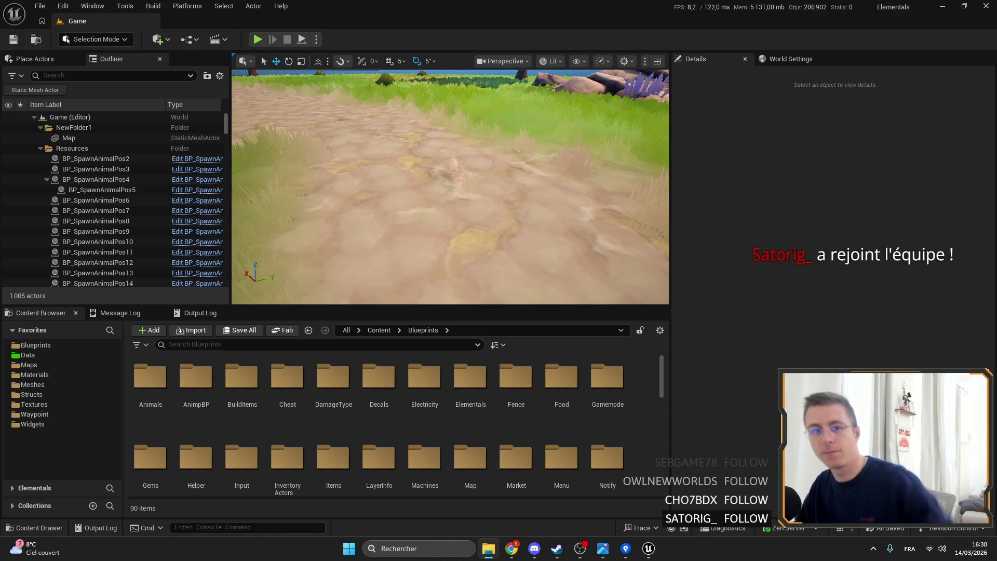
left_click(585, 477)
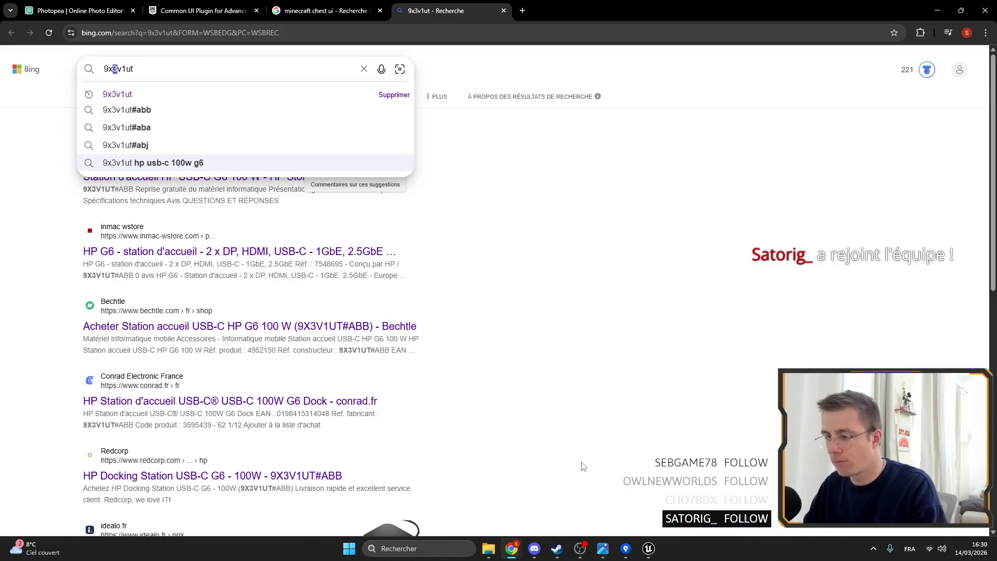
- Close the Bing results tab, open a new Google tab, and return to Unreal
left_click(328, 39)
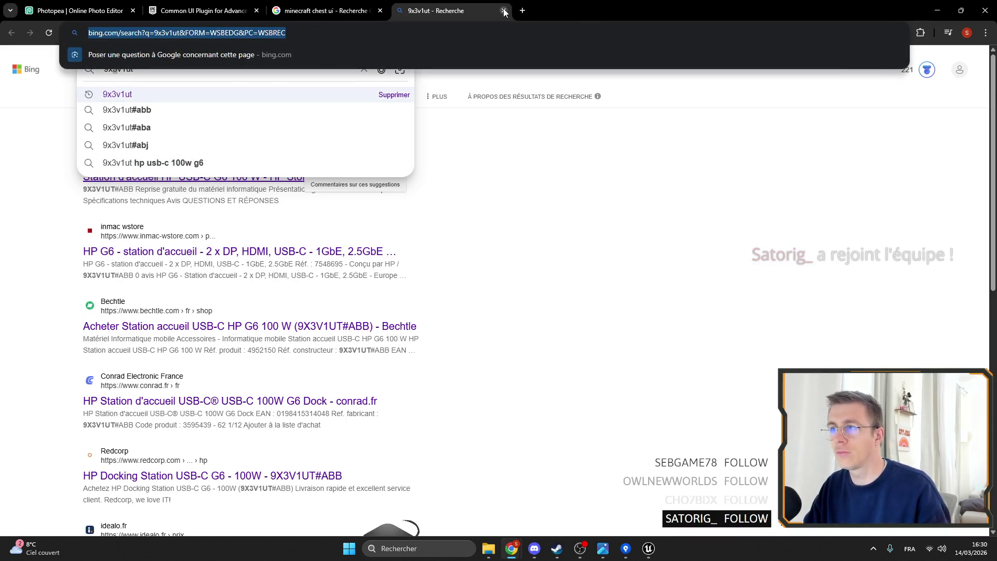
left_click(503, 10)
left_click(393, 11)
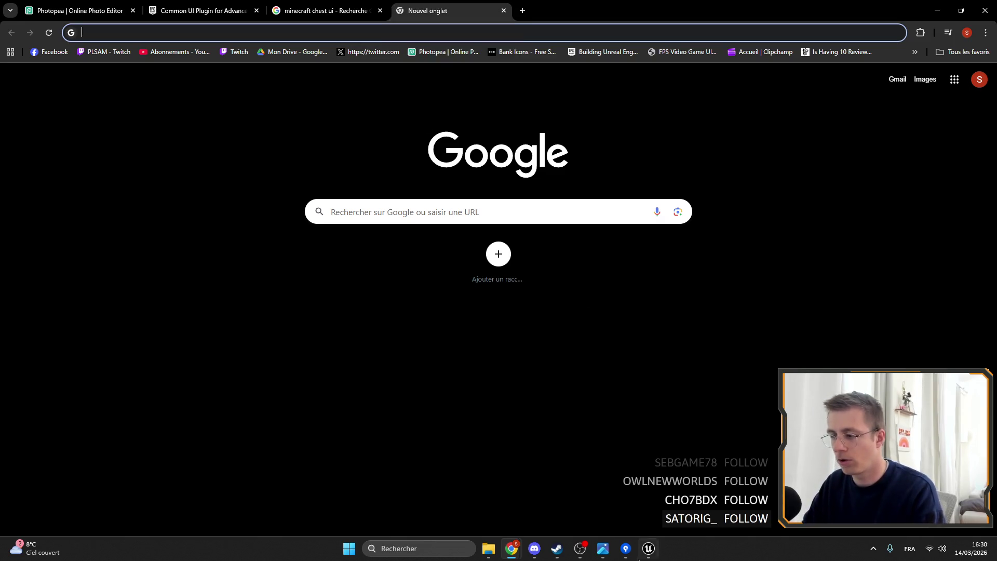
left_click(649, 548)
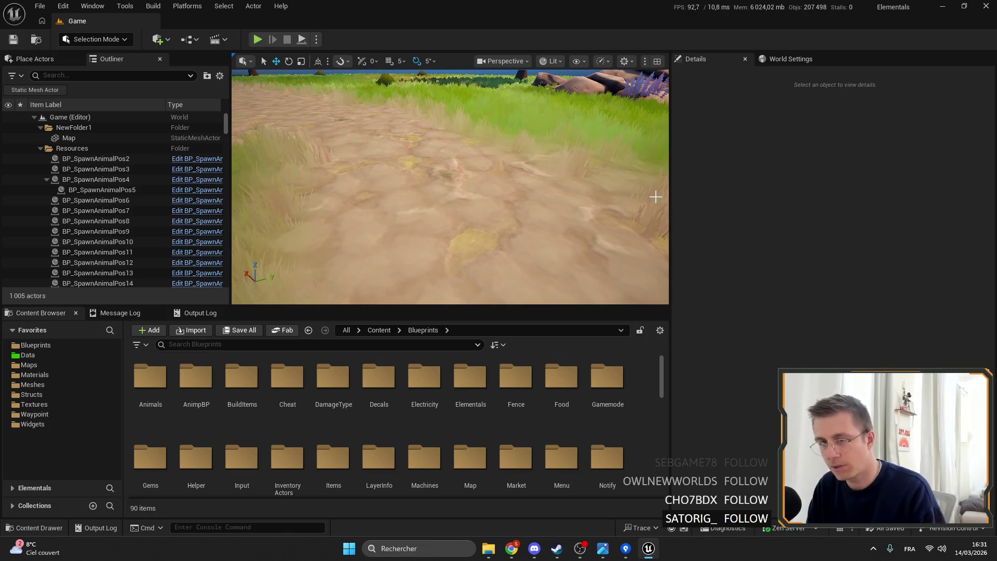
- Fly the viewport camera up over the grassy valley and widen the level viewport
mouse_move(416, 207)
left_mouse_down()
mouse_move(374, 228)
mouse_move(366, 259)
left_mouse_up()
left_click_drag(429, 176, 430, 163)
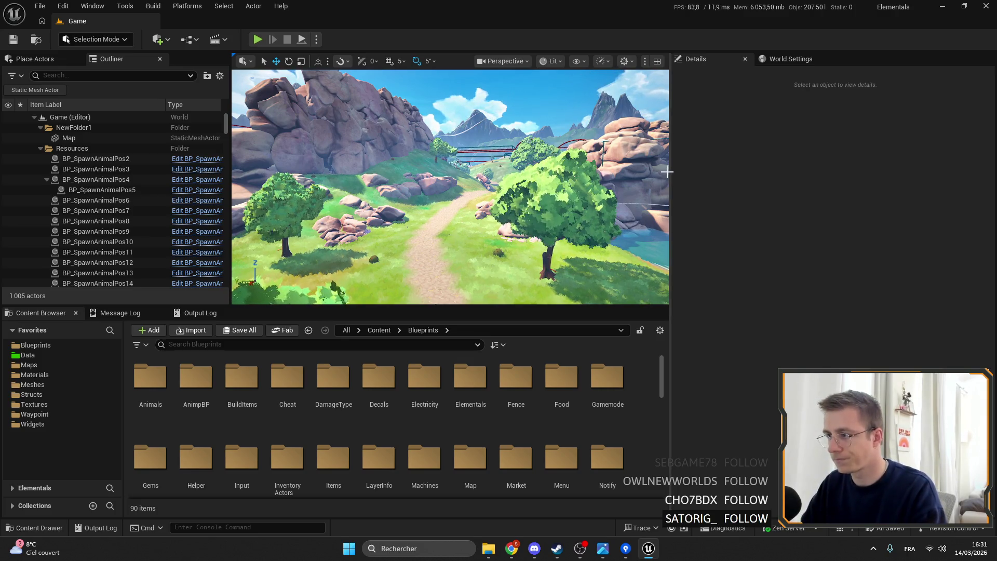
left_click_drag(671, 174, 713, 174)
mouse_move(551, 145)
left_mouse_down()
mouse_move(551, 130)
mouse_move(551, 146)
left_mouse_up()
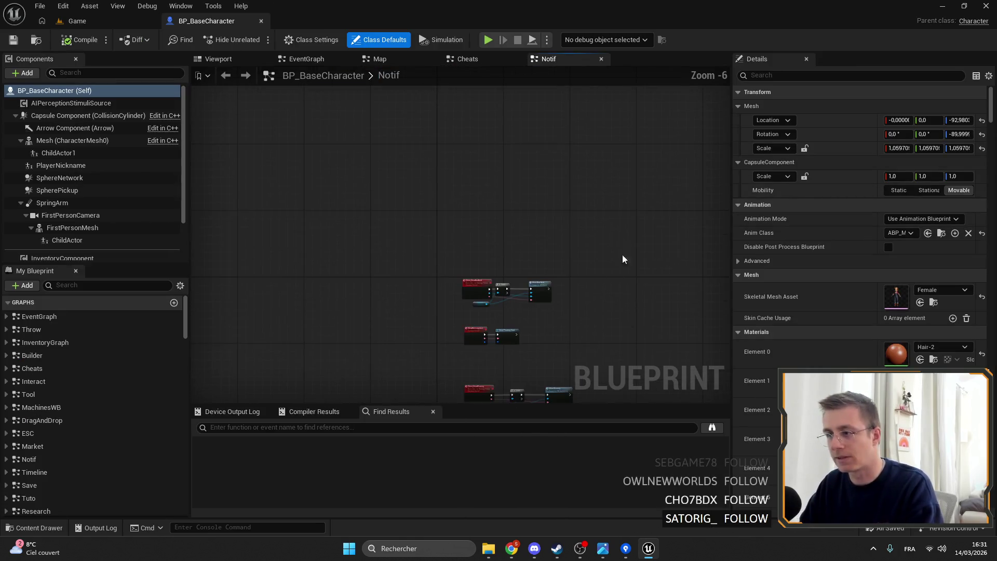
- Open BP_BaseCharacter's MachinesWB graph in its own tab
left_click(71, 407)
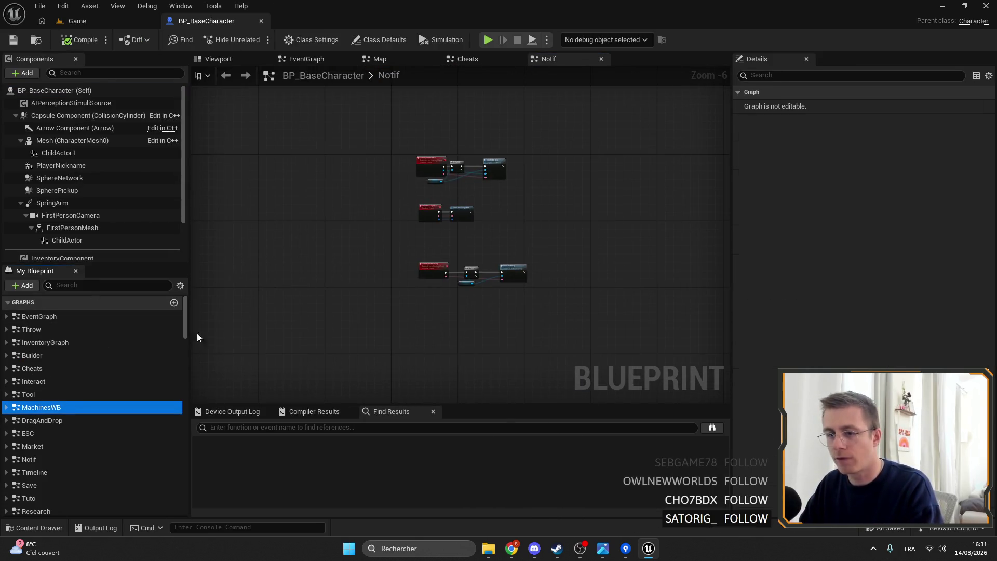
double_click(128, 407)
scroll(461, 320, "down", 8)
scroll(467, 284, "up", 8)
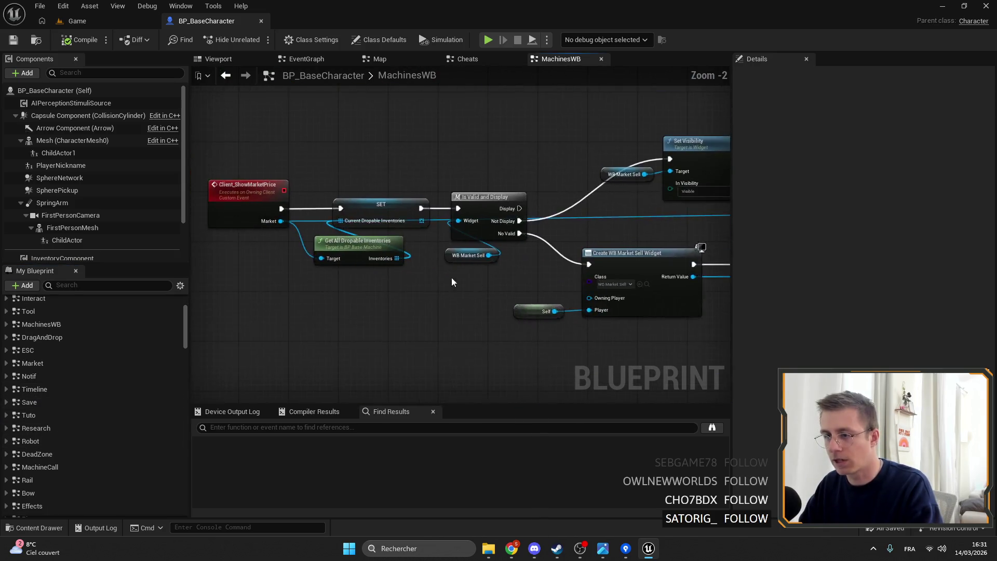
scroll(467, 284, "up", 1)
- Box-select the Client_ShowMarketPrice, Add to Viewport, WB Market Sell and Set Visibility nodes, then start Windows search
left_click_drag(439, 323, 252, 149)
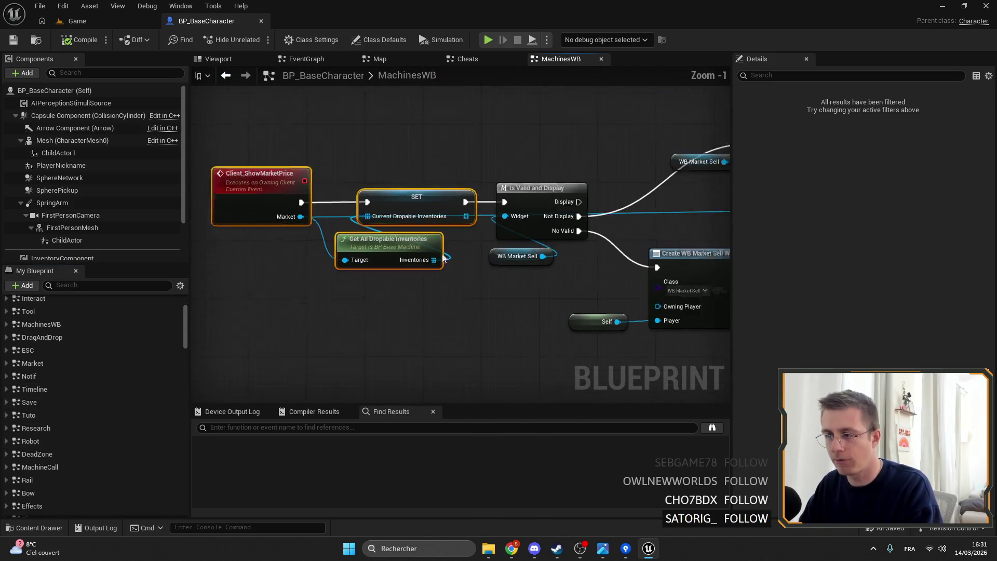
scroll(455, 262, "down", 2)
left_click_drag(509, 291, 421, 210)
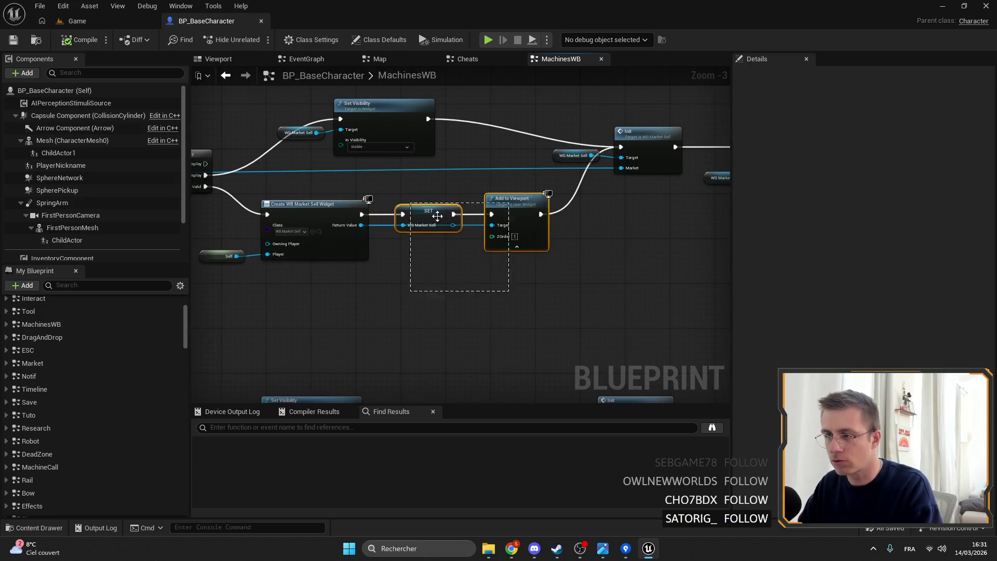
mouse_move(675, 231)
left_mouse_down()
mouse_move(356, 131)
mouse_move(445, 171)
mouse_move(481, 162)
mouse_move(496, 174)
left_mouse_up()
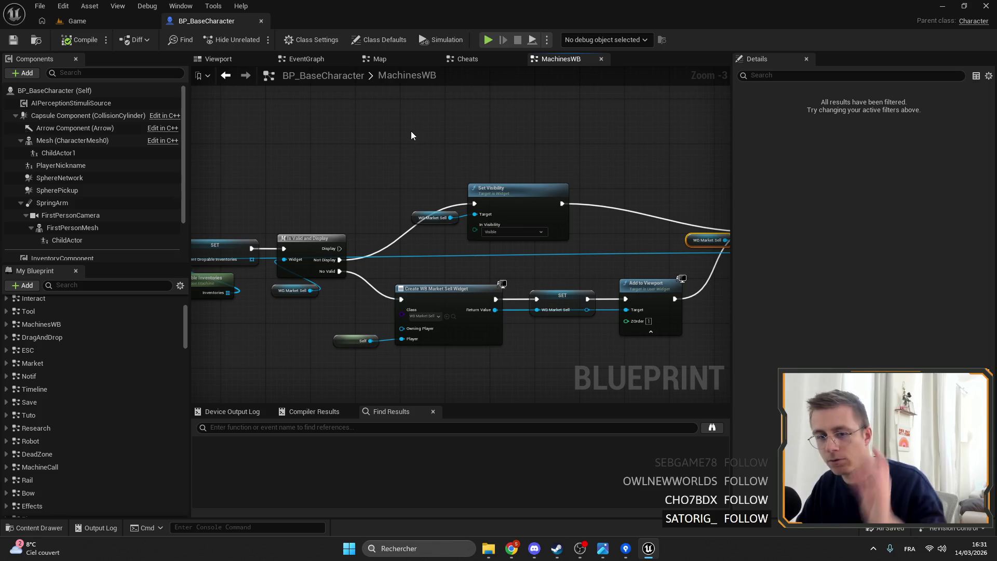
left_click_drag(393, 123, 483, 225)
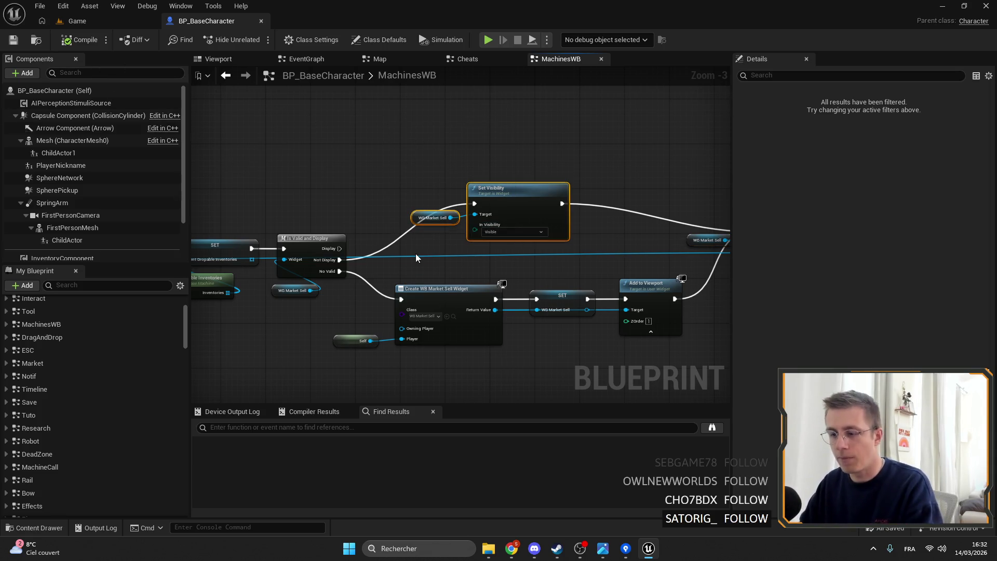
left_click(415, 548)
- Launch Paint, draw a vertical divider, and handwrite the headings Unity and UE
type("pa")
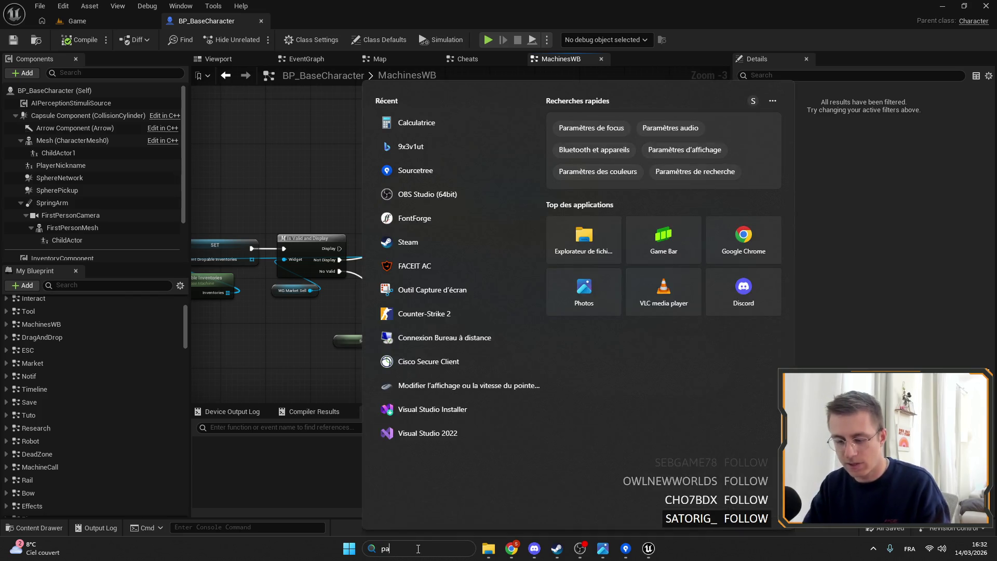
type("int")
key("Escape")
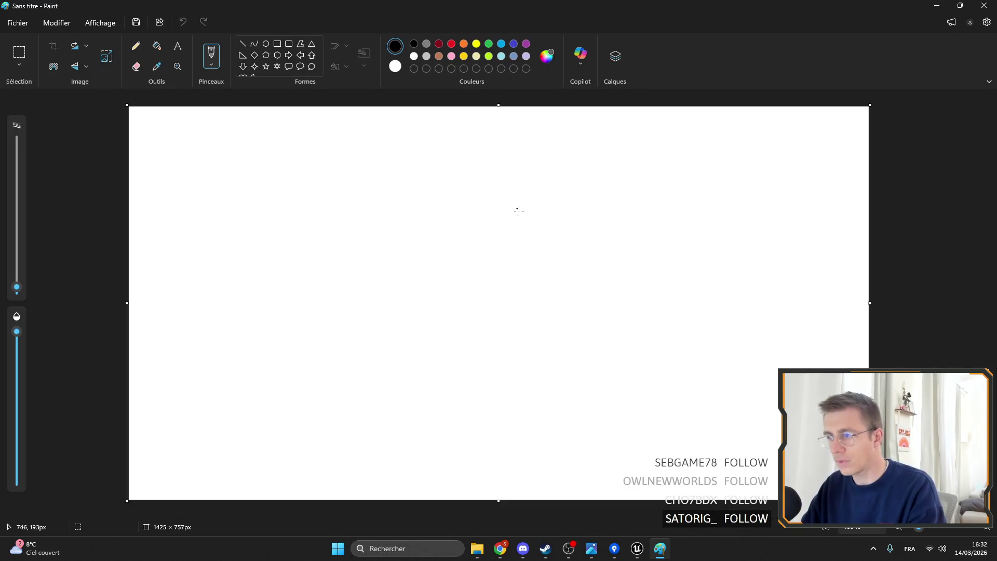
left_click_drag(517, 178, 518, 442)
left_click_drag(314, 148, 341, 148)
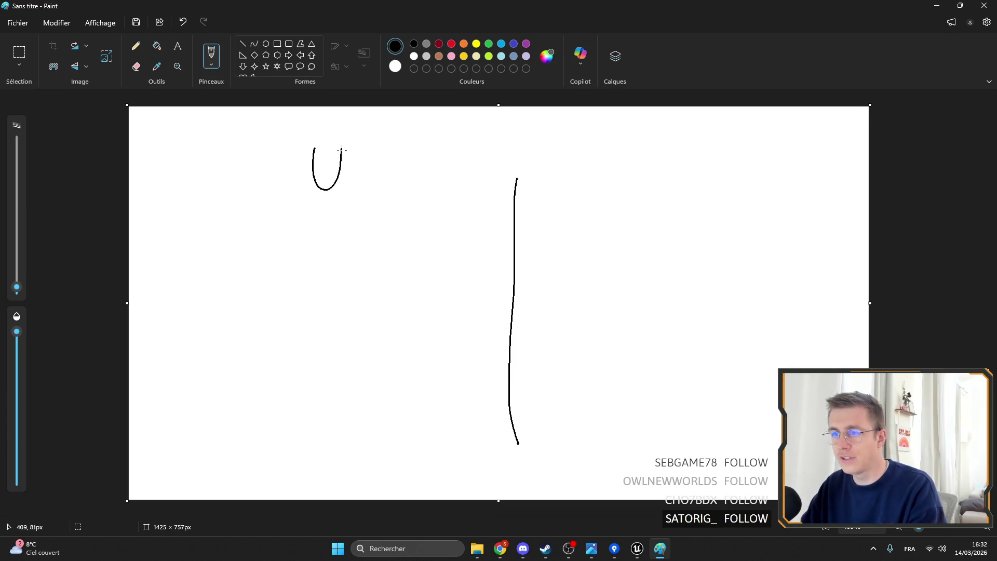
mouse_move(346, 190)
left_mouse_down()
mouse_move(370, 171)
mouse_move(380, 190)
left_mouse_up()
left_click_drag(393, 179, 400, 179)
mouse_move(427, 143)
left_mouse_down()
mouse_move(421, 187)
mouse_move(444, 174)
left_mouse_up()
mouse_move(447, 167)
left_mouse_down()
mouse_move(459, 176)
mouse_move(420, 226)
left_mouse_up()
mouse_move(616, 147)
left_mouse_down()
mouse_move(649, 140)
mouse_move(733, 177)
left_mouse_up()
left_click_drag(674, 154, 713, 148)
left_click_drag(684, 172, 713, 168)
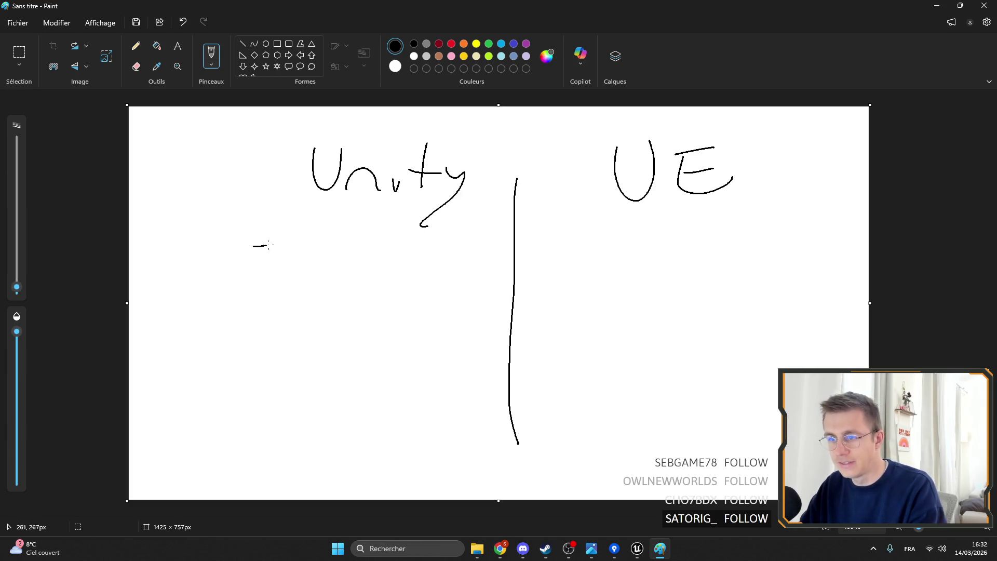
- Handwrite a first note under Unity and under UE, undoing the stray strokes
mouse_move(286, 220)
left_mouse_down()
mouse_move(290, 252)
mouse_move(335, 247)
mouse_move(345, 234)
mouse_move(352, 244)
left_mouse_up()
mouse_move(347, 232)
left_mouse_down()
mouse_move(364, 228)
mouse_move(414, 257)
mouse_move(428, 234)
mouse_move(421, 251)
left_mouse_up()
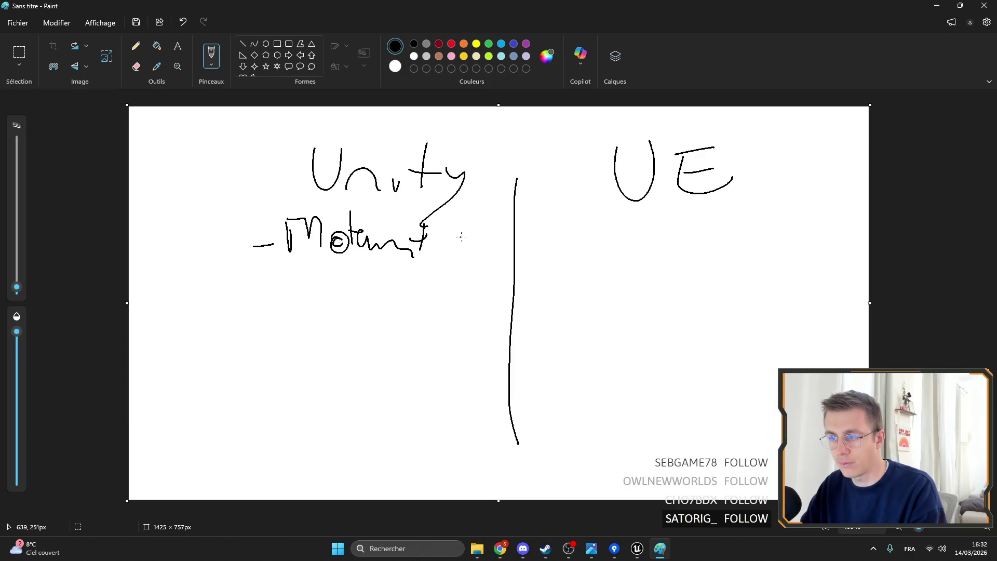
left_click_drag(469, 221, 430, 256)
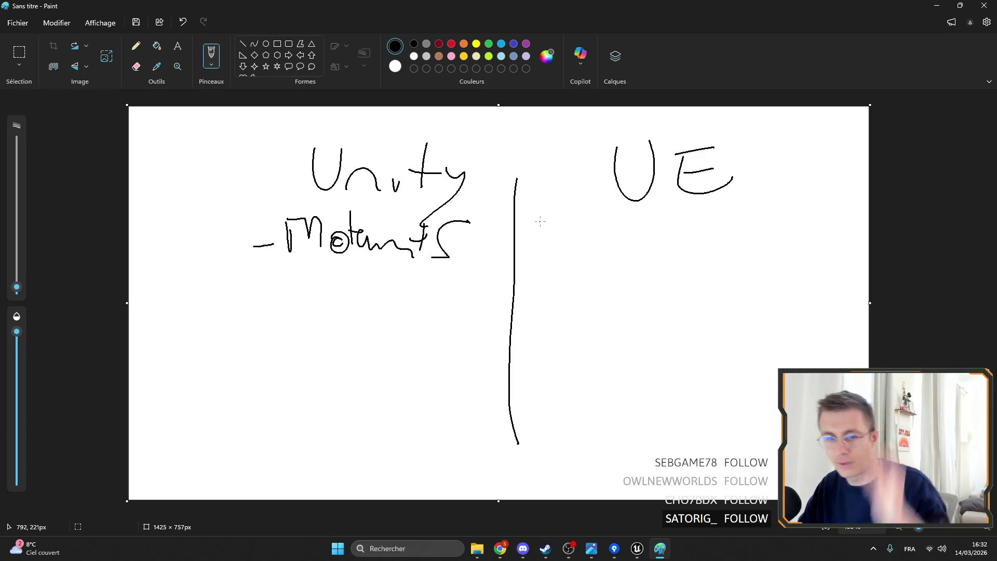
mouse_move(529, 231)
left_mouse_down()
mouse_move(623, 252)
mouse_move(643, 240)
left_mouse_up()
mouse_move(652, 205)
left_mouse_down()
mouse_move(660, 251)
mouse_move(671, 230)
mouse_move(677, 252)
mouse_move(841, 238)
left_mouse_up()
key("ctrl+z")
key("ctrl+z")
key("ctrl+z")
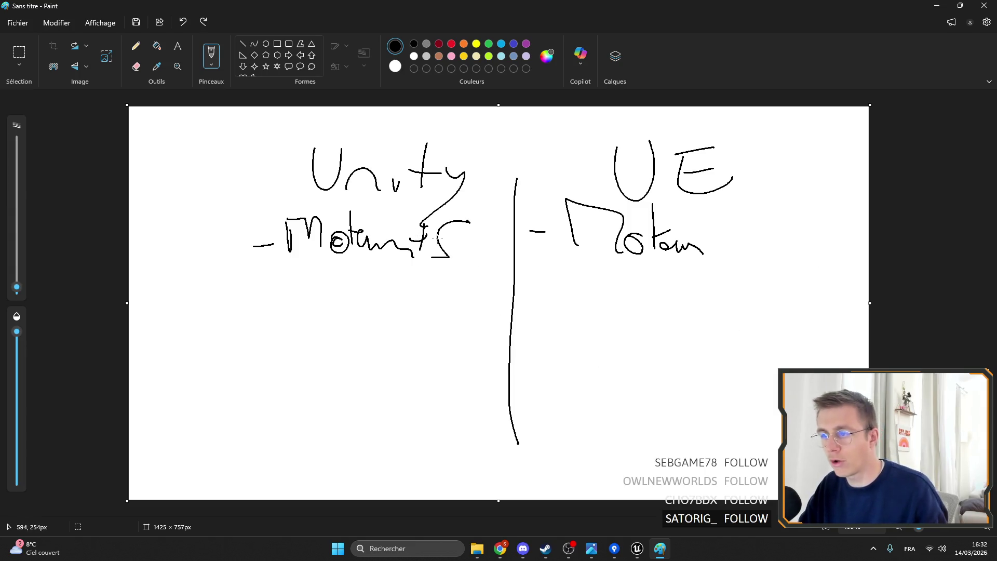
key("ctrl+z")
key("ctrl+z")
- Add a plus sign after the Unity note and a dash-marked note under UE
mouse_move(449, 232)
left_mouse_down()
mouse_move(453, 254)
mouse_move(474, 236)
left_mouse_up()
left_click_drag(546, 241, 612, 250)
left_click_drag(630, 243, 659, 251)
mouse_move(652, 244)
left_mouse_down()
mouse_move(698, 238)
mouse_move(751, 251)
mouse_move(822, 239)
left_mouse_up()
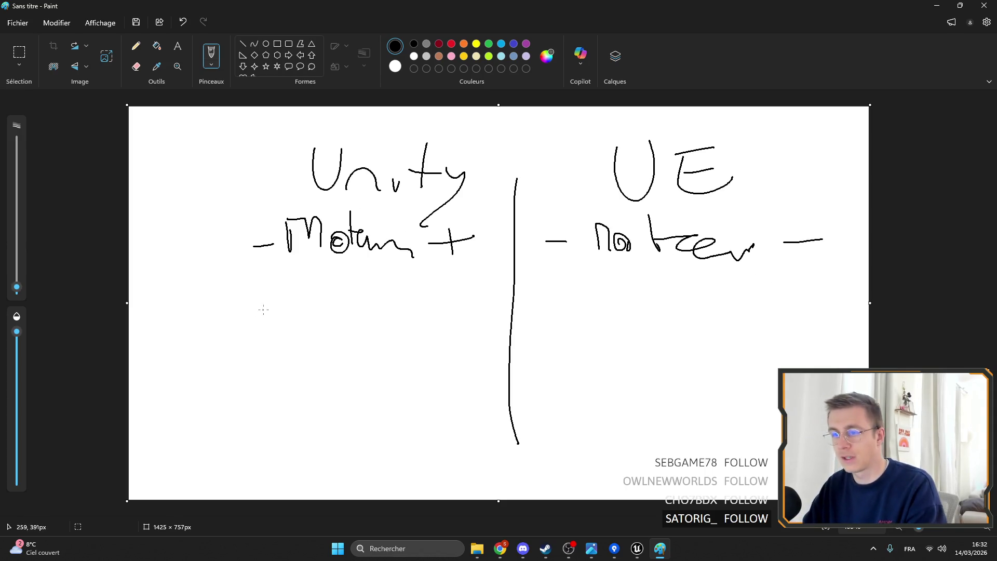
left_click_drag(244, 299, 271, 298)
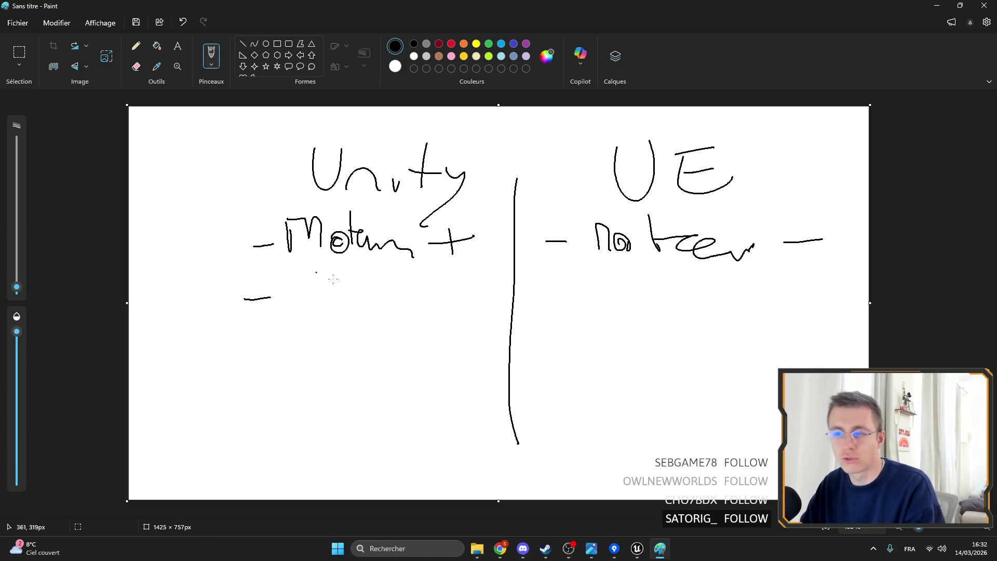
key("ctrl+z")
- Handwrite '- Node' under UE and '- C#' under Unity
left_click_drag(252, 265, 447, 266)
key("ctrl+z")
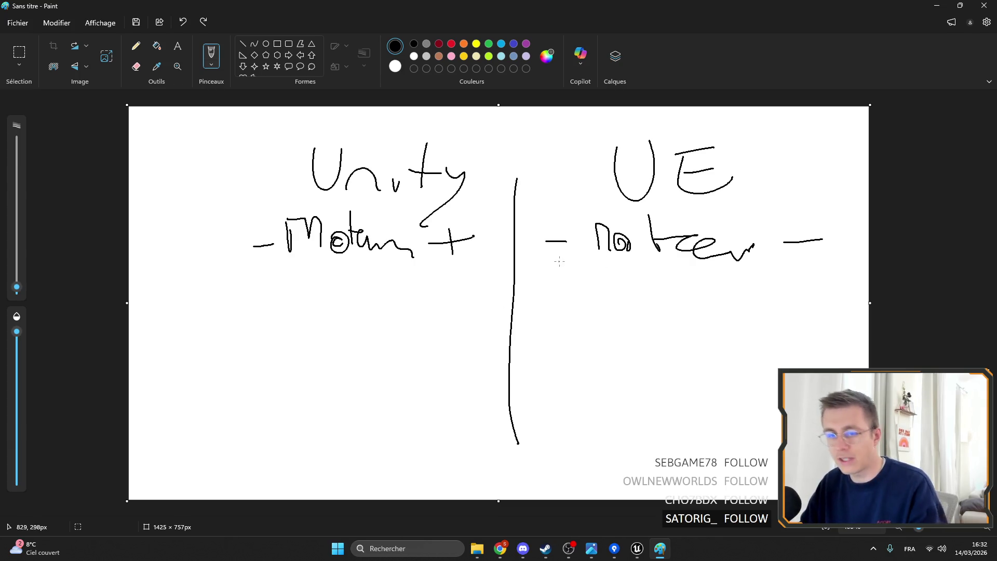
left_click_drag(548, 293, 568, 295)
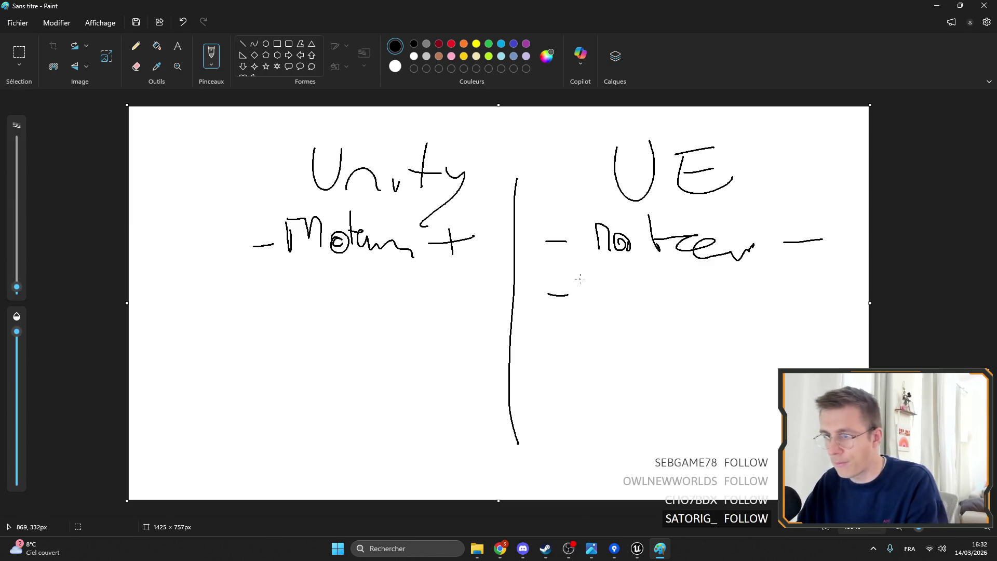
mouse_move(585, 288)
left_mouse_down()
mouse_move(601, 310)
mouse_move(602, 279)
left_mouse_up()
left_click_drag(617, 305, 680, 321)
left_click_drag(239, 310, 322, 308)
left_click_drag(352, 277, 346, 306)
left_click_drag(325, 299, 380, 286)
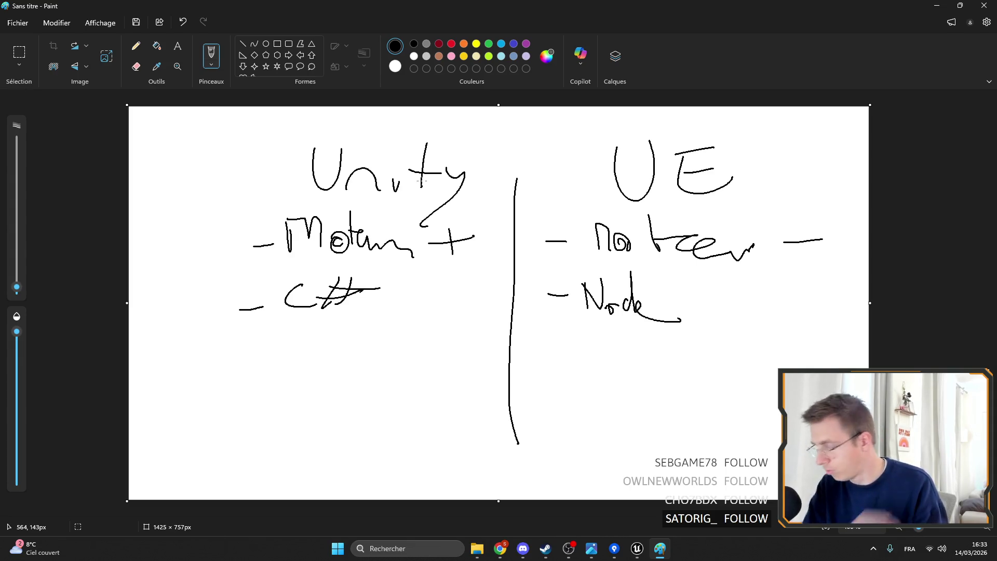
- Circle the Unity and UE headings, undo the circles, and close Paint
mouse_move(365, 118)
left_mouse_down()
mouse_move(325, 173)
mouse_move(366, 122)
left_mouse_up()
left_click_drag(685, 117, 693, 122)
key("ctrl+z")
key("ctrl+z")
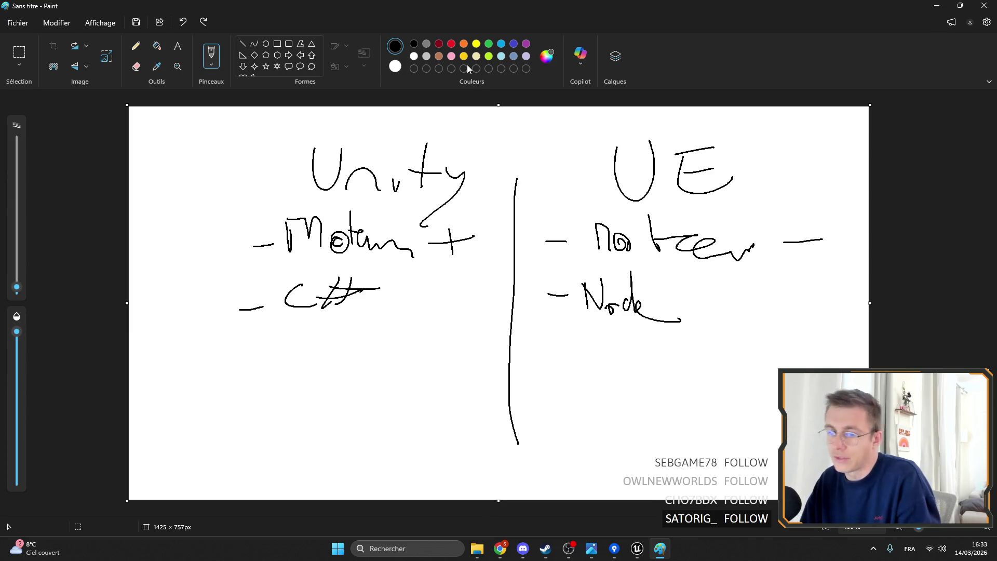
left_click(970, 23)
- Discard the Paint drawing without saving and return to the Unreal editor
left_click(521, 292)
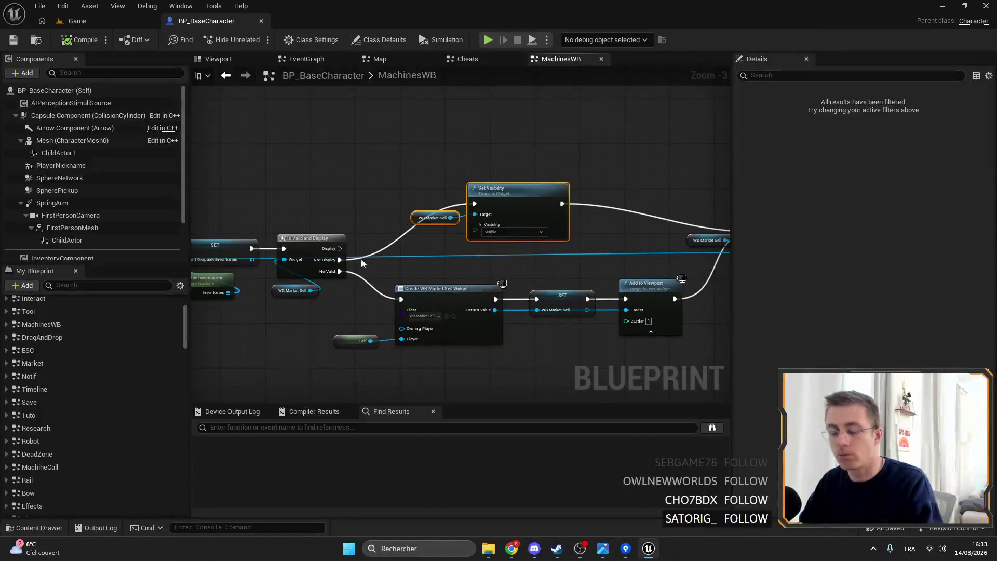
mouse_move(512, 548)
left_click(488, 457)
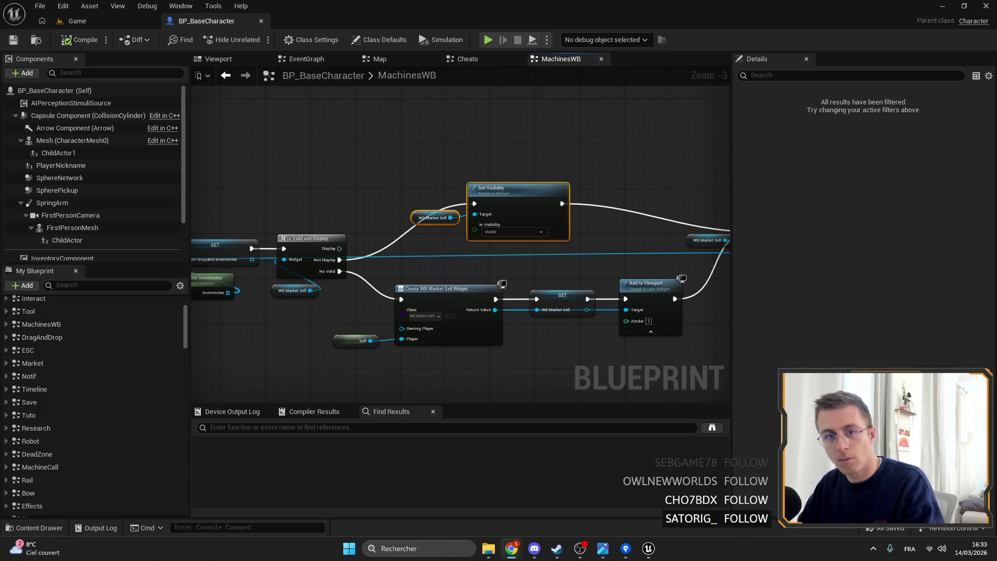
- Move Set Visibility lower-left and place the WB Market Sell getter above it
left_click_drag(304, 158, 387, 157)
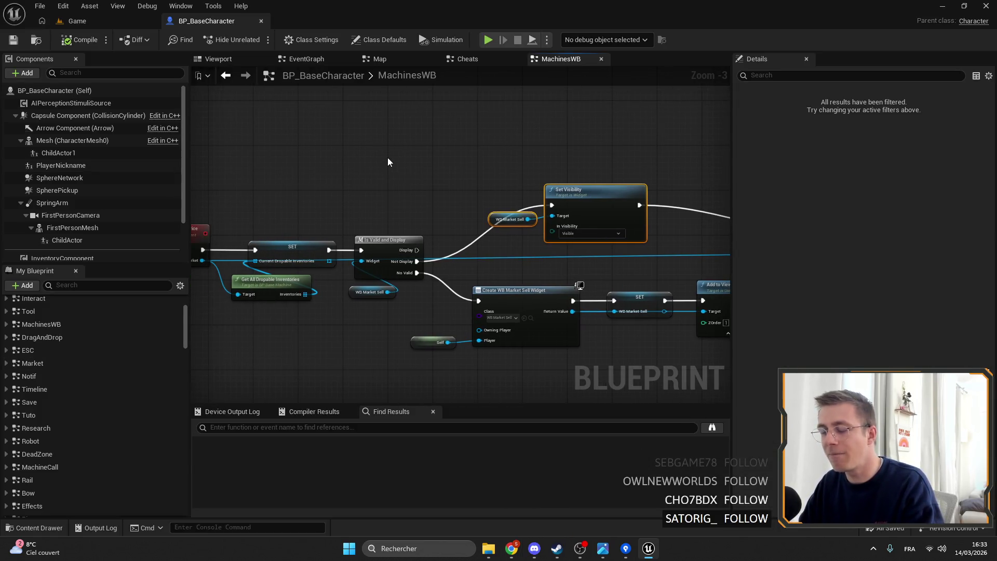
left_click_drag(580, 201, 508, 218)
left_click(490, 174)
mouse_move(432, 237)
left_mouse_down()
mouse_move(455, 192)
mouse_move(488, 188)
mouse_move(476, 188)
left_mouse_up()
left_click(481, 158)
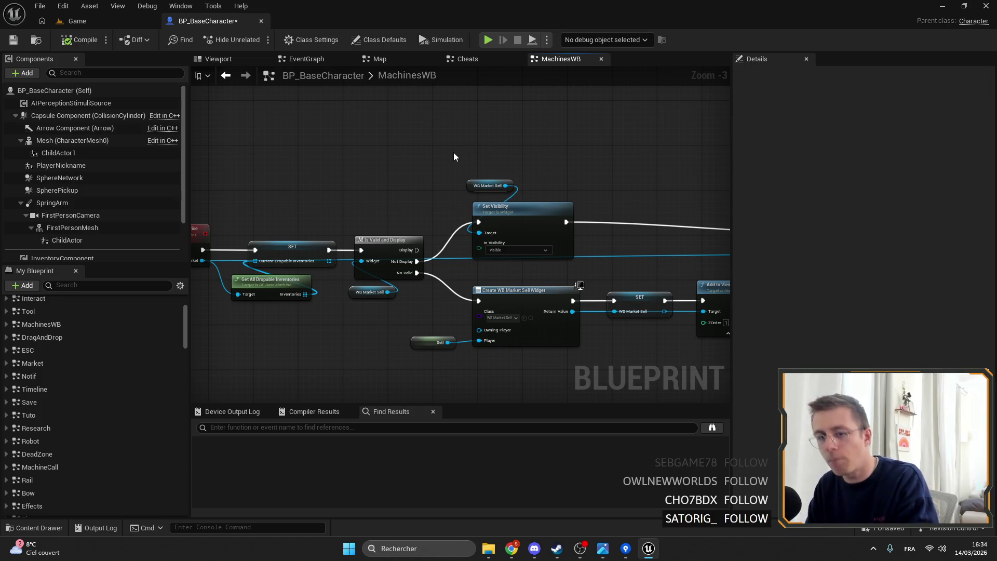
- Switch to the Game level and back to the BP_BaseCharacter blueprint
left_click(77, 20)
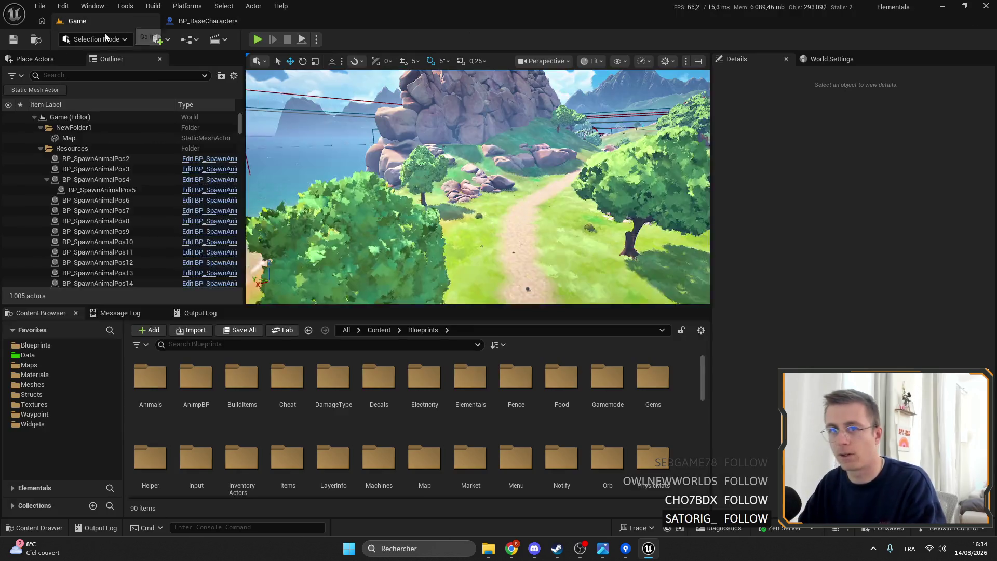
left_click(207, 21)
left_click(13, 40)
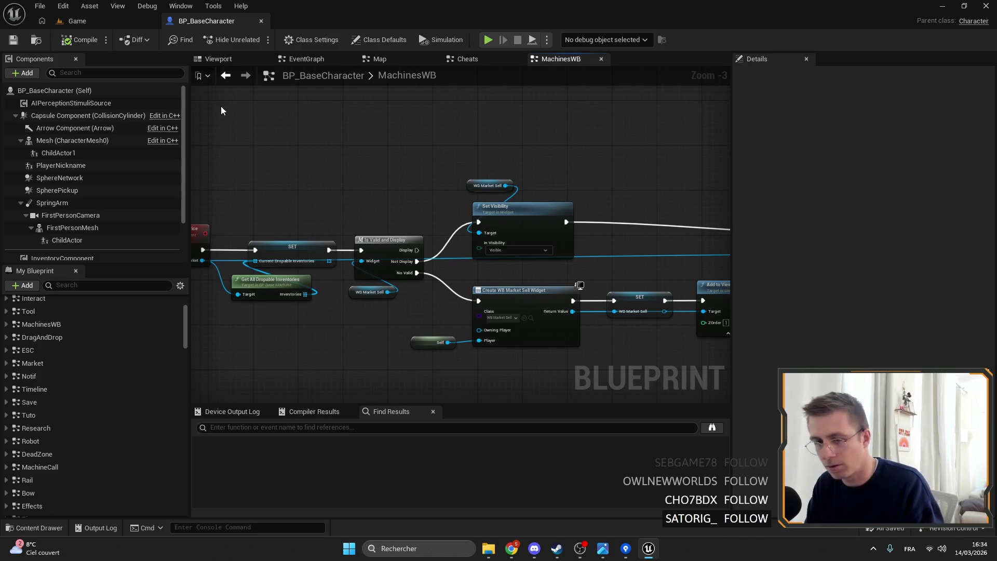
- Select the WB Market Sell, Set Visibility and nearby node groups in MachinesWB
left_click_drag(523, 196, 470, 223)
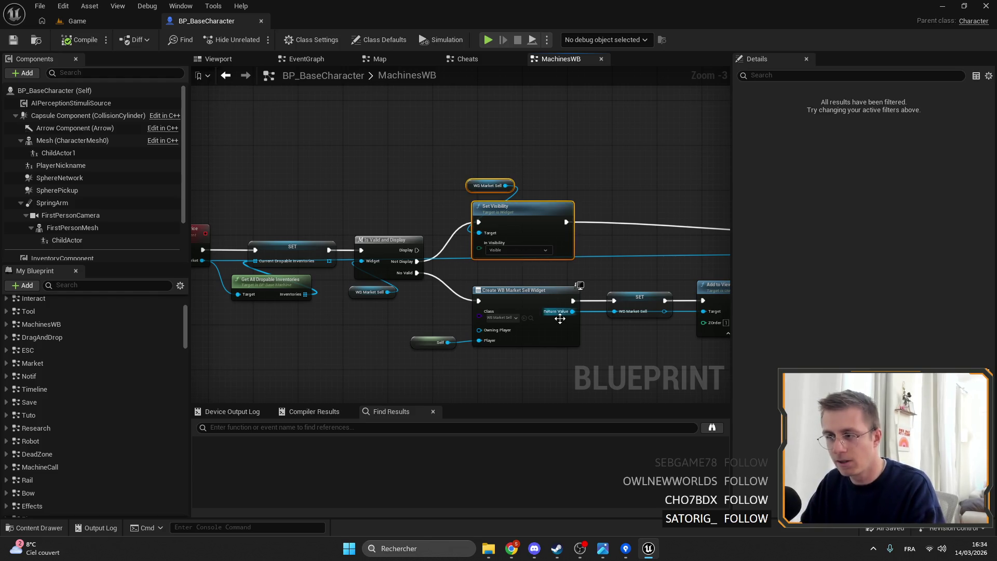
scroll(470, 260, "down", 2)
scroll(468, 287, "up", 7)
left_click(468, 287)
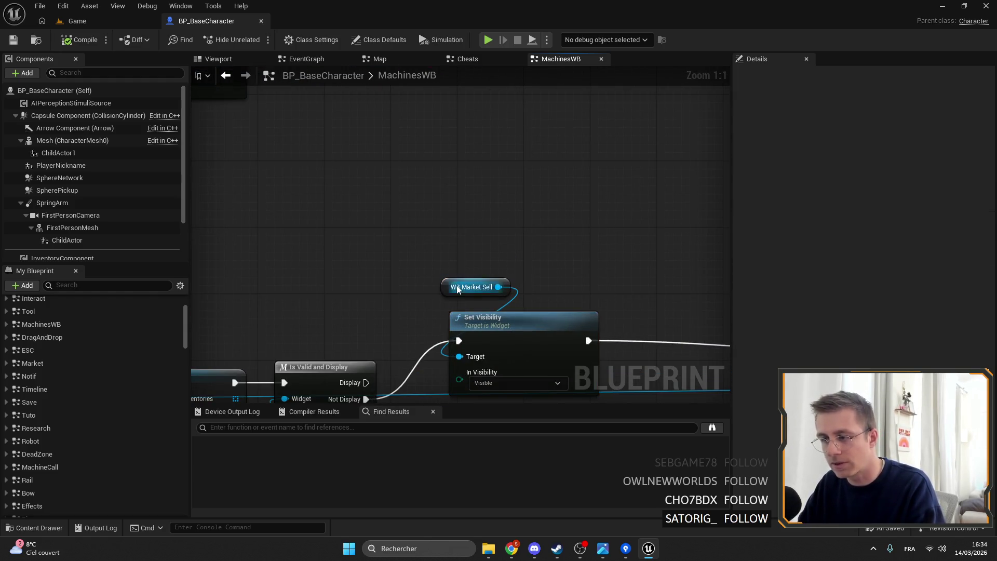
scroll(470, 291, "down", 4)
mouse_move(423, 142)
left_mouse_down()
mouse_move(469, 299)
mouse_move(478, 298)
left_mouse_up()
scroll(488, 295, "down", 2)
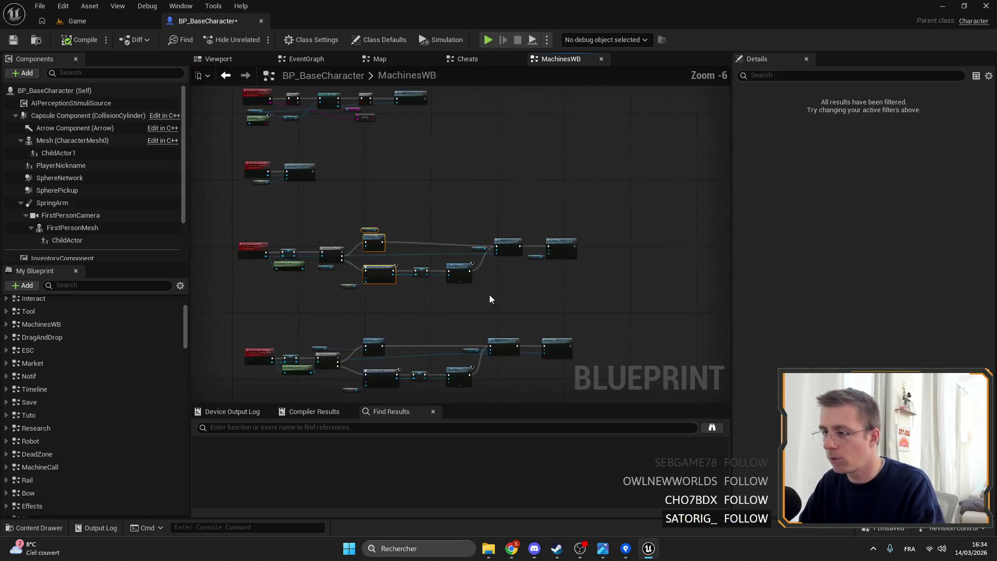
left_click_drag(378, 286, 458, 402)
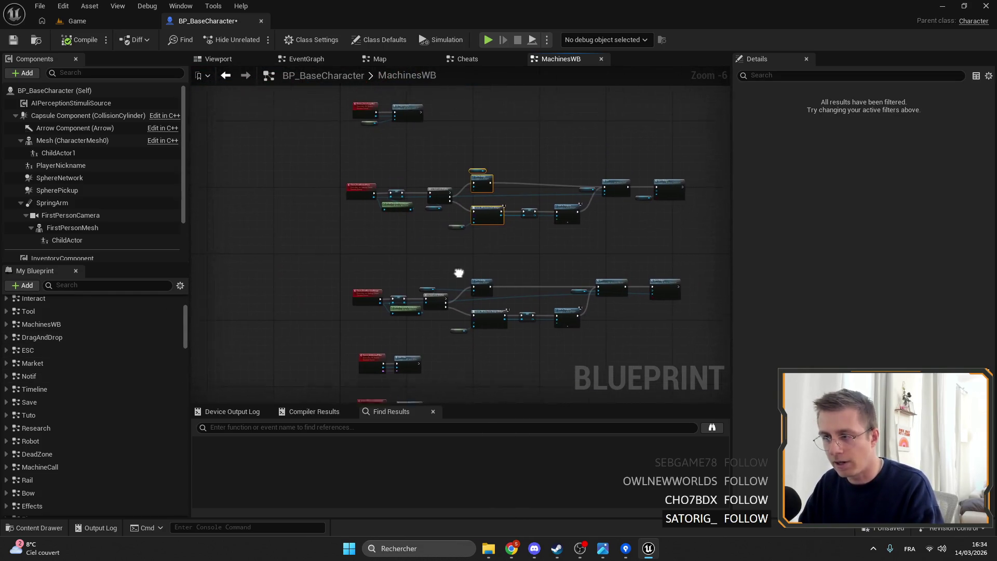
scroll(95, 416, "up", 3)
scroll(123, 425, "down", 5)
scroll(109, 414, "up", 8)
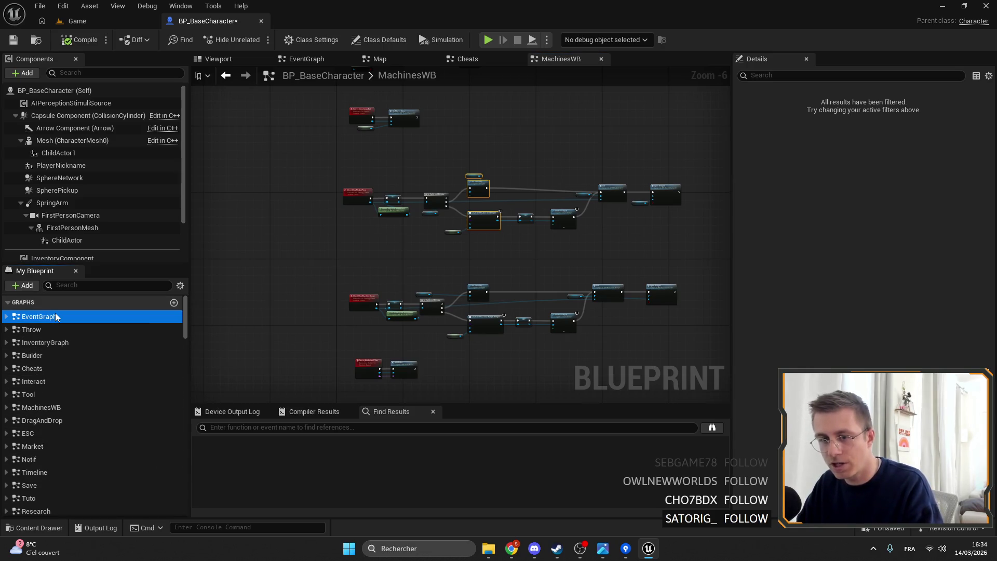
- Open BP_BaseCharacter's EventGraph and pan across its node rows
double_click(55, 313)
mouse_move(392, 209)
left_mouse_down()
mouse_move(388, 251)
mouse_move(432, 339)
mouse_move(443, 292)
left_mouse_up()
scroll(444, 291, "up", 5)
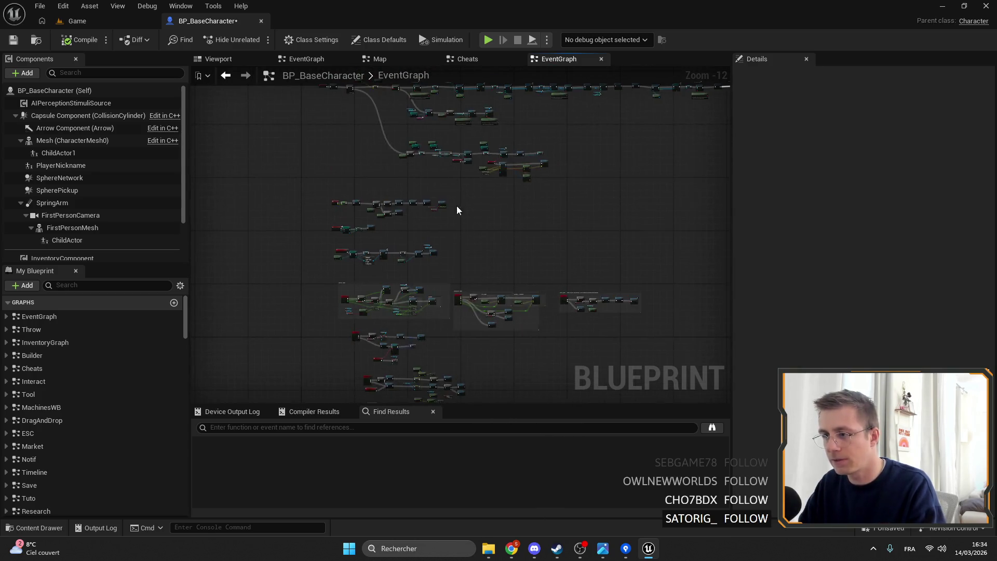
mouse_move(588, 246)
left_mouse_down()
mouse_move(603, 240)
mouse_move(459, 242)
left_mouse_up()
- Pan the EventGraph back and save the modified assets
left_click_drag(310, 263, 401, 263)
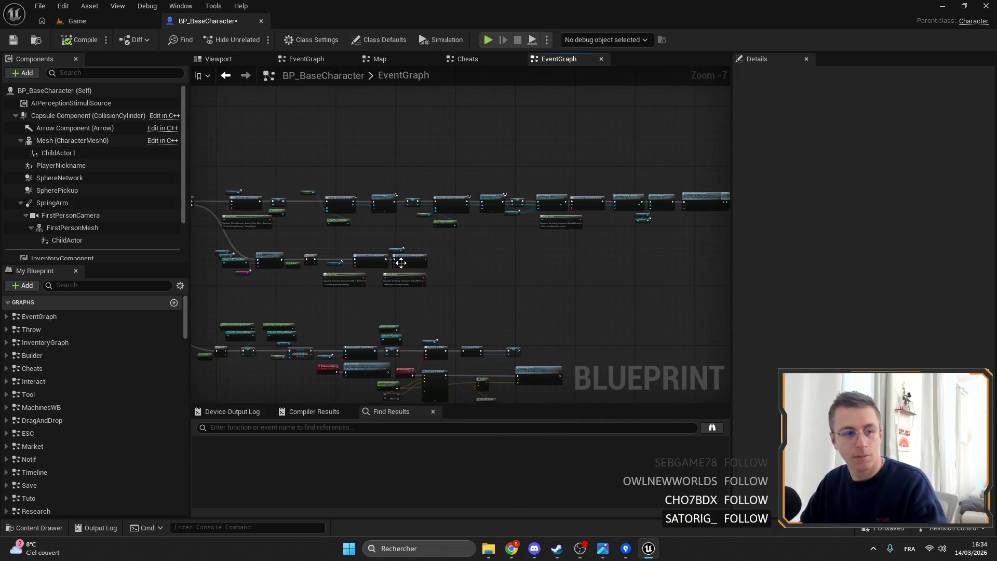
left_click(113, 18)
left_click(231, 20)
left_click(13, 39)
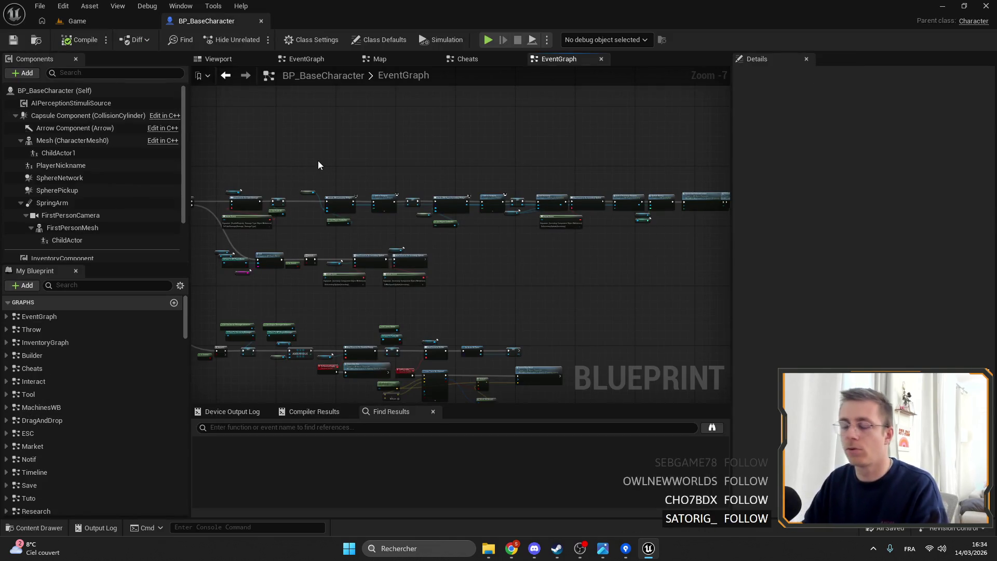
- Move Self below the exec line and Get Player Controller above Create WB Gameplay Widget
left_click_drag(319, 160, 415, 164)
scroll(365, 179, "up", 4)
scroll(560, 202, "up", 4)
left_click(497, 215)
mouse_move(498, 215)
left_mouse_down()
mouse_move(522, 296)
mouse_move(532, 292)
left_mouse_up()
left_click_drag(613, 364, 539, 366)
mouse_move(593, 312)
left_mouse_down()
mouse_move(526, 188)
mouse_move(570, 172)
left_mouse_up()
- Save BP_BaseCharacter and return to the Game level editor
scroll(540, 270, "down", 3)
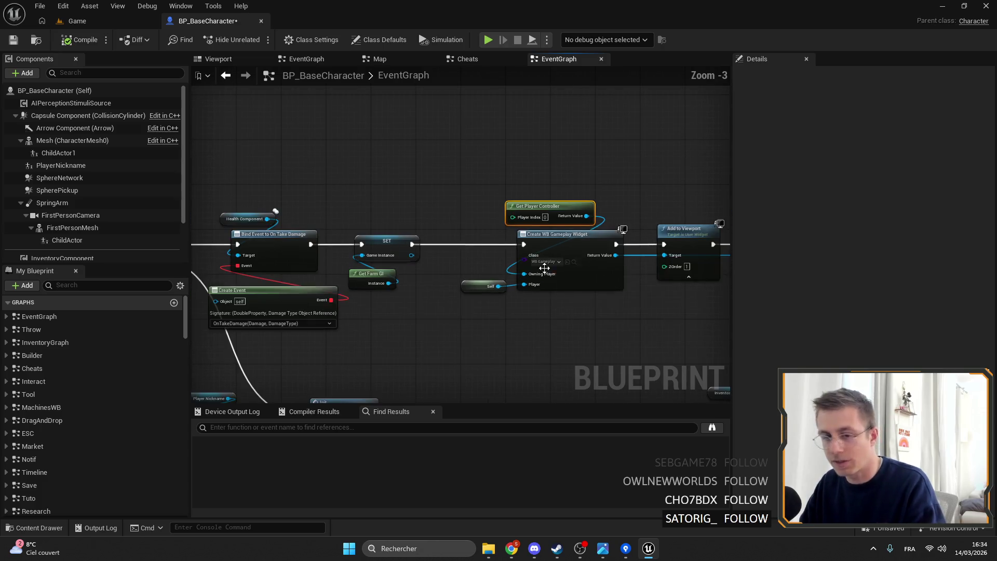
left_click(75, 44)
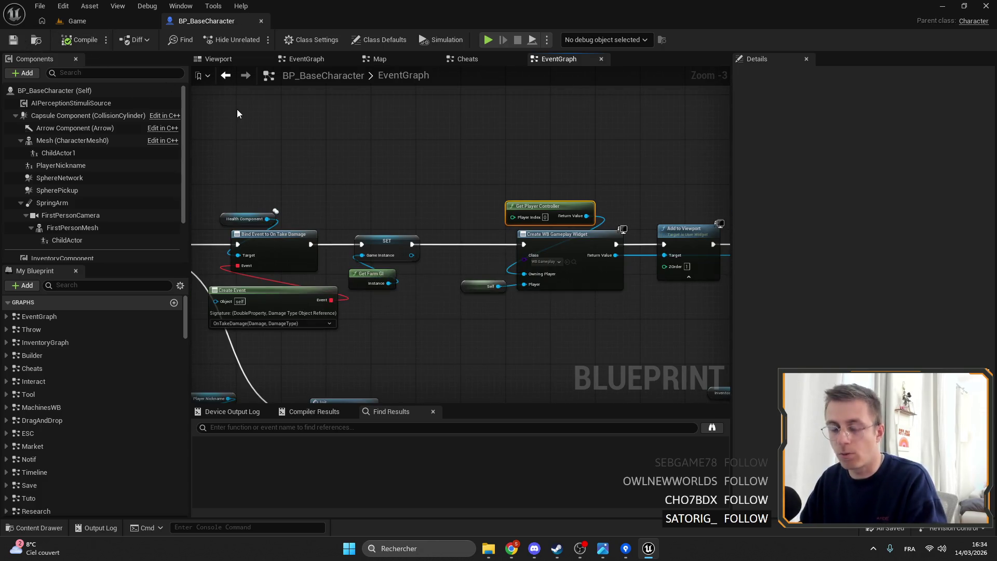
left_click(77, 21)
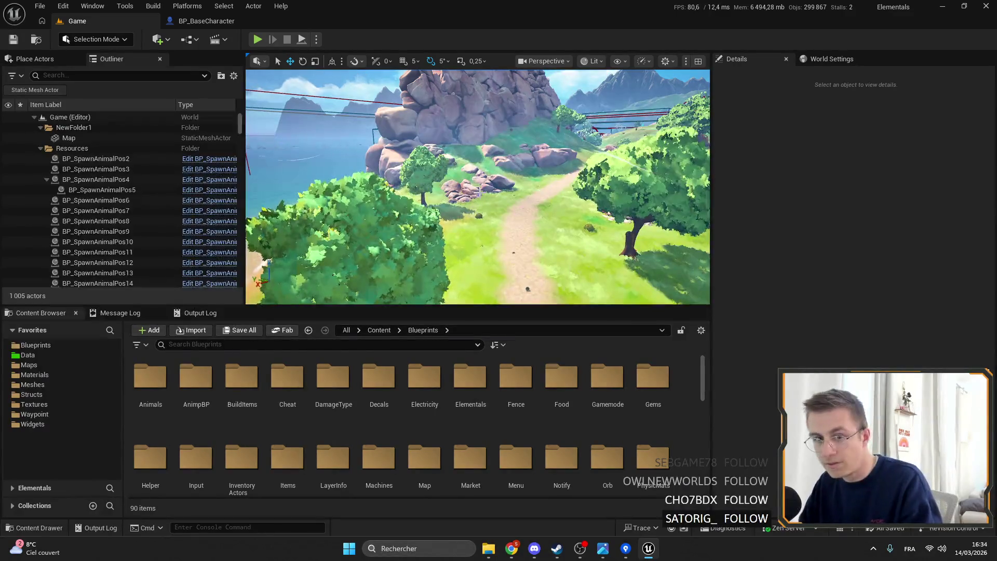
- Fly the camera up and back to look down on the island shore, then switch windows
left_click_drag(477, 187, 519, 155)
left_click_drag(595, 187, 595, 196)
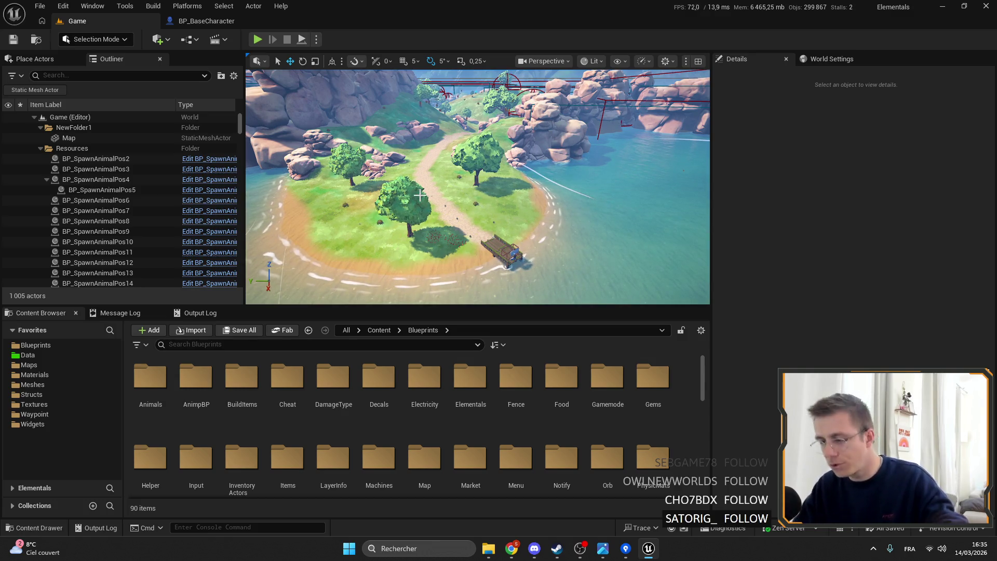
key("alt+Tab")
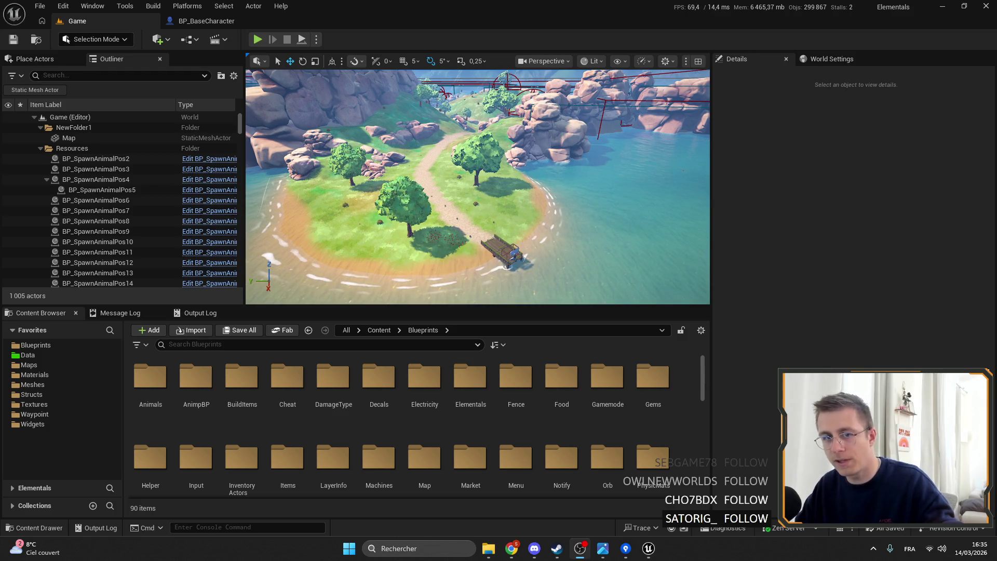
- Maximize Chrome, browse the PLSAM Studio developer page on Steam, then close the browser
mouse_move(0, 137)
left_mouse_down()
mouse_move(169, 139)
mouse_move(285, 154)
left_mouse_up()
double_click(295, 139)
scroll(706, 344, "down", 5)
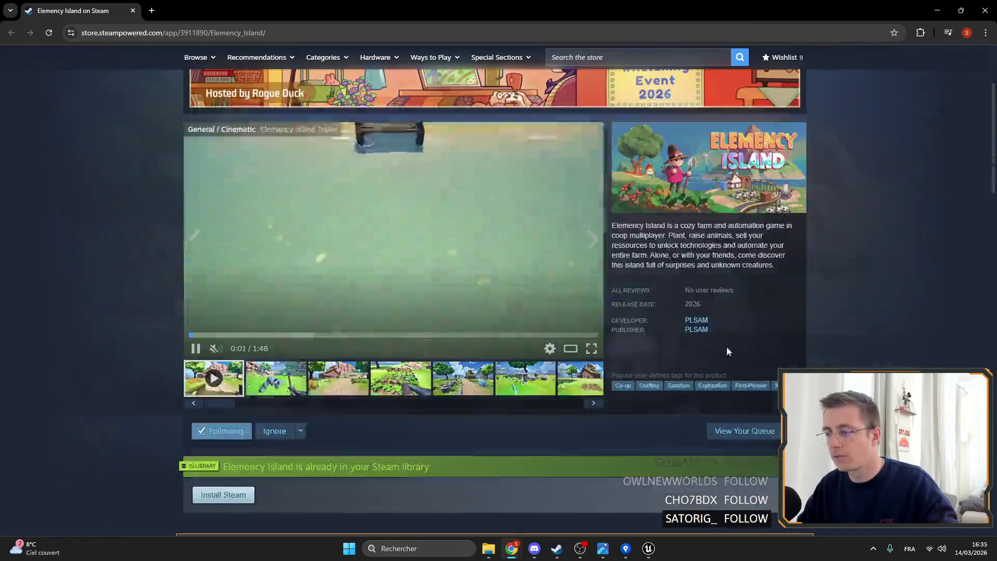
left_click(698, 320)
scroll(680, 353, "down", 5)
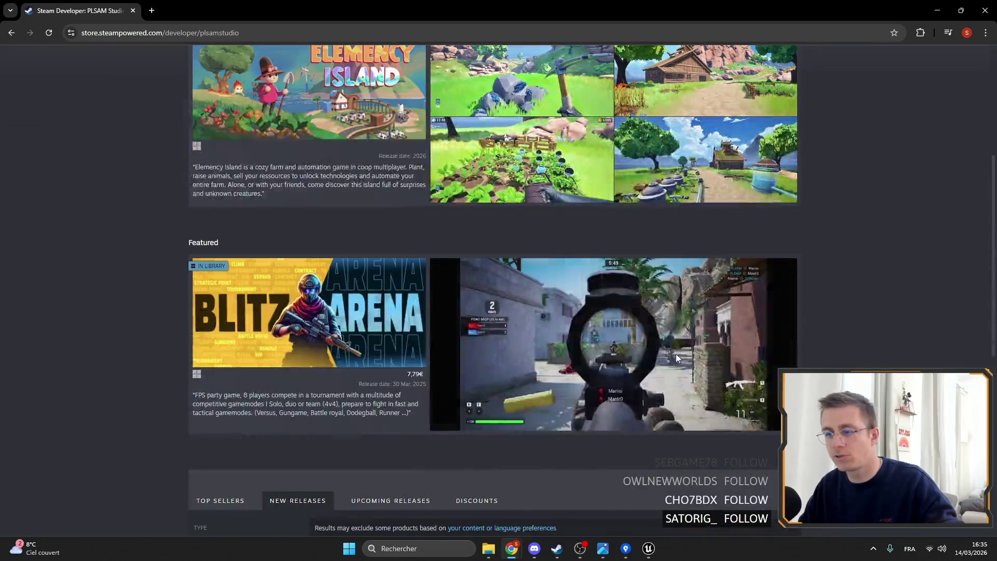
mouse_move(777, 410)
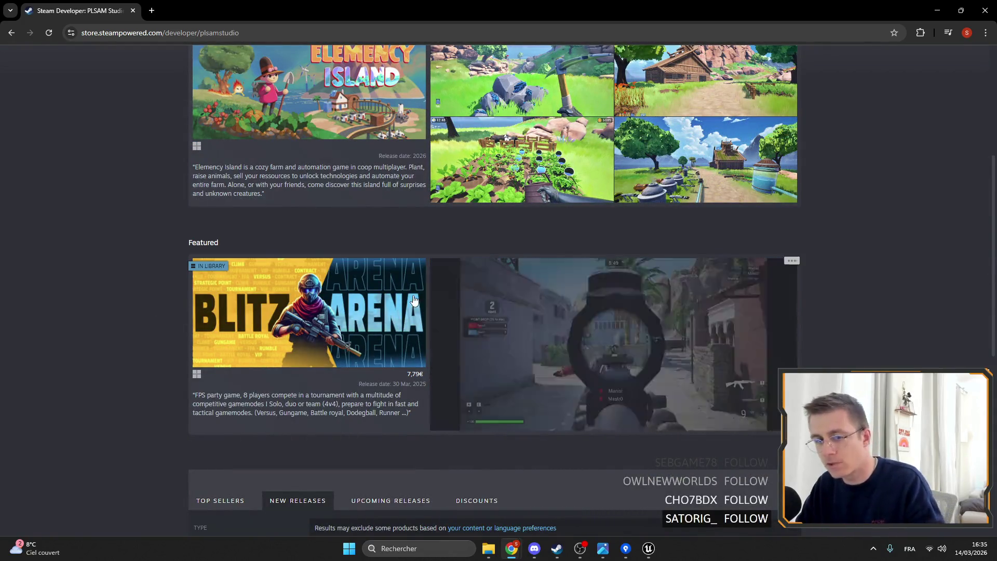
scroll(836, 311, "up", 5)
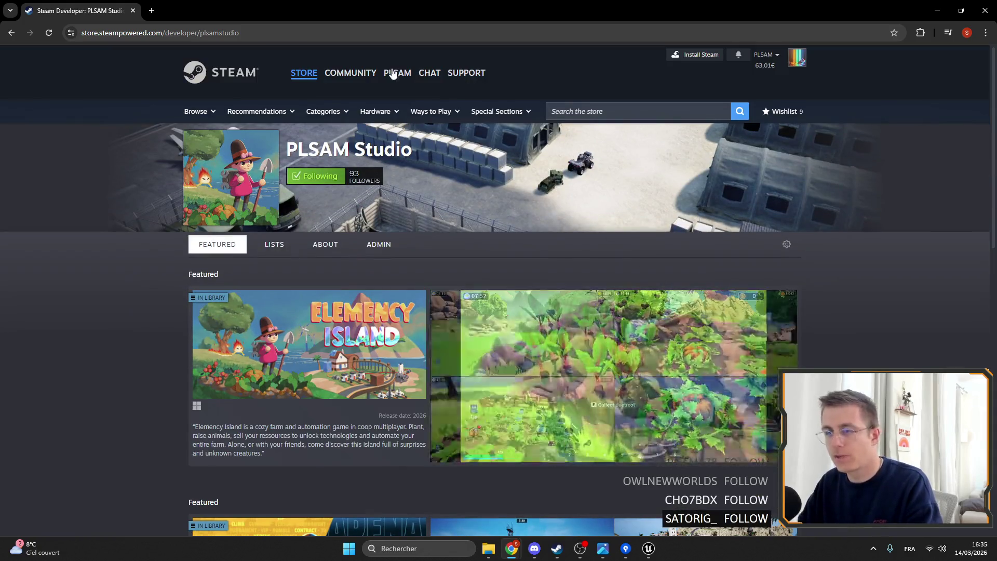
left_click(995, 4)
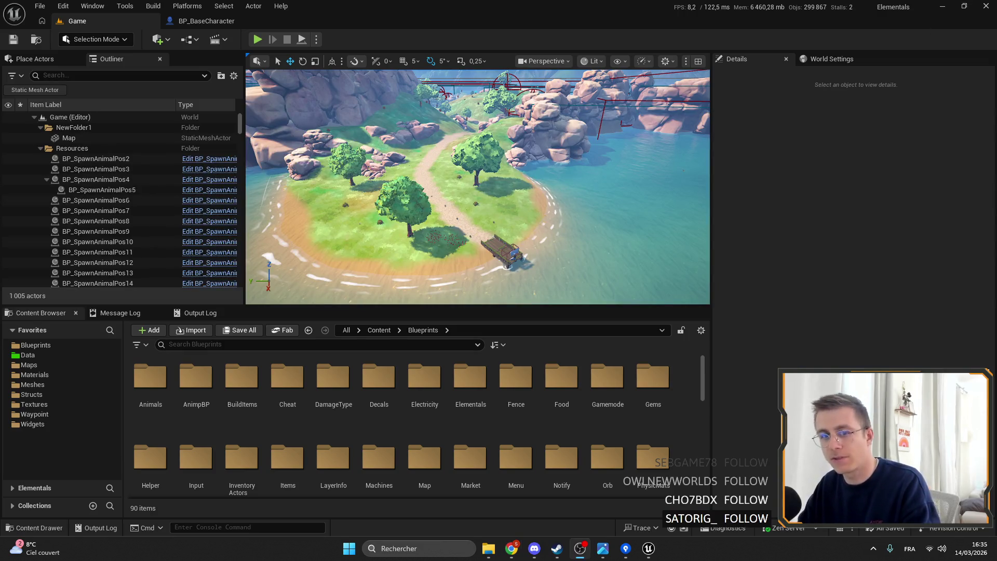
- Fly the camera over the island and frame the BP_StylizedSky_Classic_MoonPhases sky actor
left_click_drag(571, 123, 317, 120)
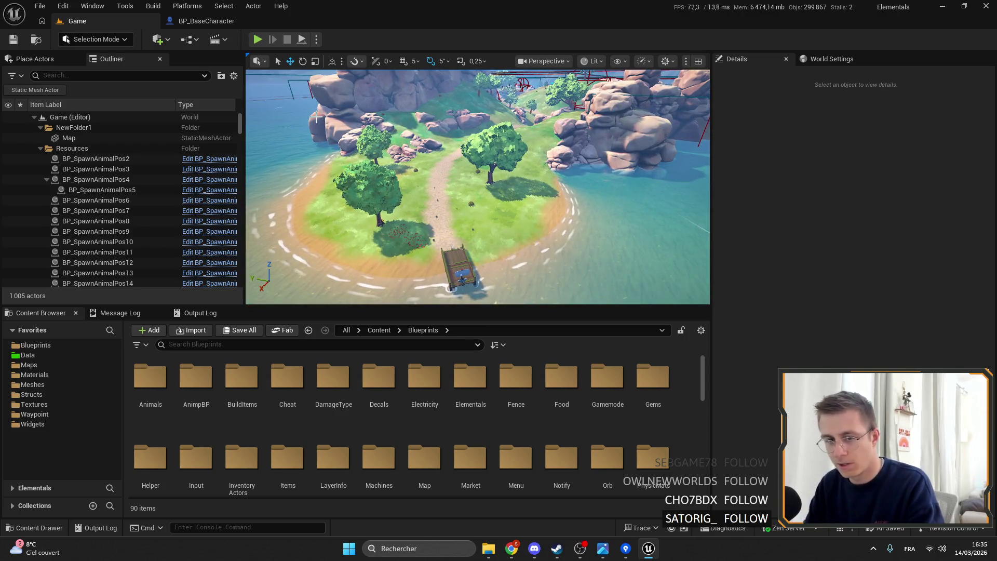
right_click(391, 107)
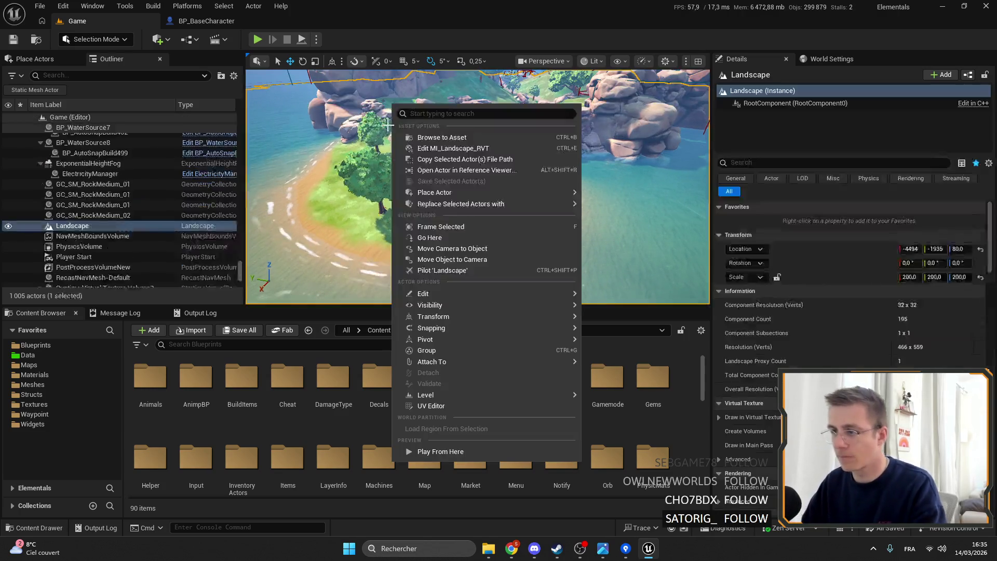
mouse_move(478, 186)
left_mouse_down()
mouse_move(477, 148)
mouse_move(468, 187)
mouse_move(488, 186)
left_mouse_up()
left_click(519, 93)
left_click_drag(456, 127, 453, 154)
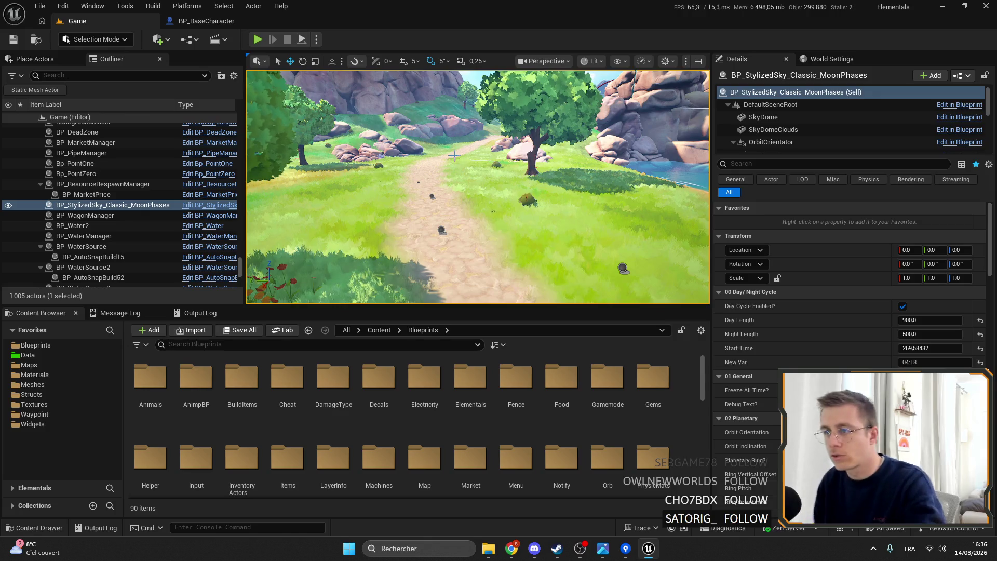
key("f")
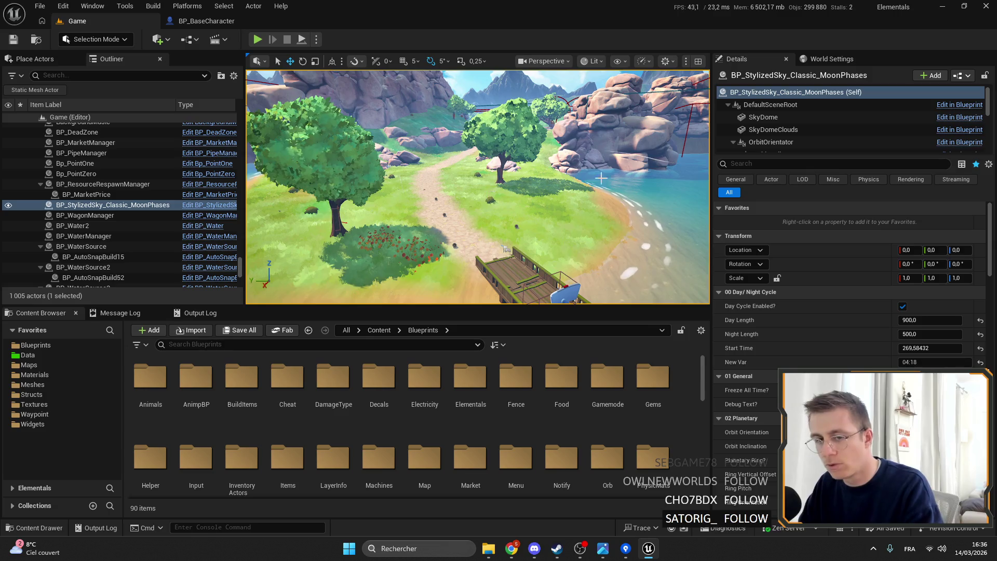
- Return to the BP_BaseCharacter blueprint's EventGraph
scroll(533, 152, "down", 3)
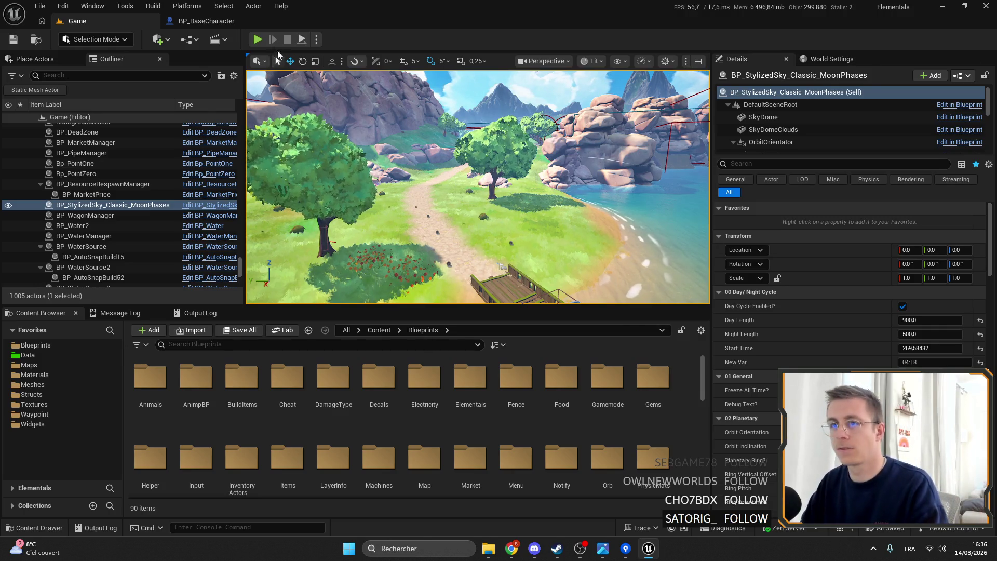
left_click(244, 21)
scroll(275, 211, "down", 3)
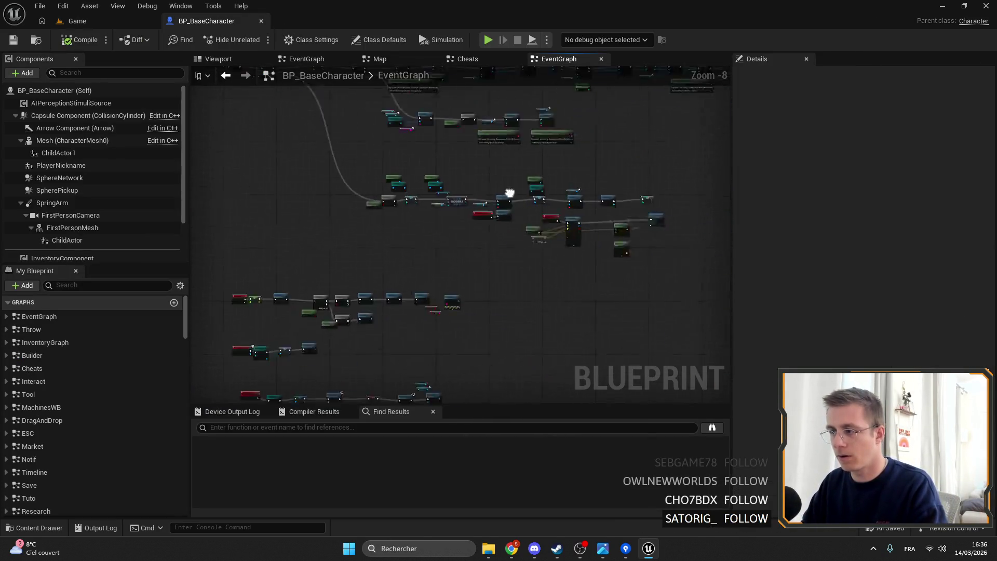
- Search the BP_BaseCharacter blueprint for 'footstep'
scroll(538, 204, "up", 3)
scroll(335, 178, "down", 6)
right_click(518, 197)
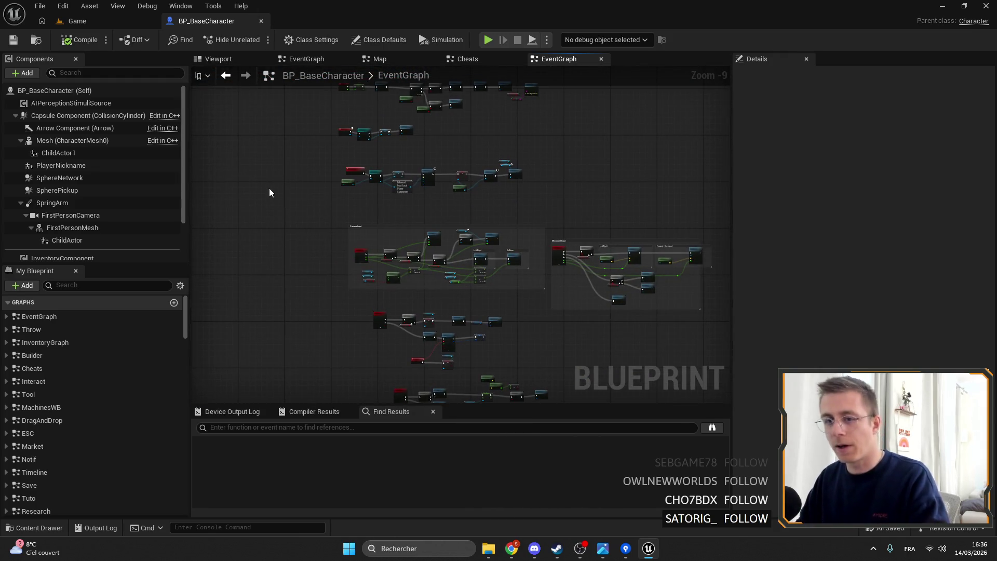
scroll(139, 346, "down", 3)
type("footstep")
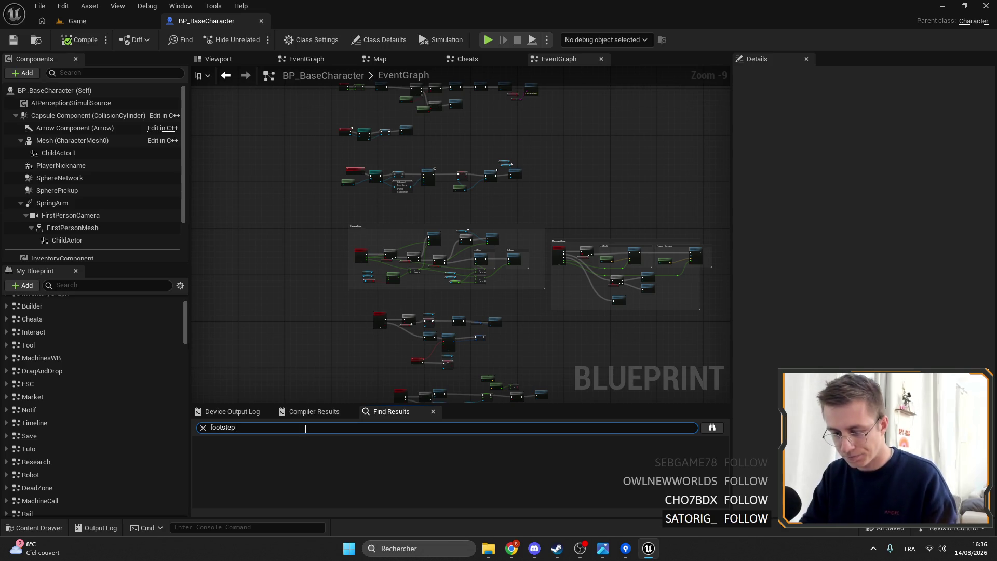
key("Return")
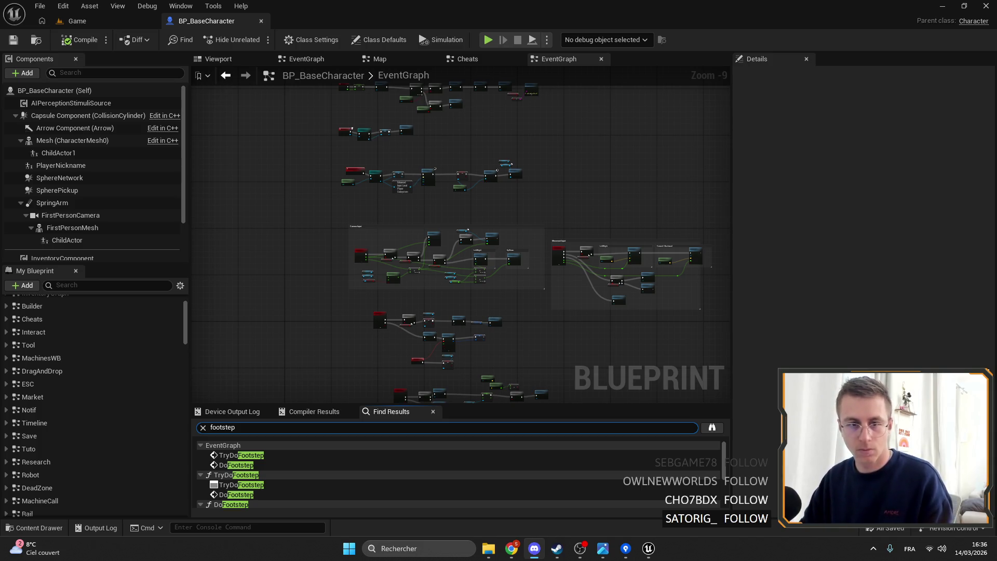
- Follow the footstep search results to the TryDoFootstep call and open its function graph
left_click_drag(423, 138, 369, 258)
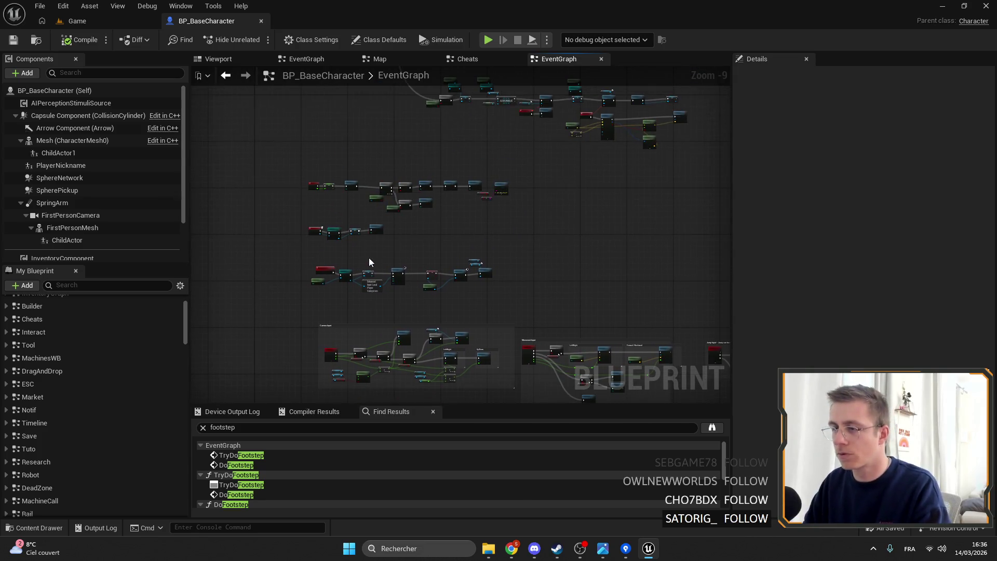
scroll(476, 183, "up", 5)
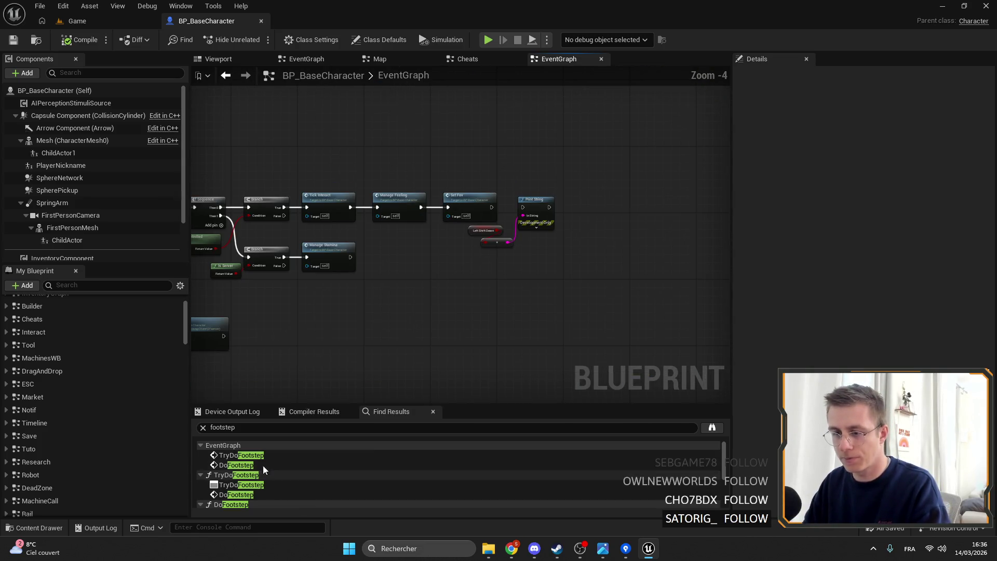
left_click(260, 464)
left_click(261, 464)
scroll(538, 218, "down", 5)
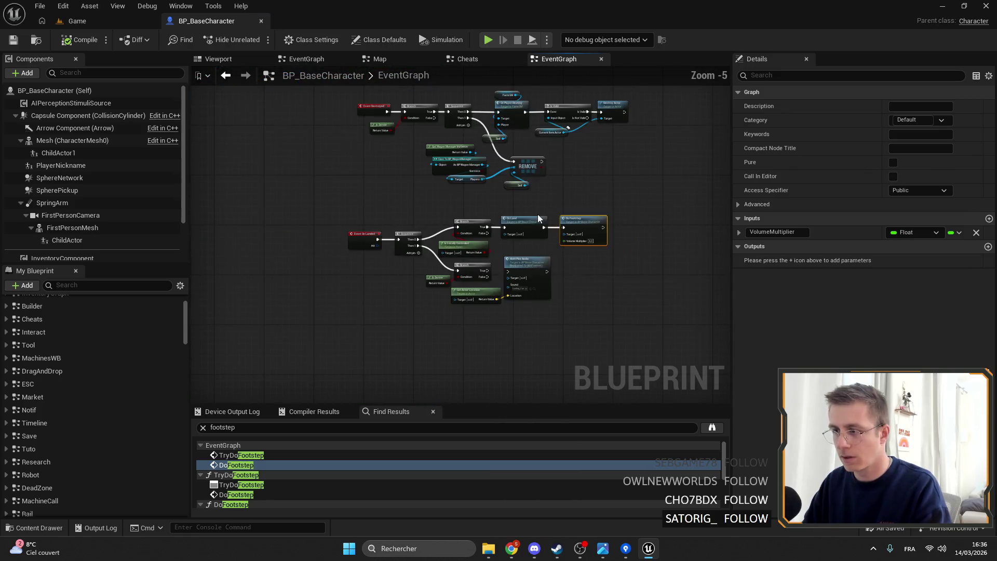
left_click(241, 455)
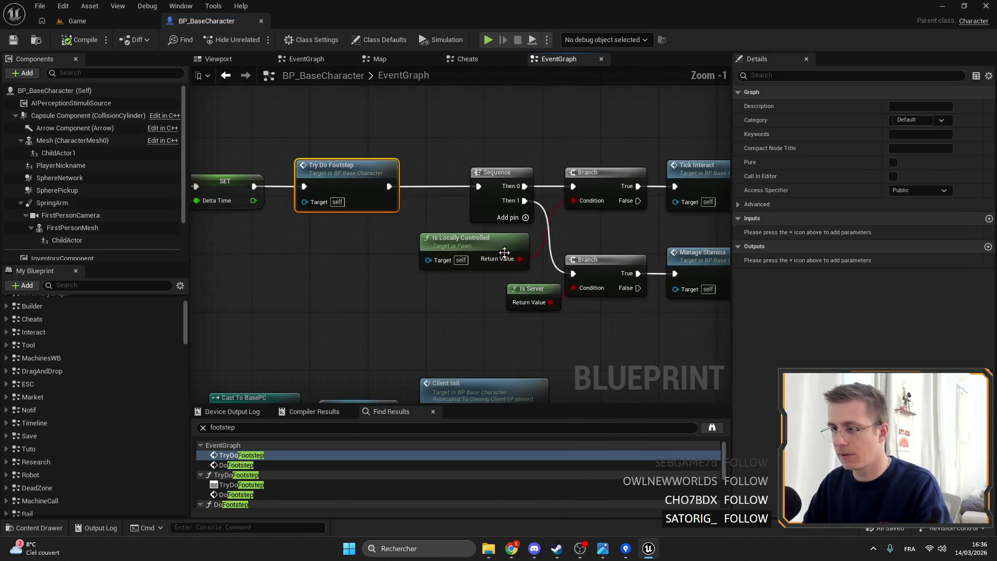
double_click(358, 170)
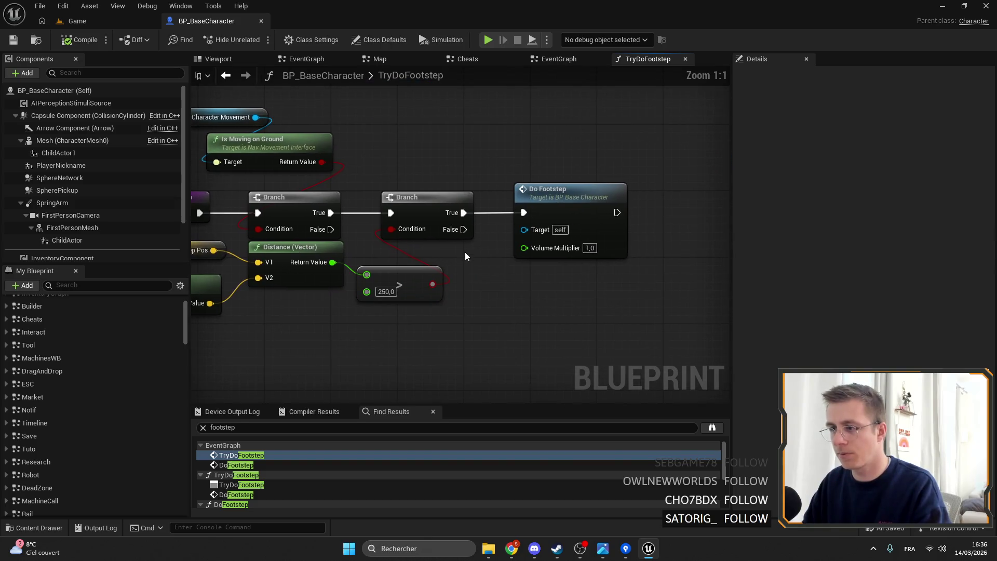
- Add a Print String after the Branch's True output, printing the Distance return value
mouse_move(329, 217)
left_mouse_down()
mouse_move(392, 129)
mouse_move(420, 136)
left_mouse_up()
type("print string")
key("Return")
left_click_drag(332, 262, 400, 146)
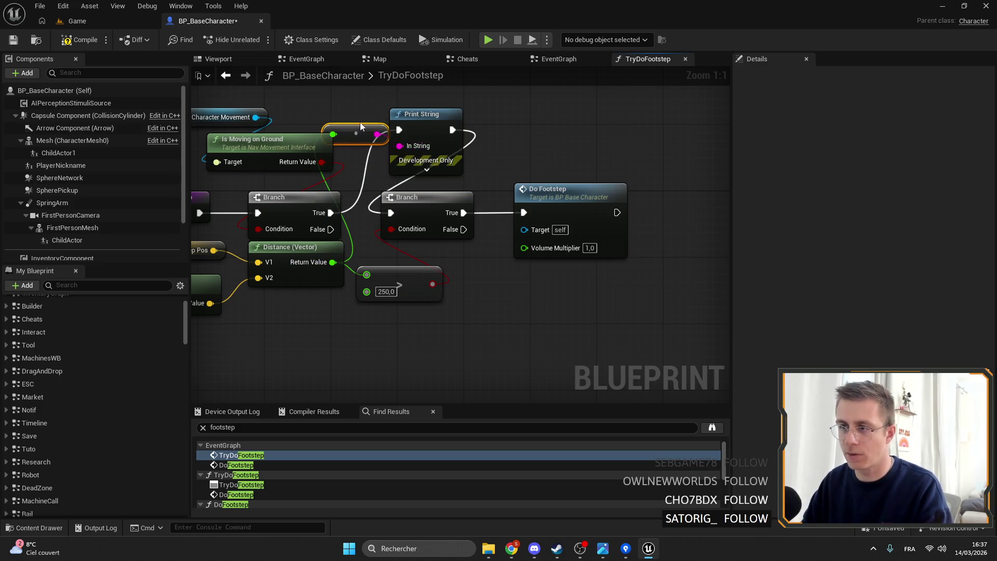
- Save and compile BP_BaseCharacter, then return to the Game level
key("ctrl+s")
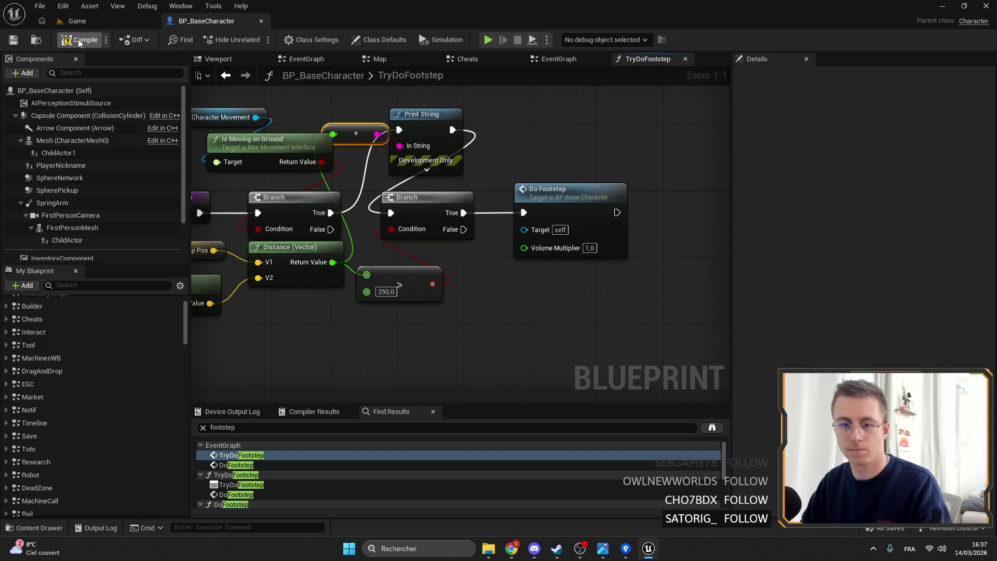
left_click(82, 39)
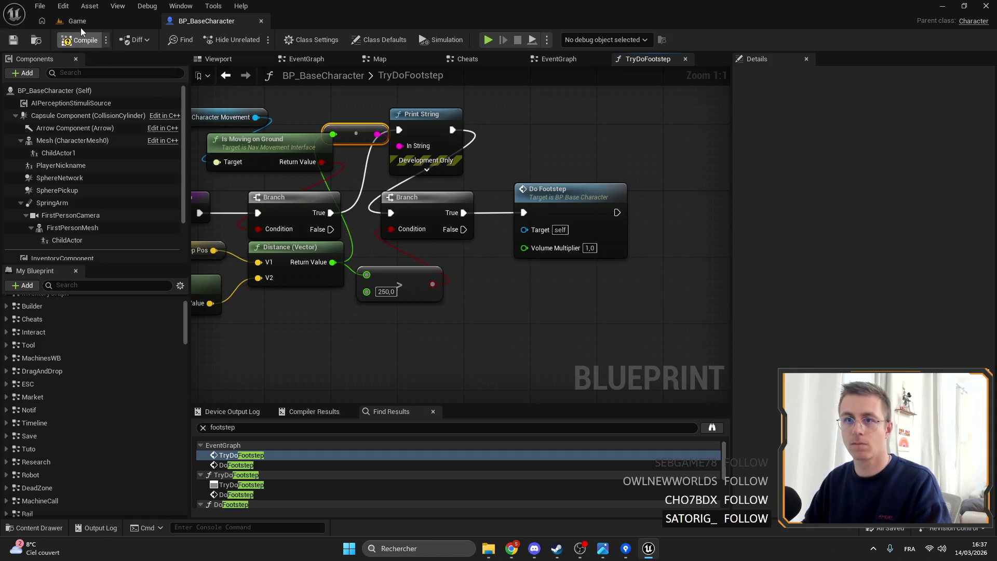
left_click(96, 24)
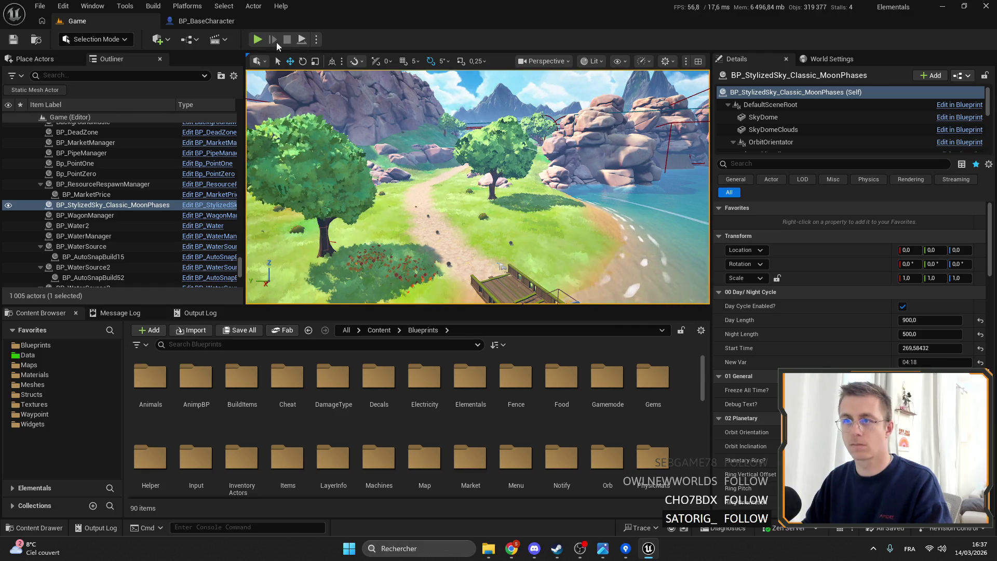
- Play in the editor, walk the character along the path, then stop the session
left_click(263, 42)
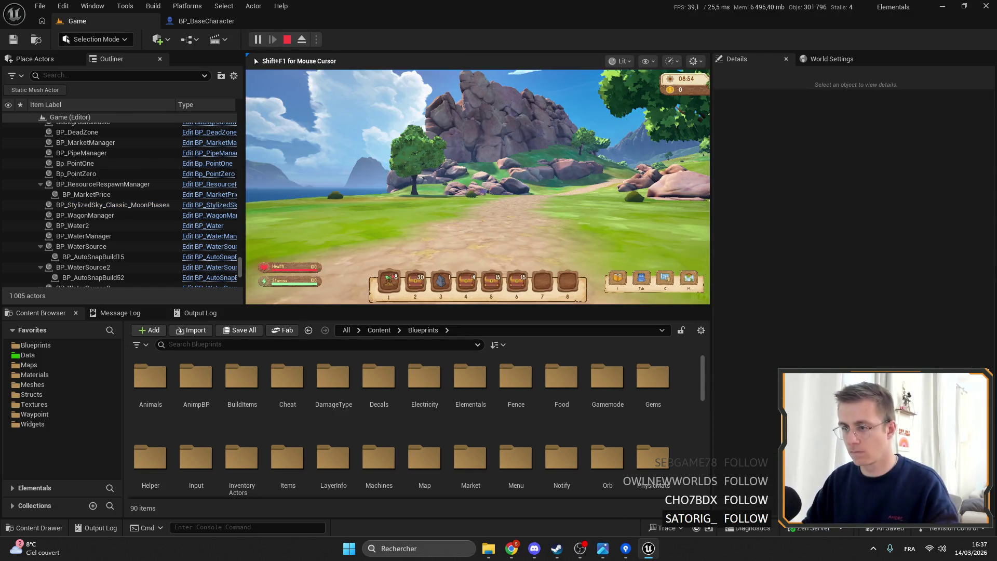
key("6")
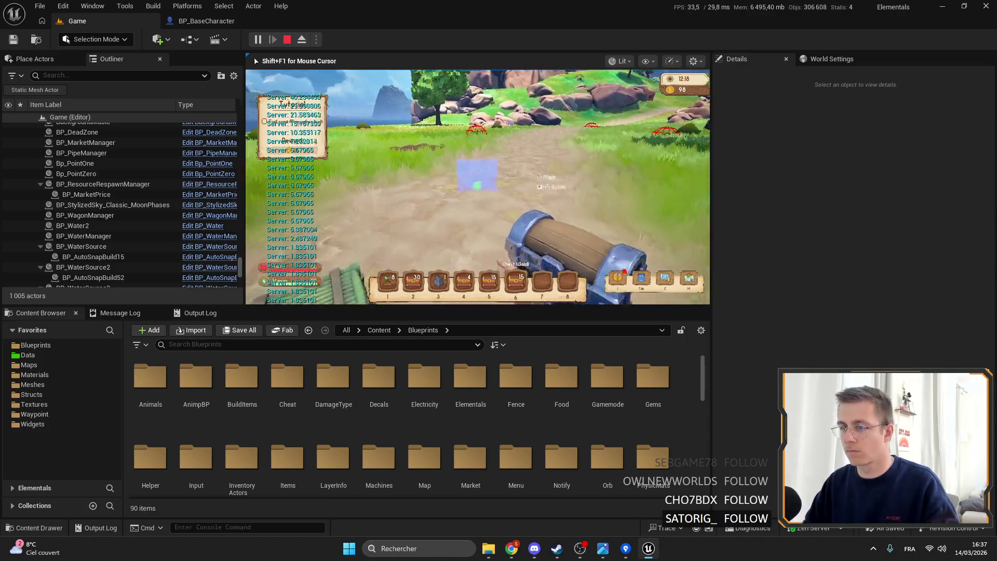
key("6")
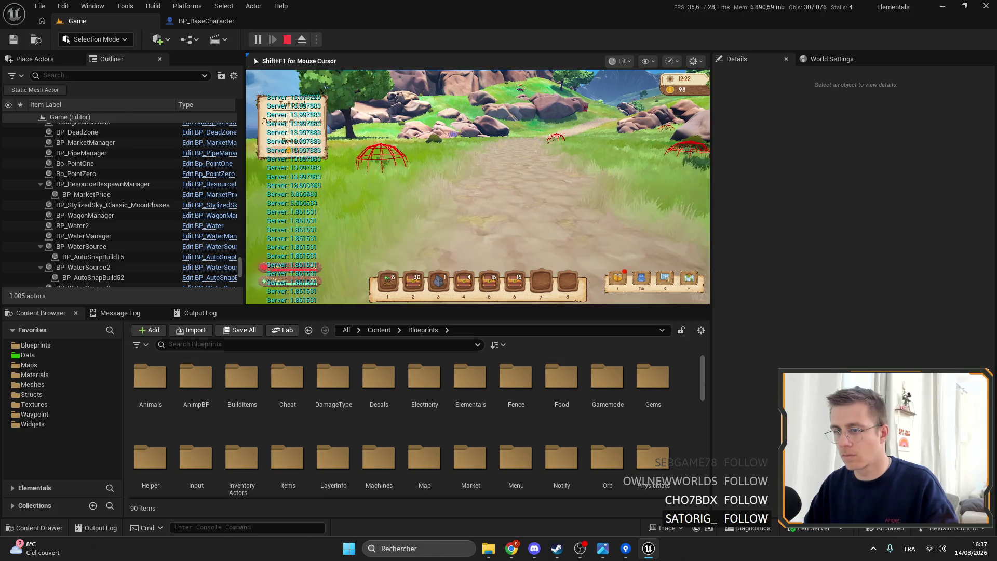
key("w")
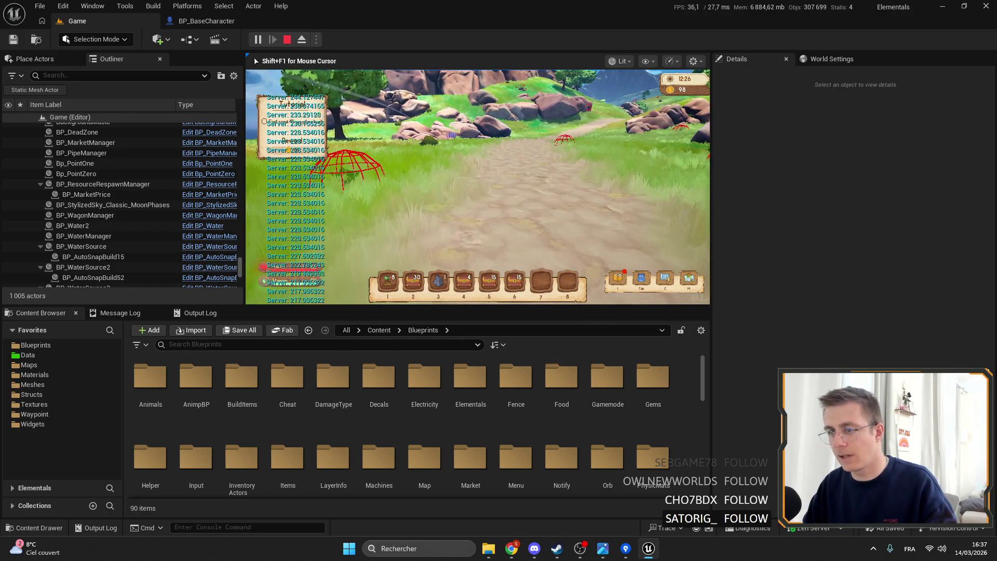
key("w")
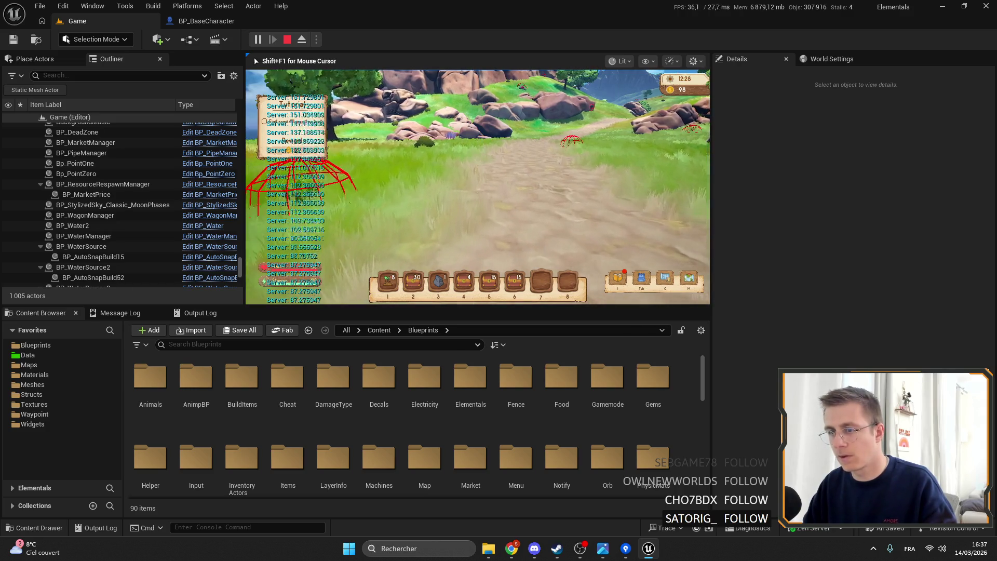
key("w")
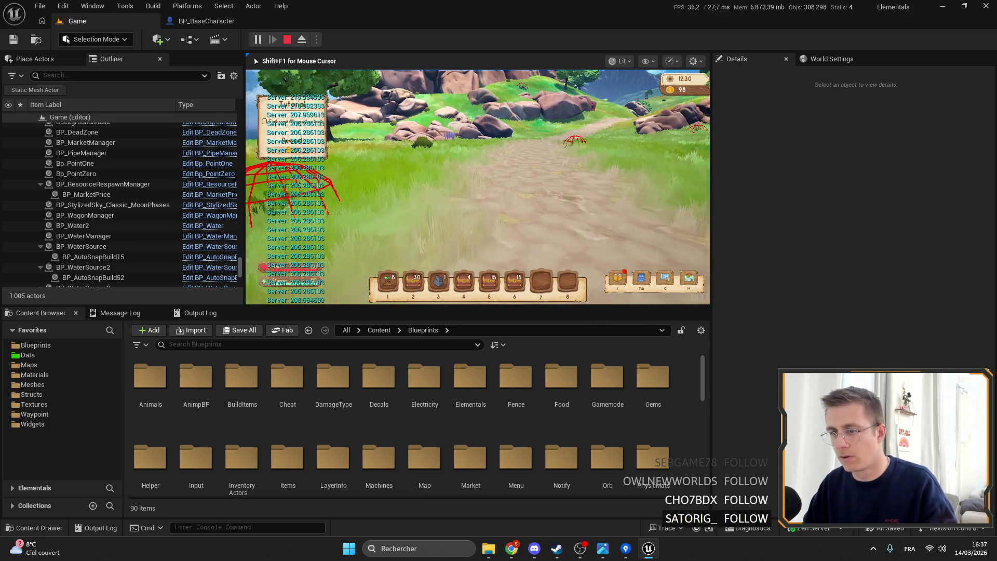
key("alt+Tab")
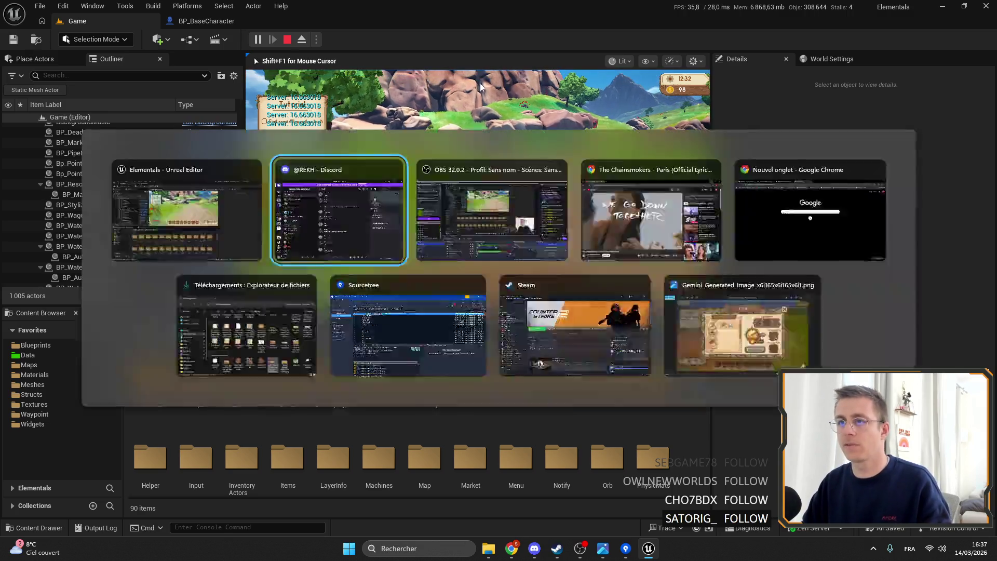
left_click(288, 40)
- Relaunch play with 2 players and test footsteps in the server and Client 1 windows
left_click(315, 40)
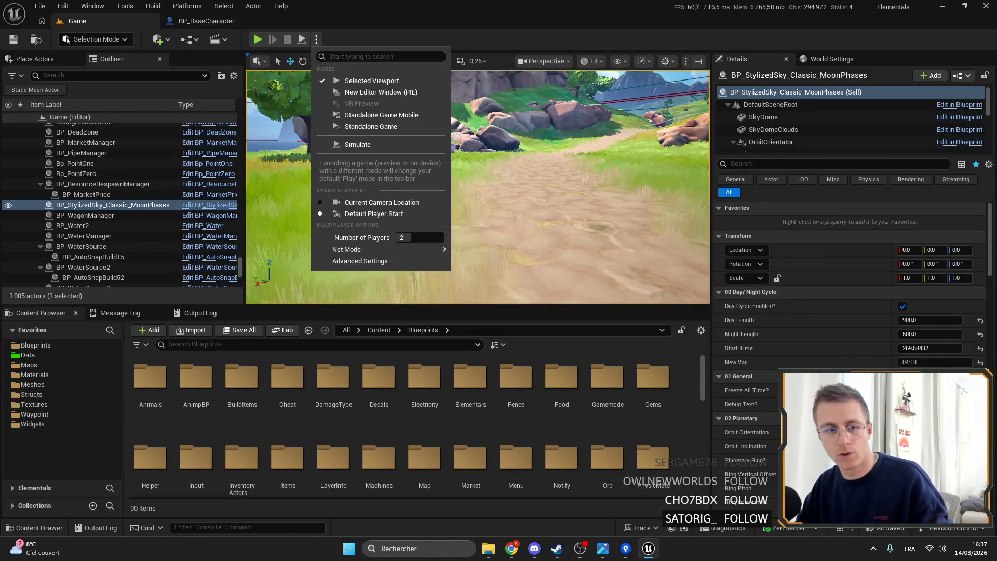
left_click(362, 5)
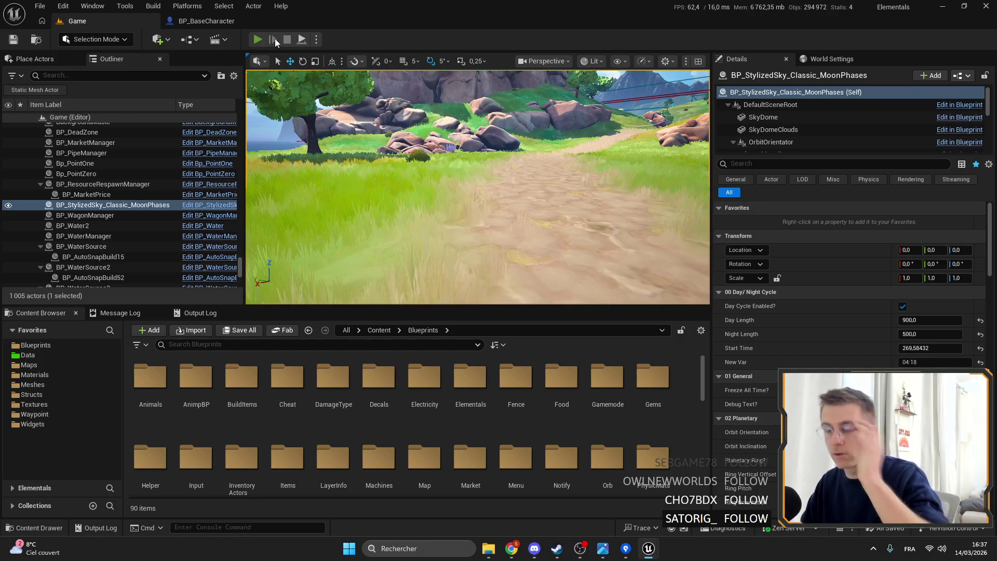
left_click(257, 39)
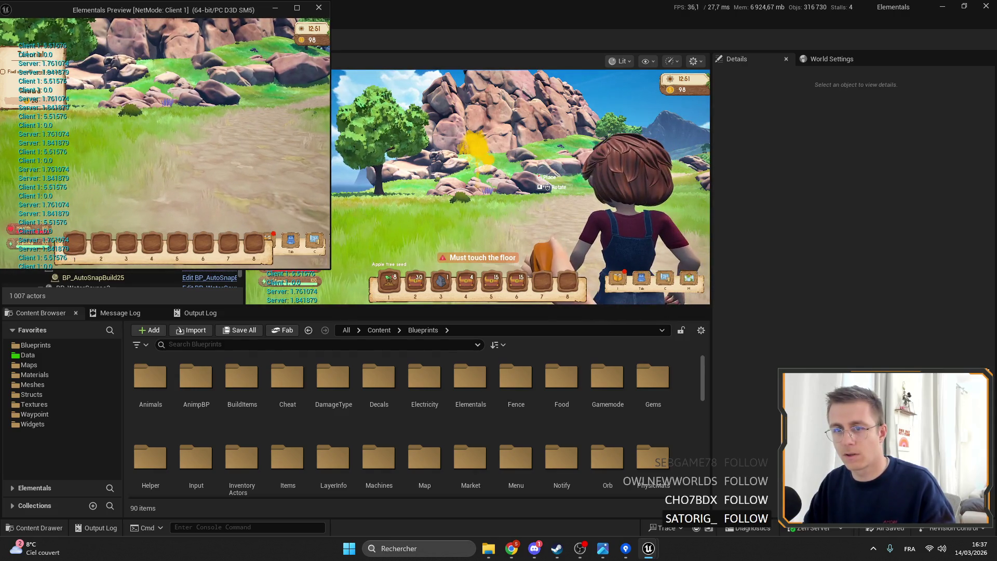
key("alt+Tab")
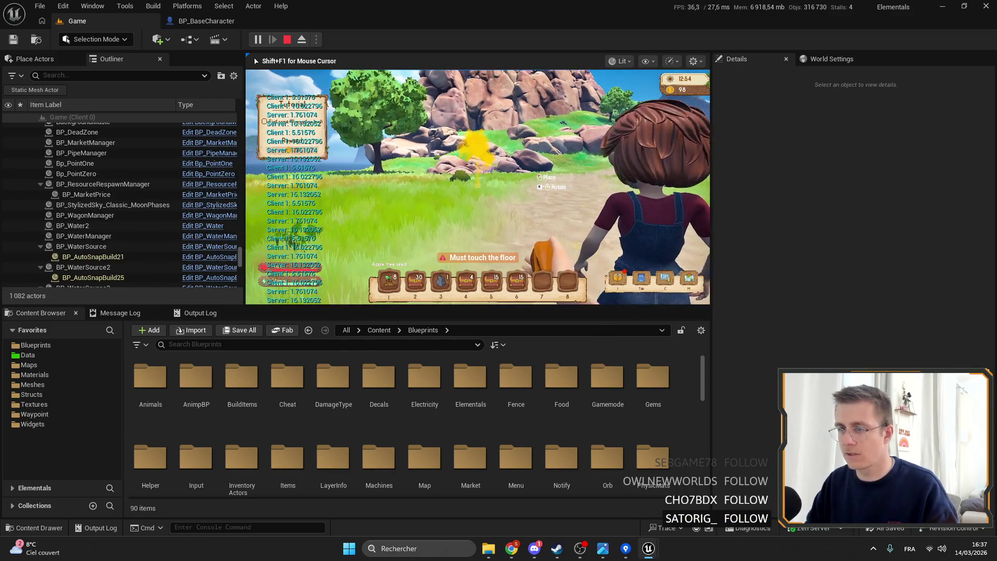
key("4")
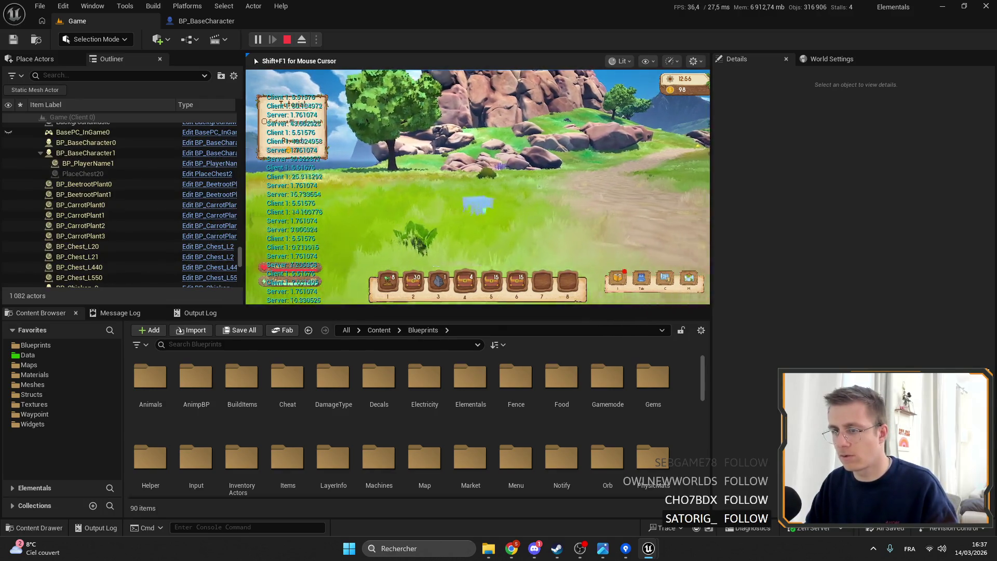
key("7")
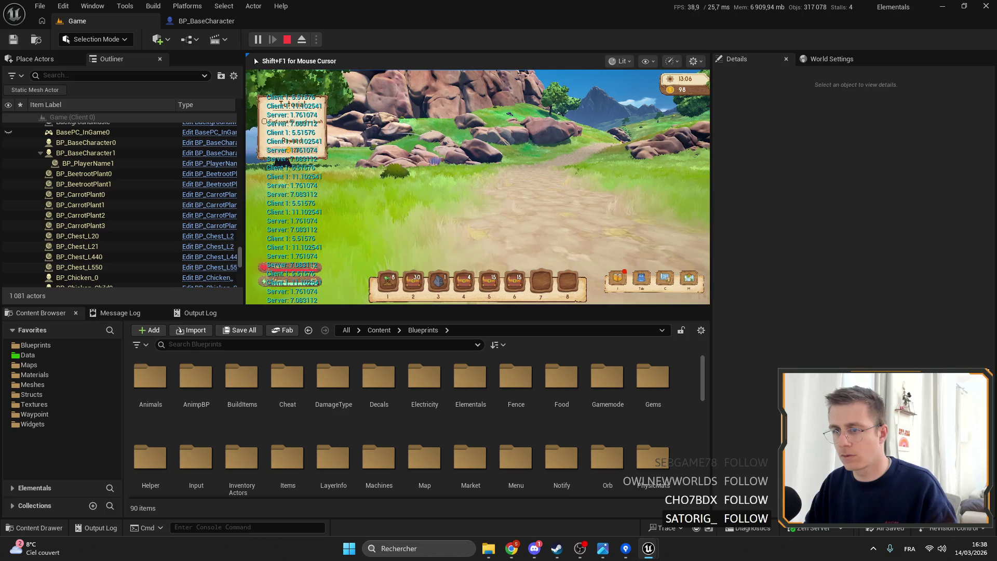
key("alt+Tab")
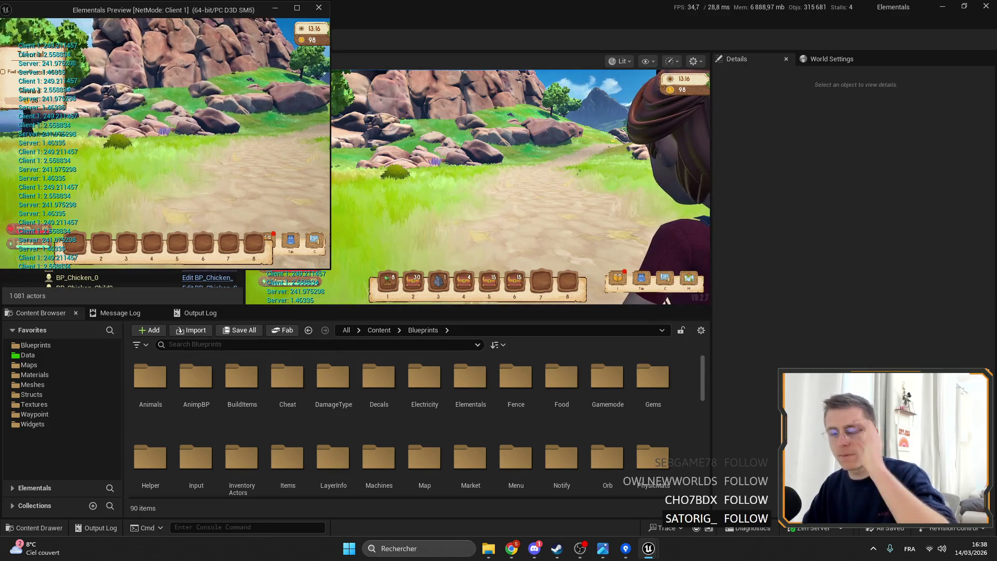
left_click(553, 489)
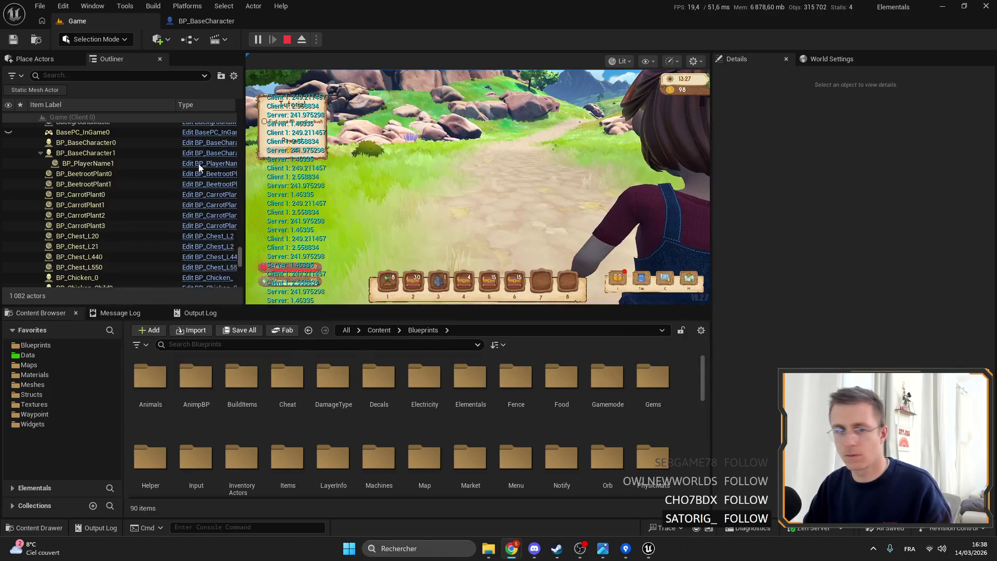
- Walk the Client 1 character along the dirt path toward the tree
key("alt+Tab")
left_click(392, 189)
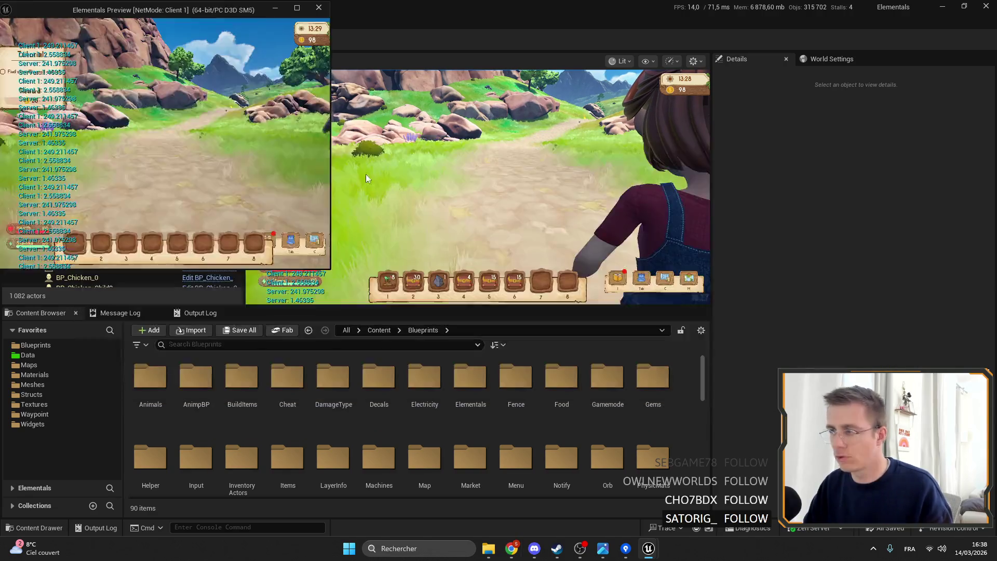
key("w")
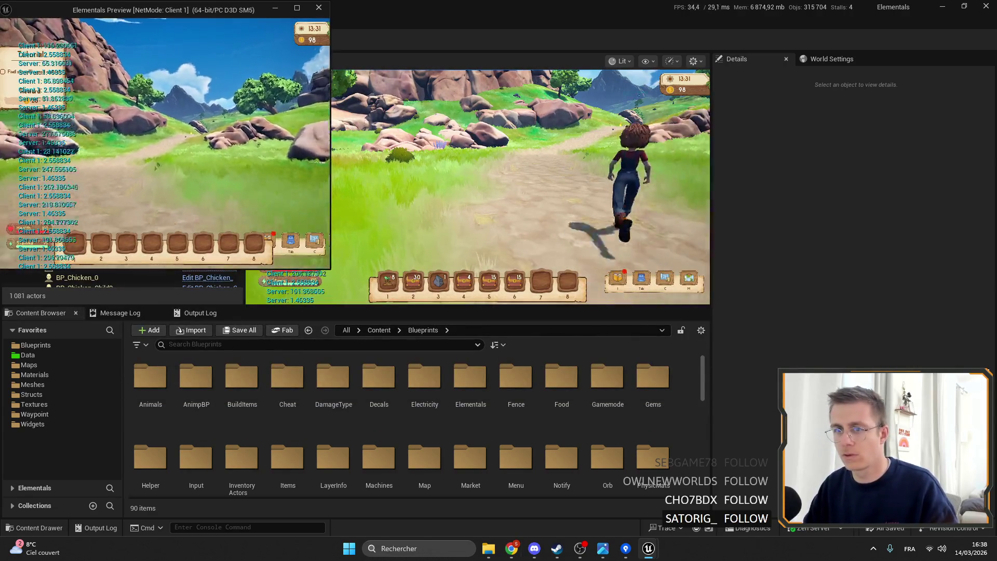
key("w")
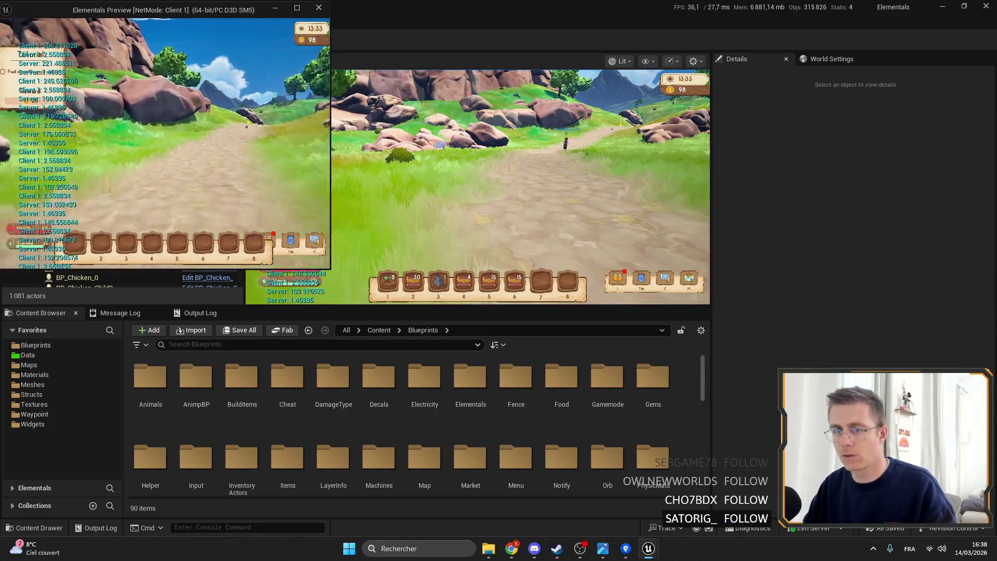
key("w")
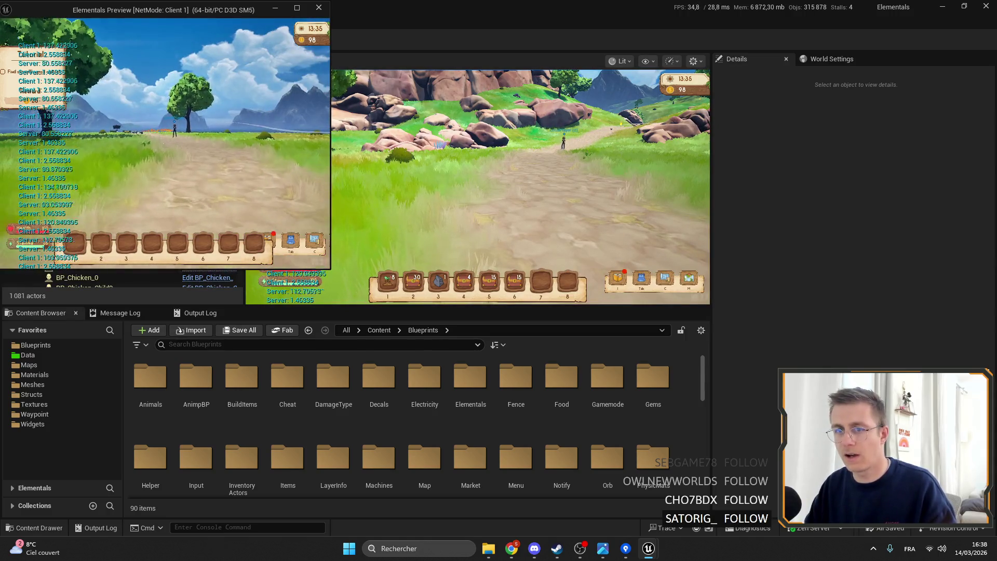
key("w")
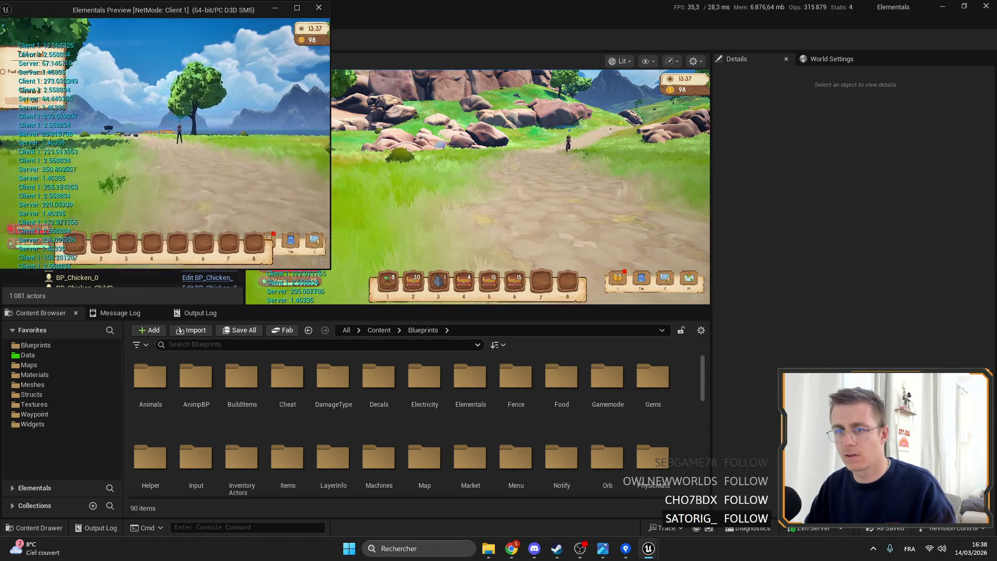
- Move the server character back toward the other player, then walk Client 1 further toward the tree
key("alt+Tab")
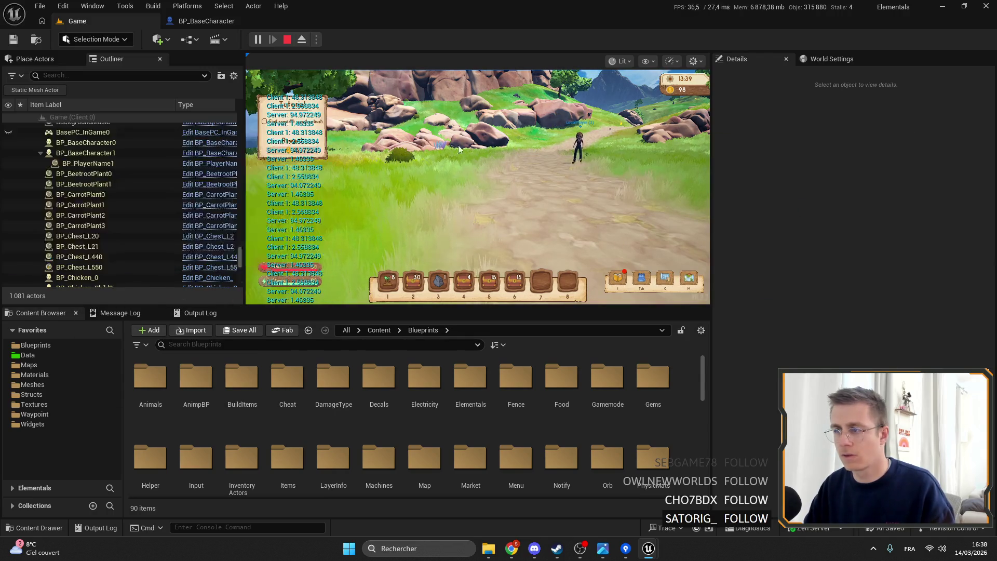
key("w")
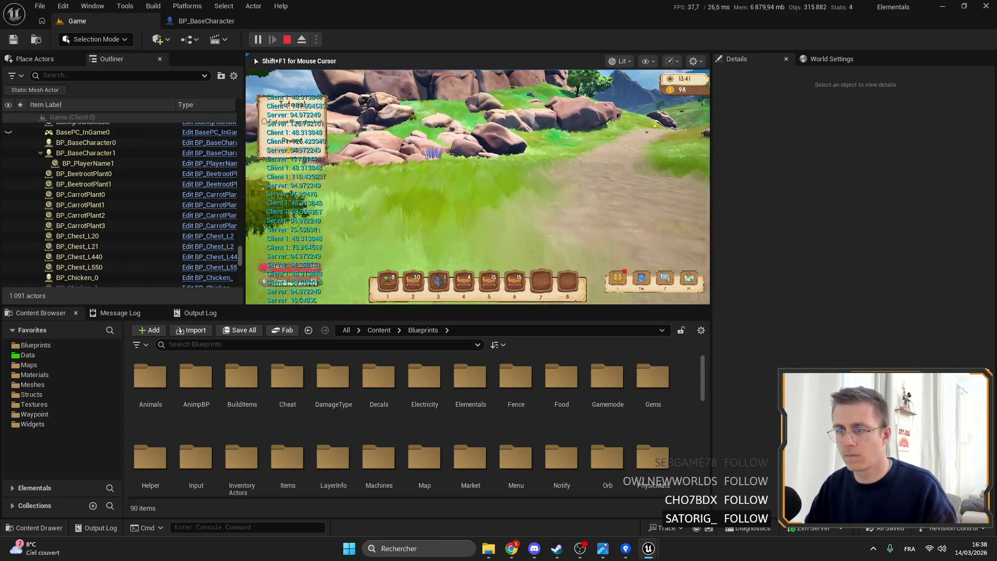
key("s")
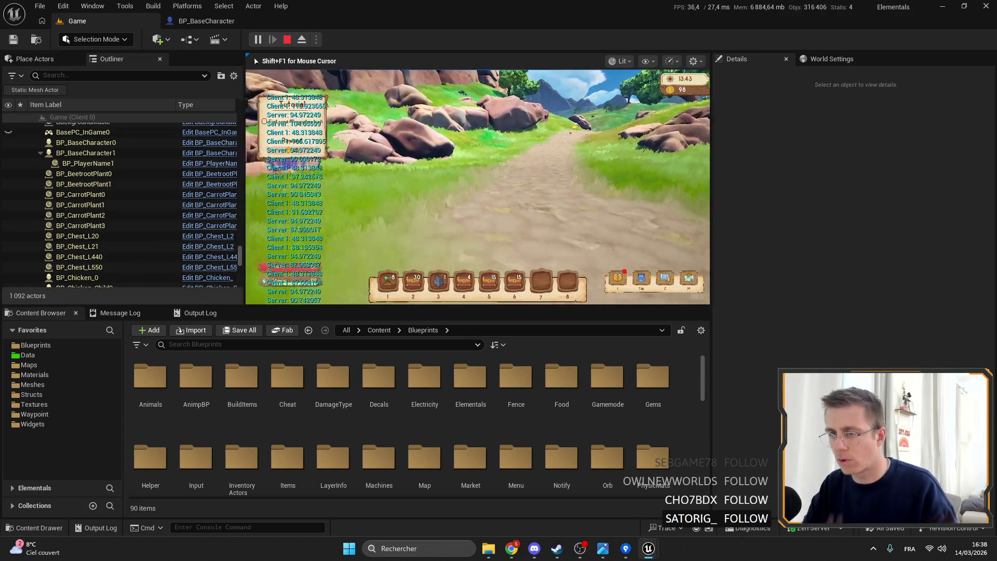
key("alt+Tab")
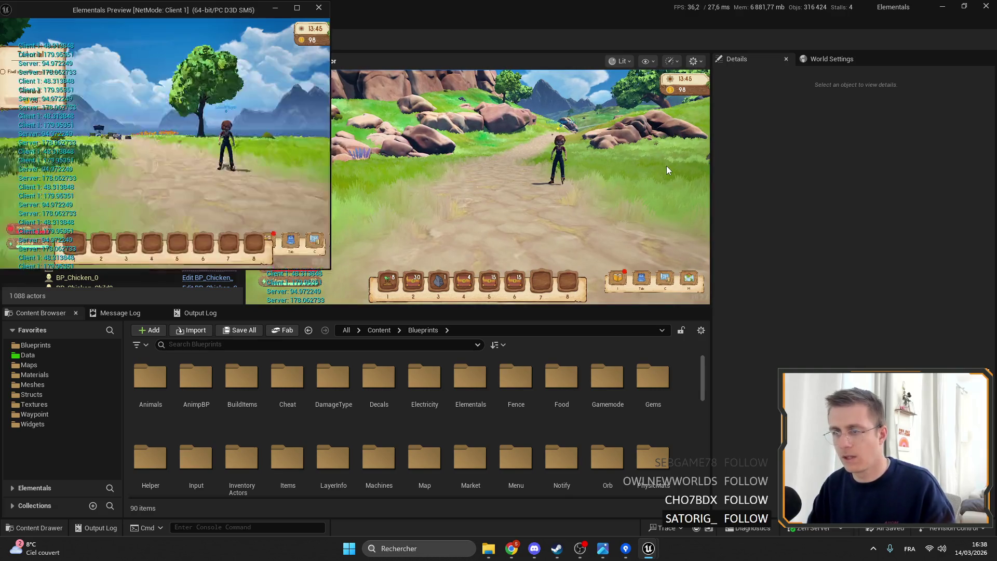
key("w")
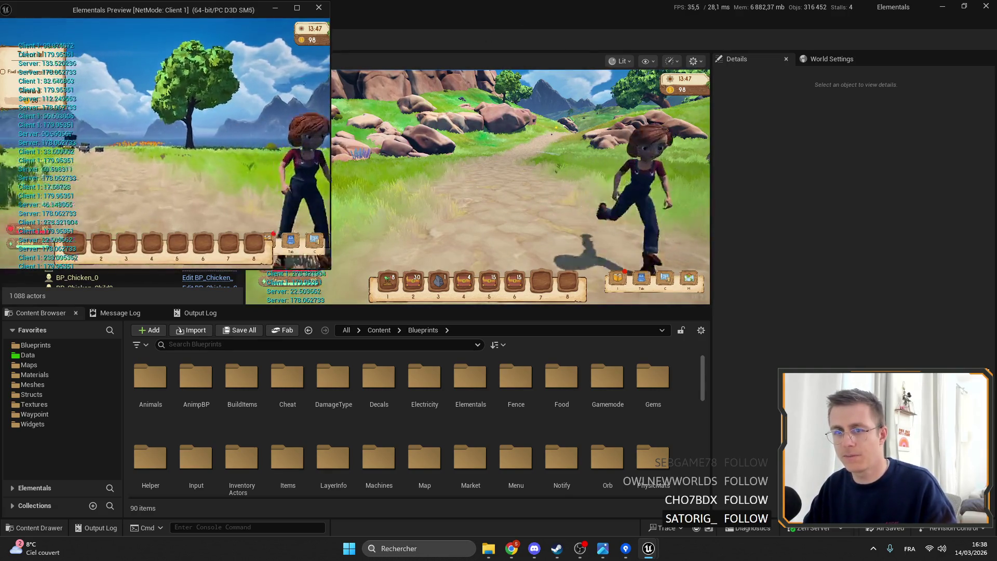
key("w")
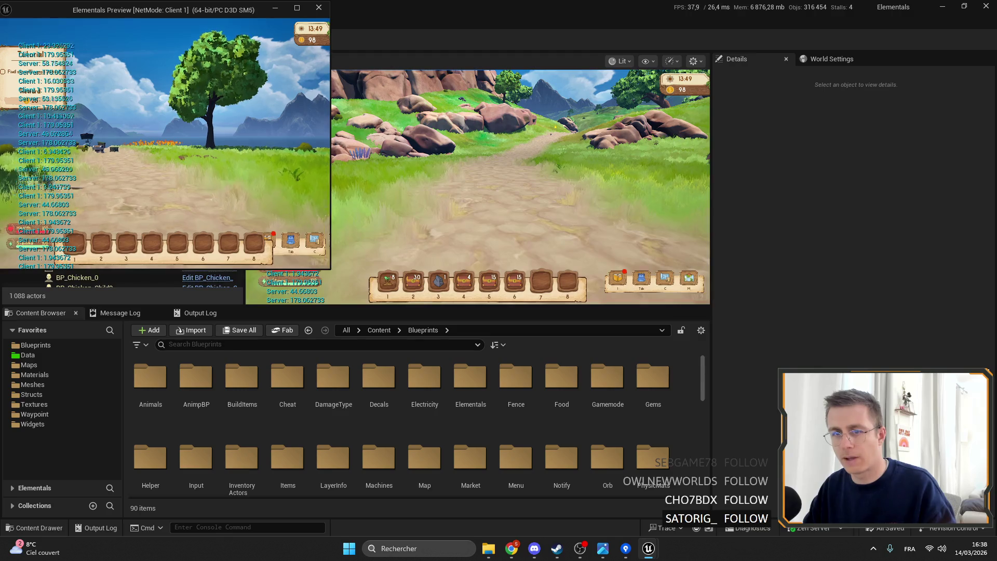
key("w")
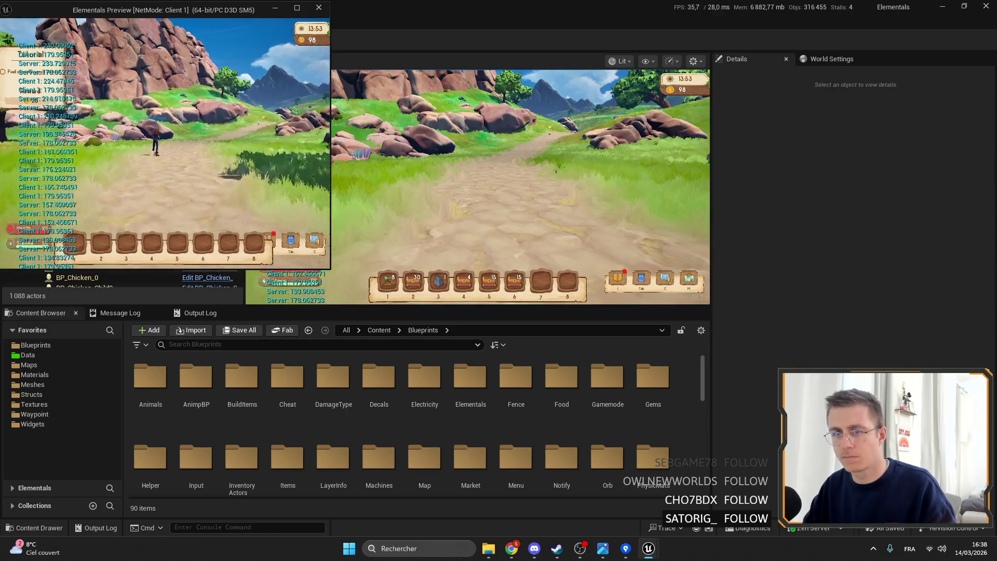
key("alt+Tab")
- Find all references by name to the Last Footstep Pos variable in BP_BaseCharacter
left_click(207, 21)
scroll(518, 202, "down", 4)
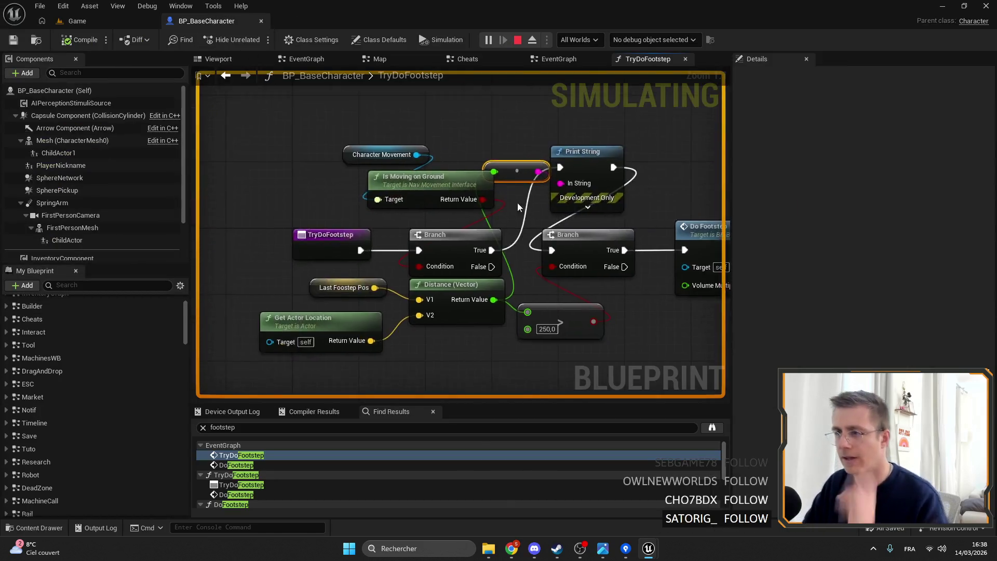
scroll(384, 169, "up", 4)
left_click(317, 261)
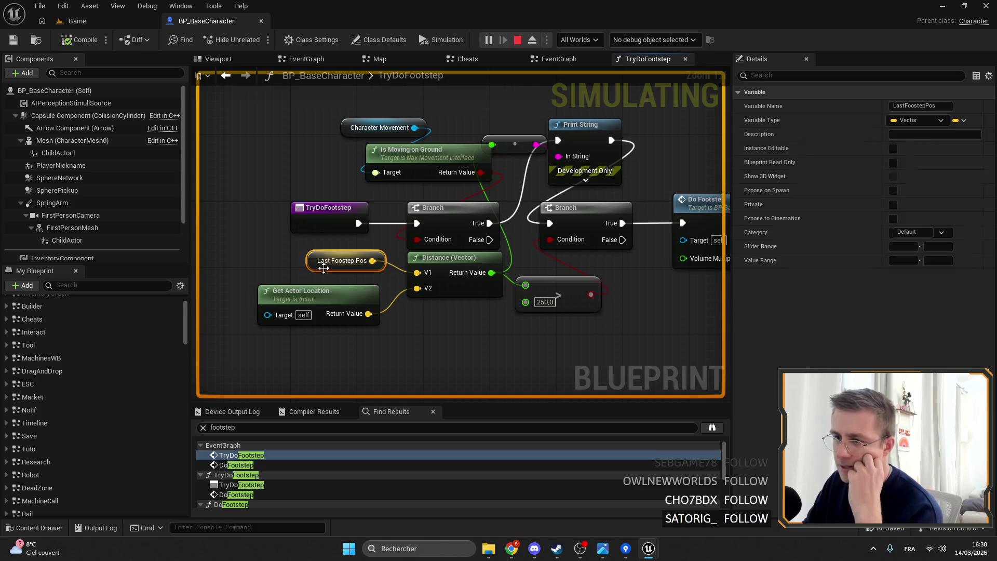
right_click(274, 261)
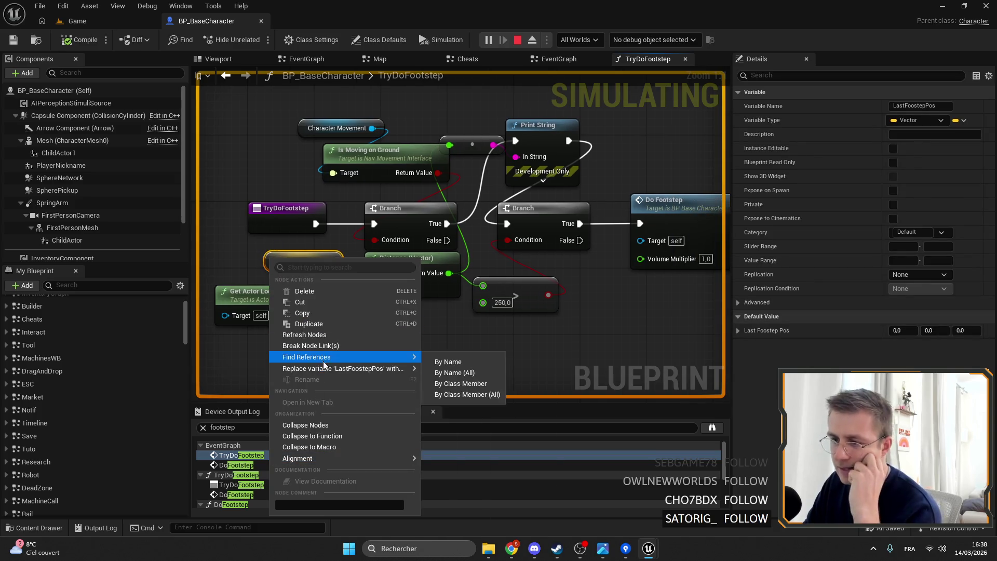
mouse_move(413, 357)
left_click(461, 361)
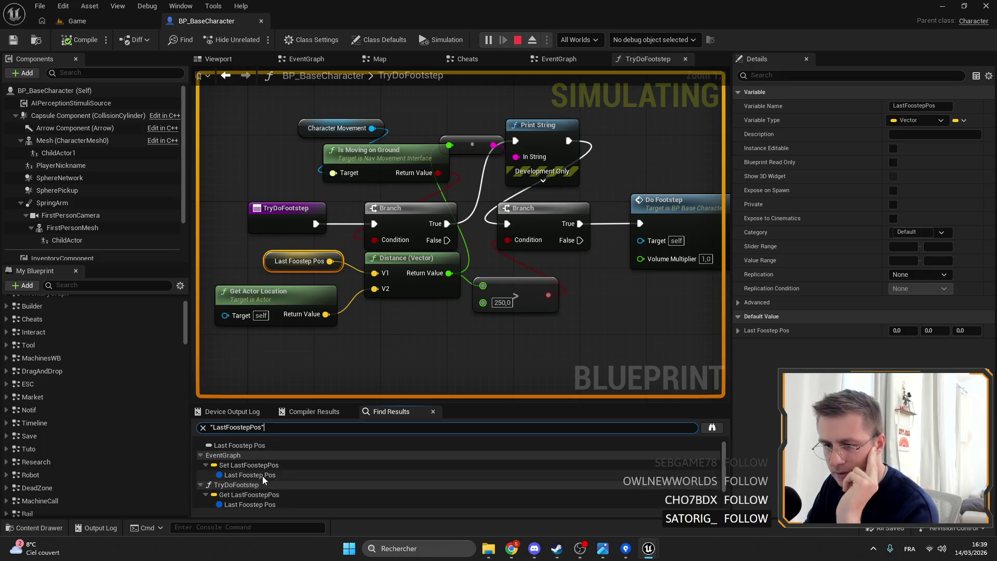
- Visit the EventGraph and DoFootstep setters of LastFoostepPos and re-list its references
double_click(260, 466)
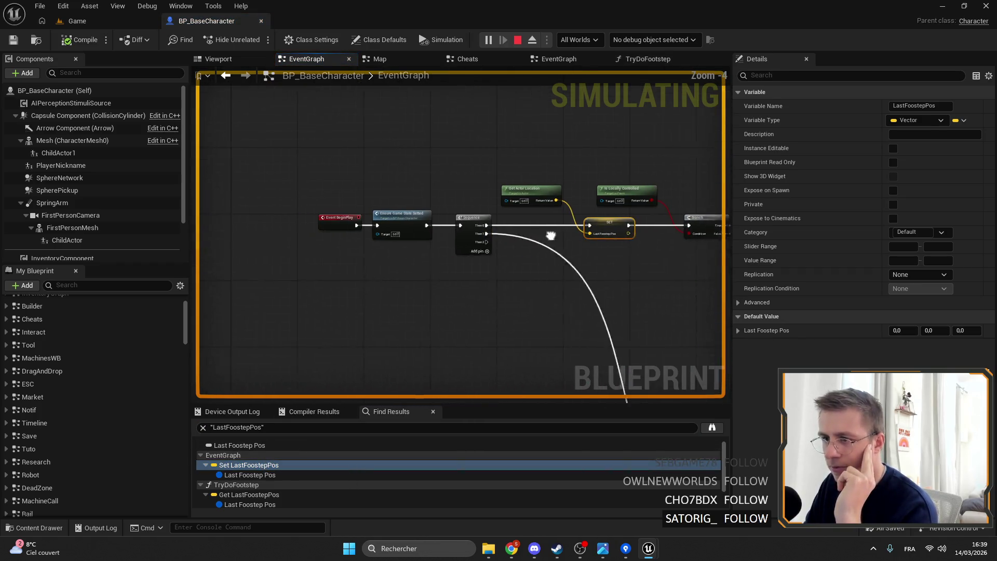
scroll(253, 488, "down", 1)
double_click(251, 492)
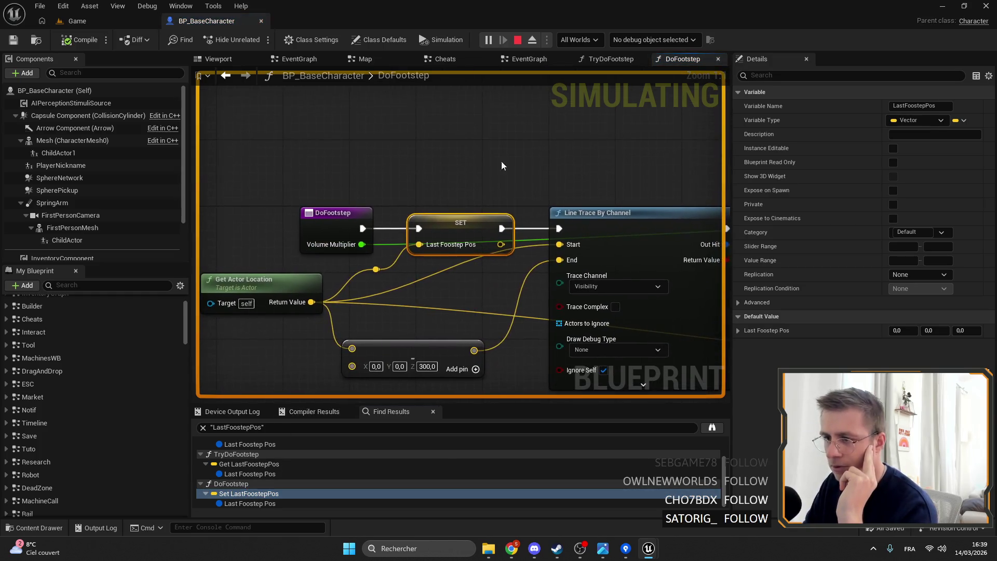
right_click(450, 186)
mouse_move(594, 155)
left_mouse_down()
mouse_move(407, 150)
mouse_move(415, 156)
left_mouse_up()
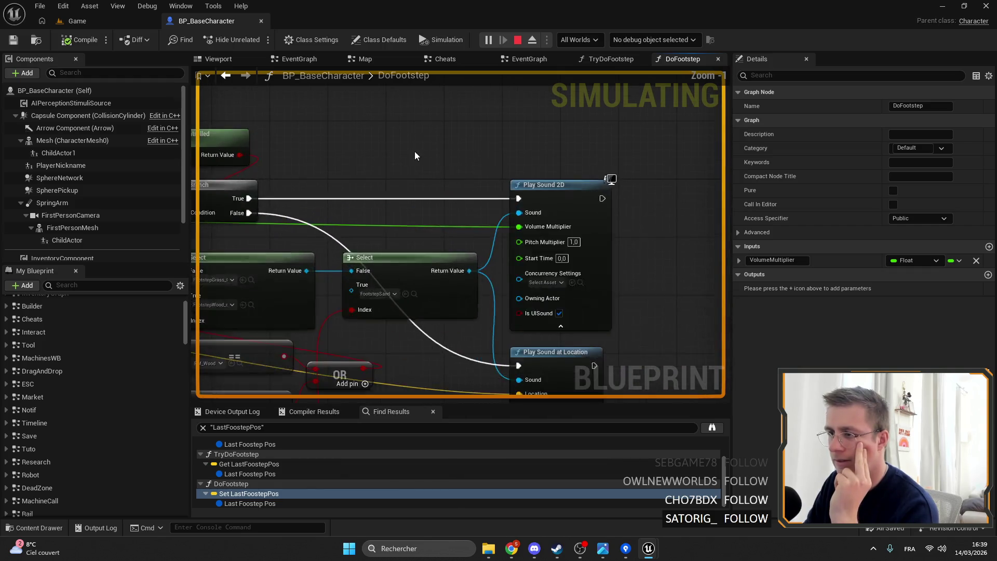
right_click(400, 179)
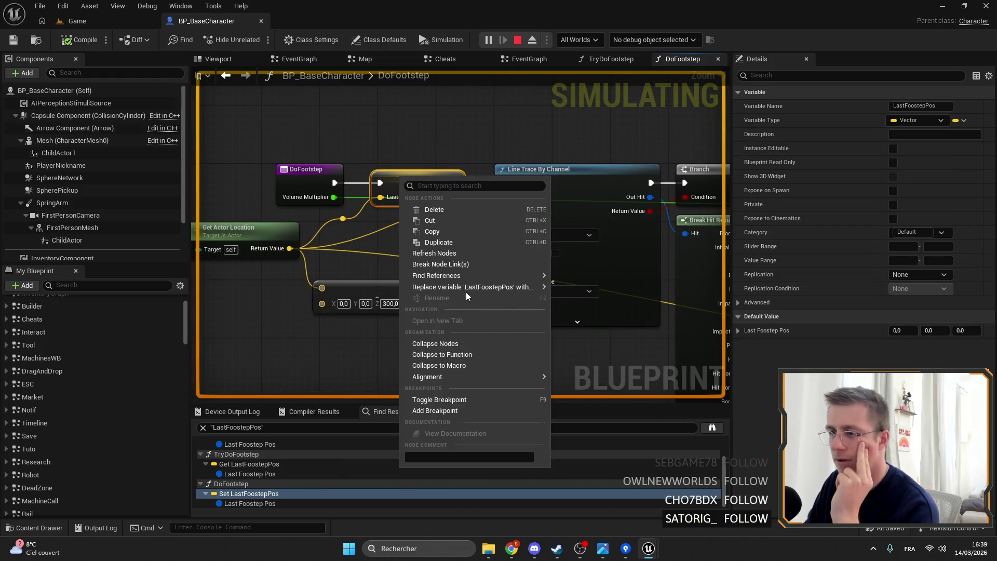
mouse_move(473, 276)
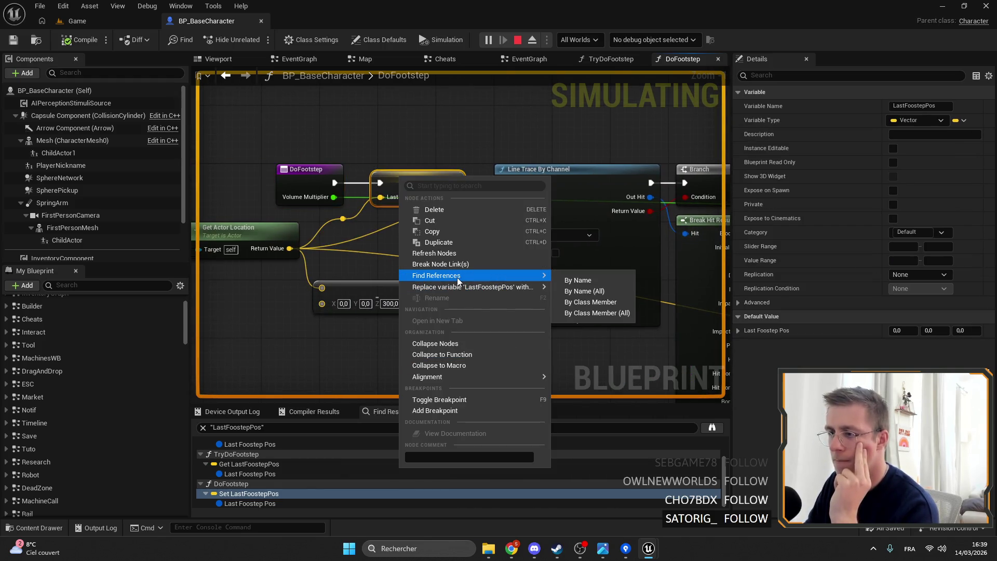
left_click(579, 281)
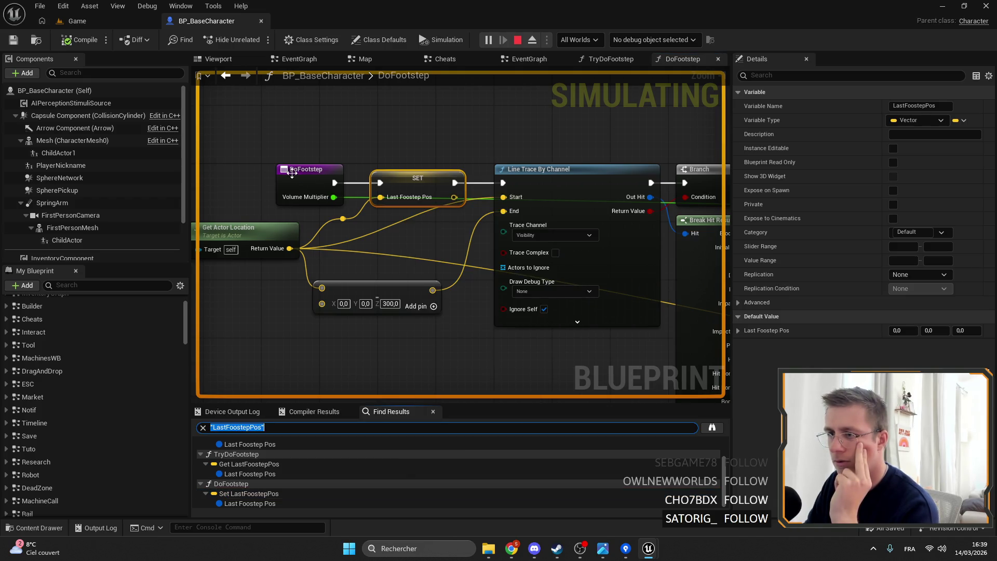
- List every reference to the DoFootstep function
right_click(301, 172)
mouse_move(363, 283)
left_click(470, 287)
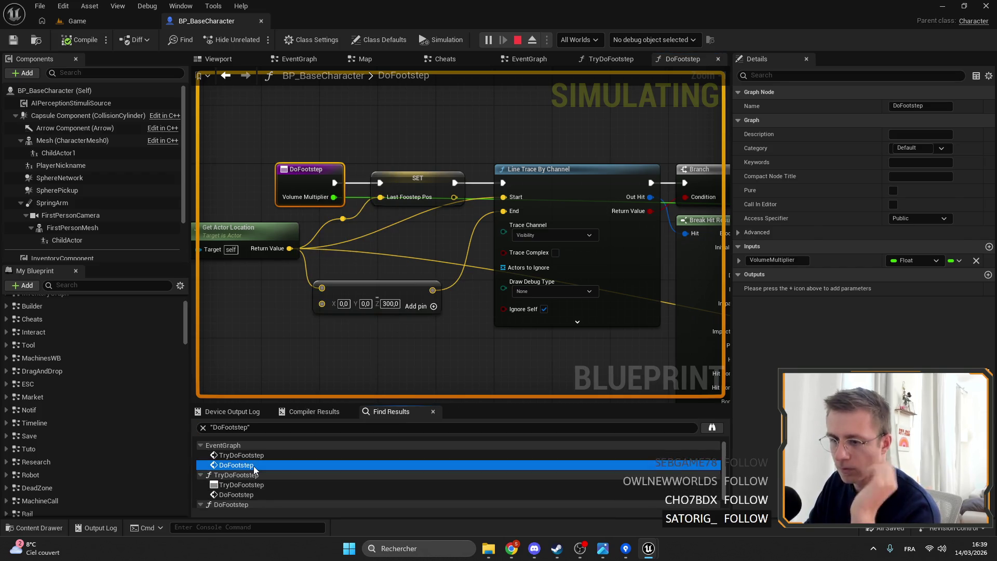
left_click(254, 465)
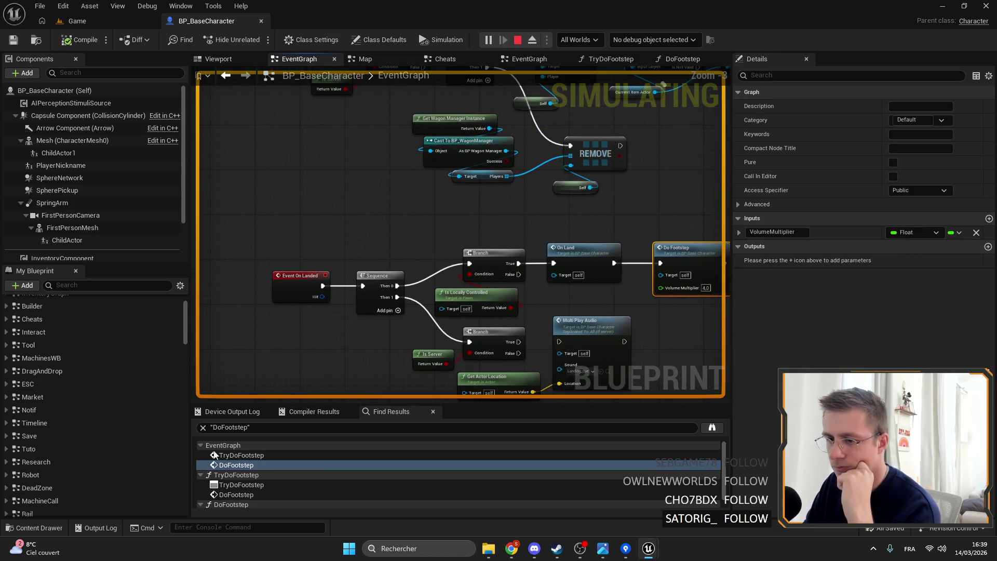
left_click(233, 454)
double_click(292, 235)
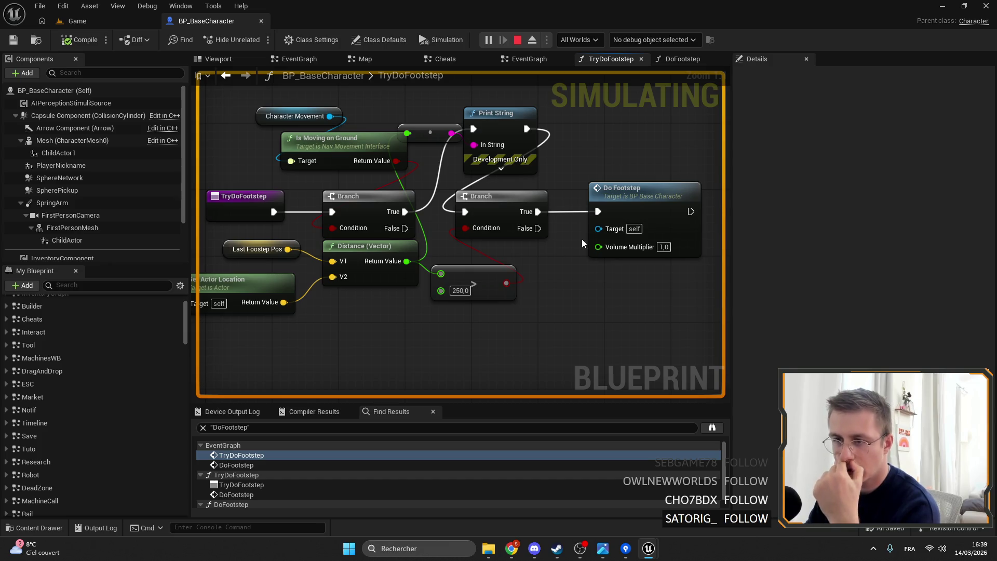
double_click(616, 213)
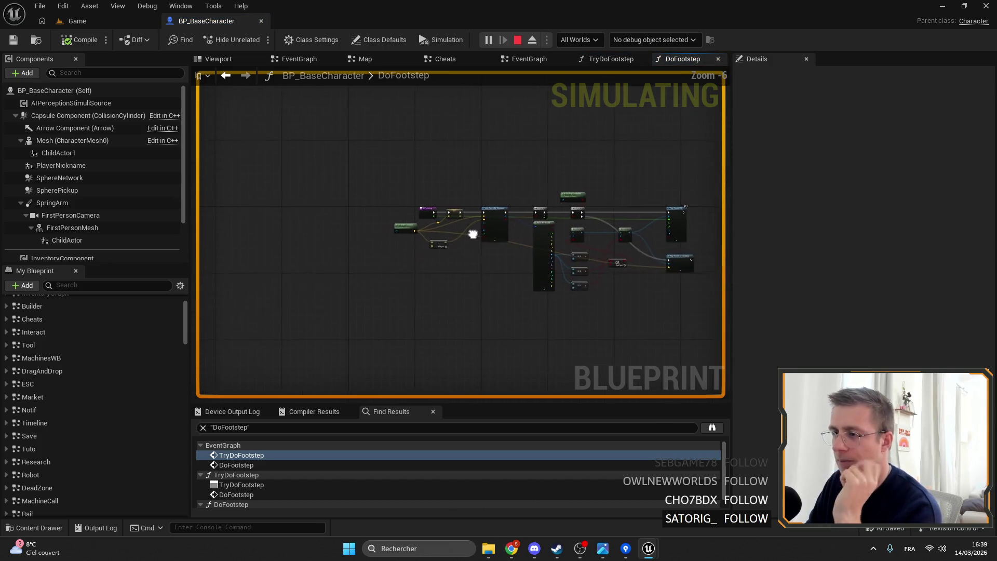
scroll(367, 221, "down", 3)
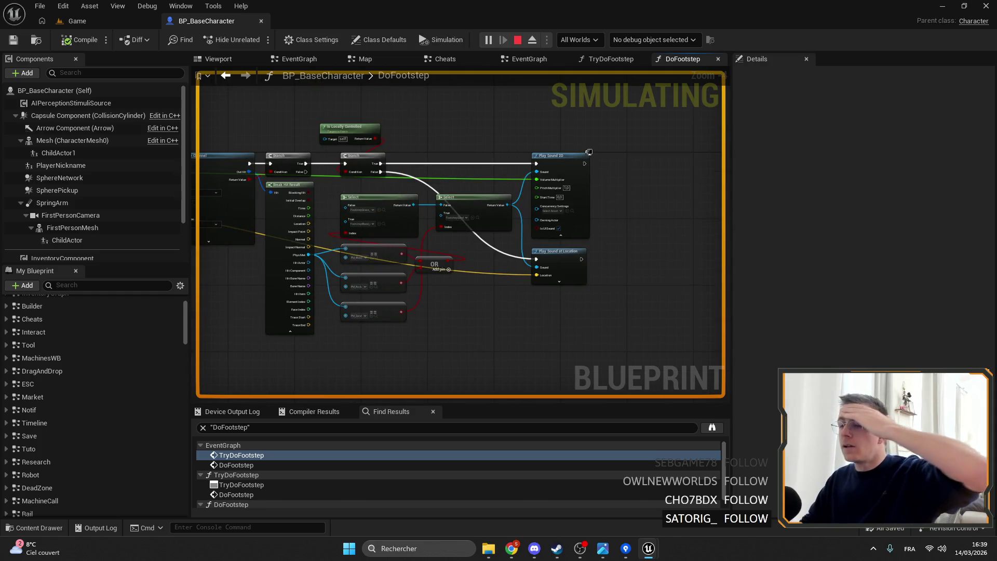
left_click_drag(588, 153, 605, 150)
mouse_move(651, 551)
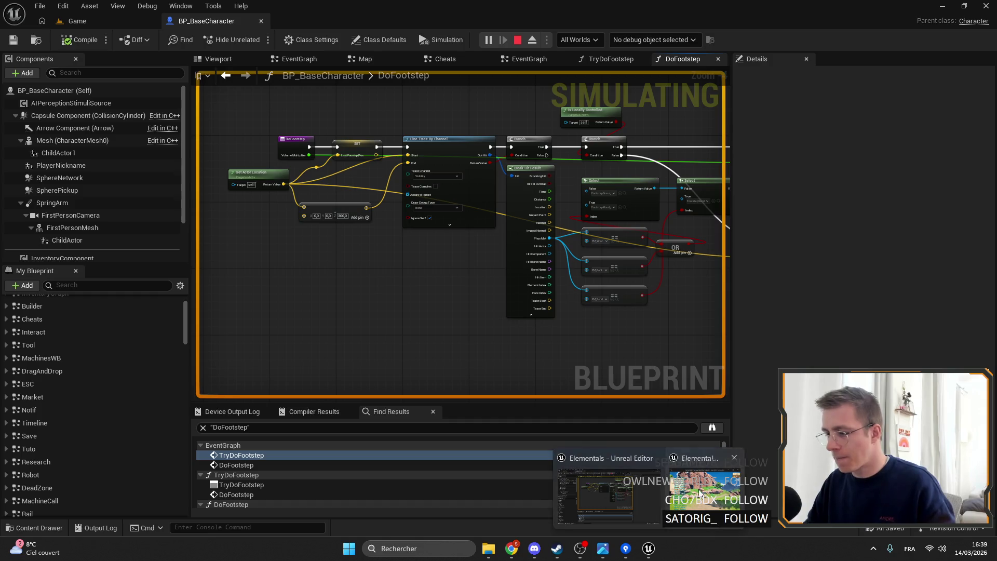
left_click(699, 492)
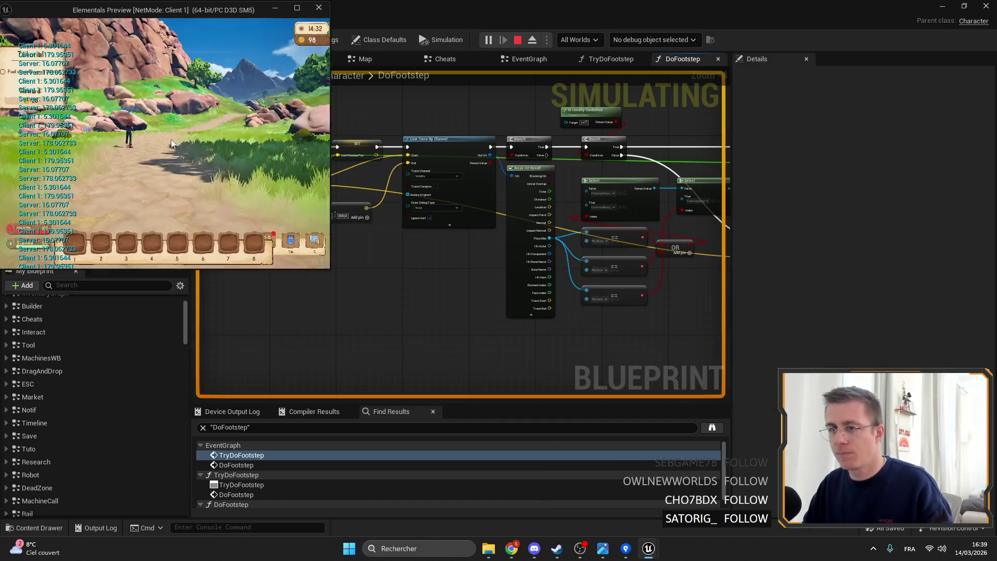
- Walk the Client 1 character along the path toward the meadow and tree
left_click(171, 143)
key("w")
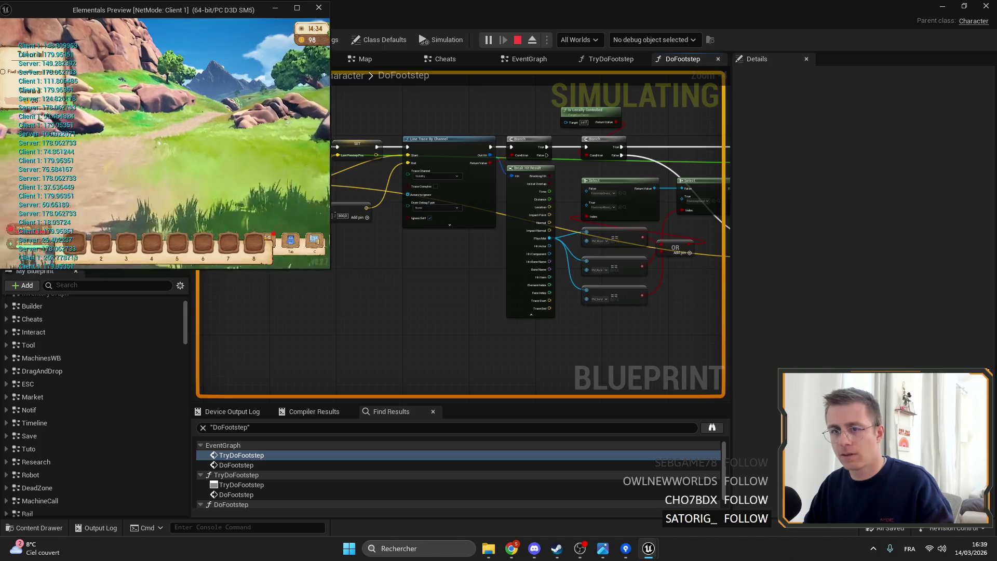
key("w")
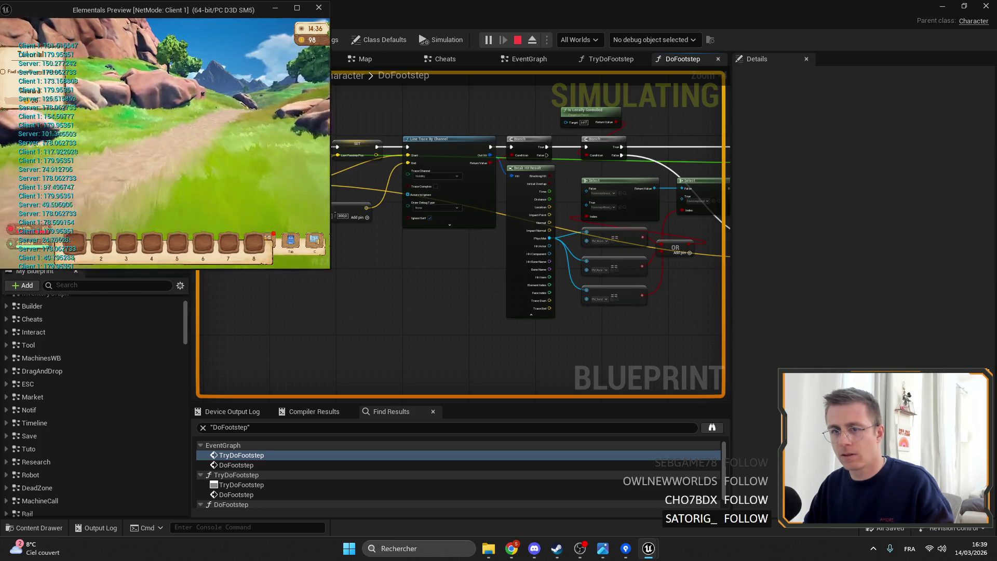
key("w")
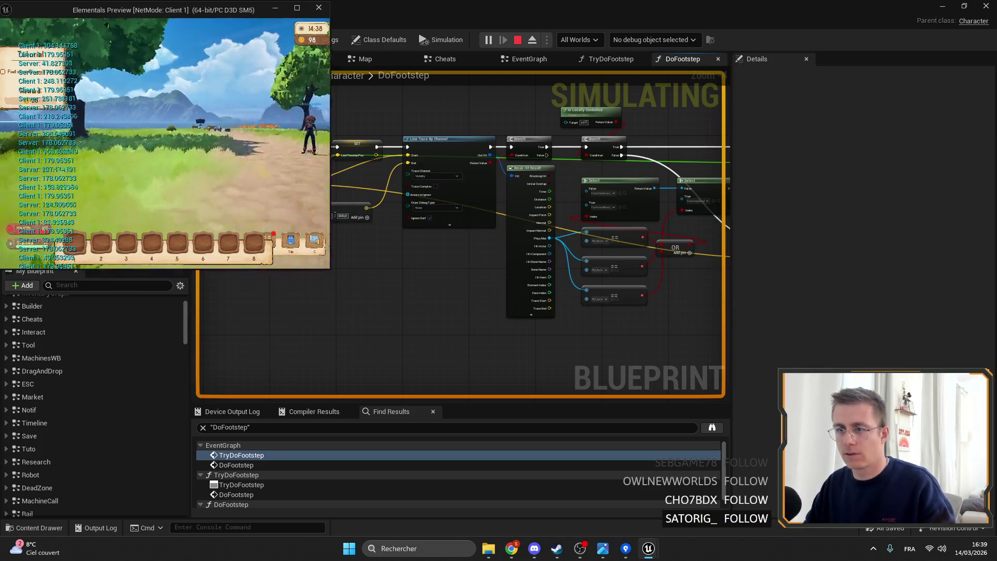
key("alt+Tab")
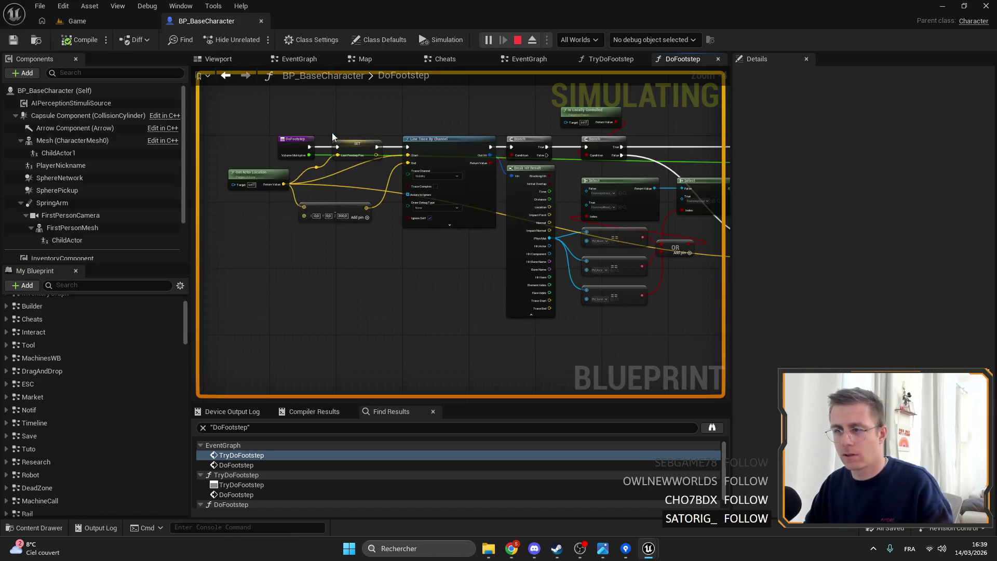
key("alt+Tab")
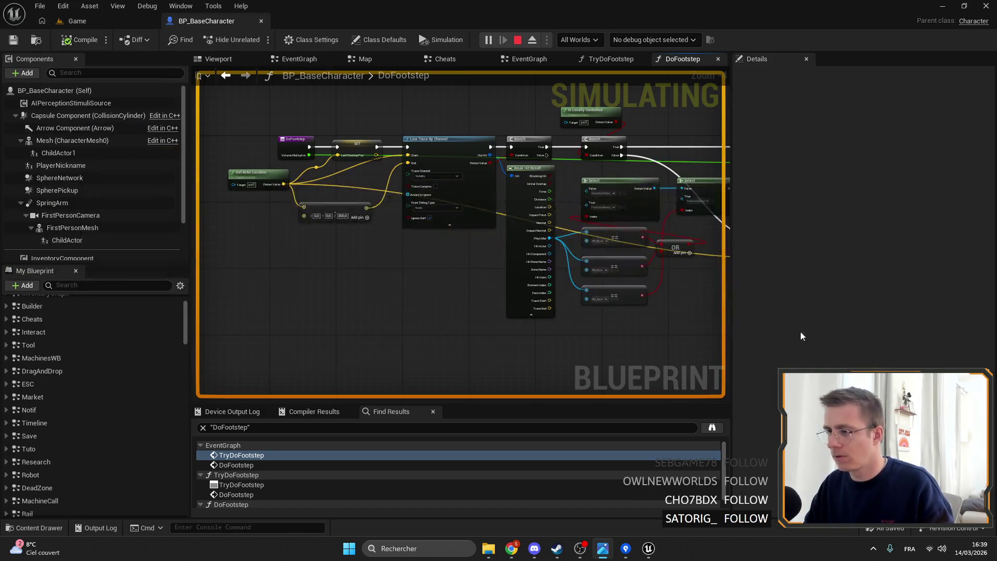
- Walk the server character forward along the path toward the tree
left_click(89, 23)
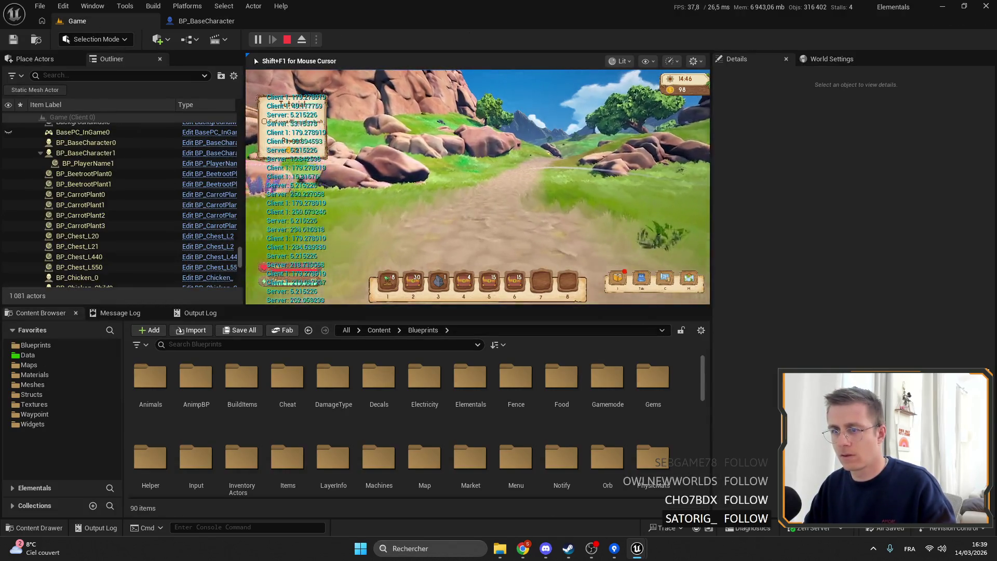
key("w")
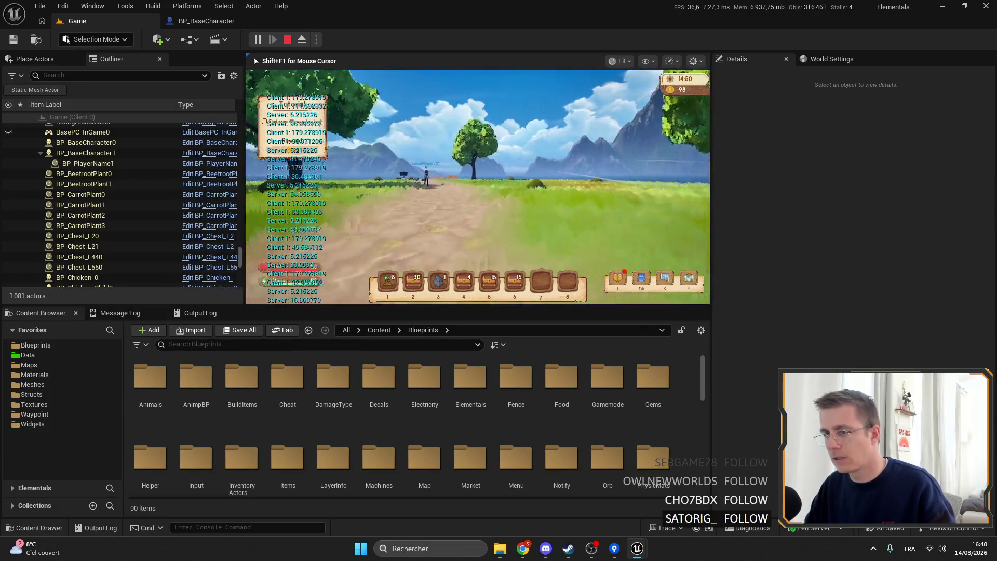
key("w")
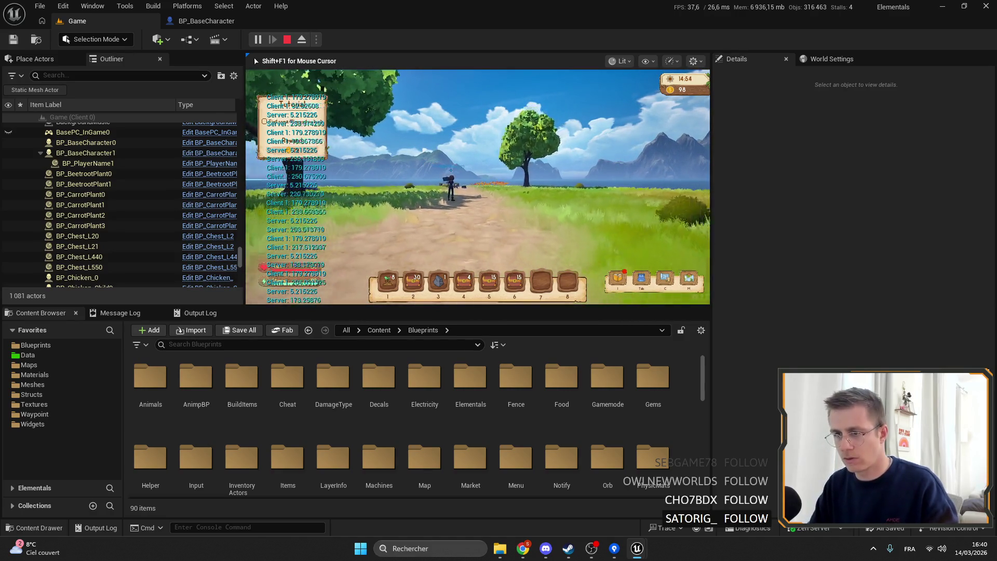
- Walk Client 1 past the sea and cliff, then back toward the rocky path
key("alt+Tab")
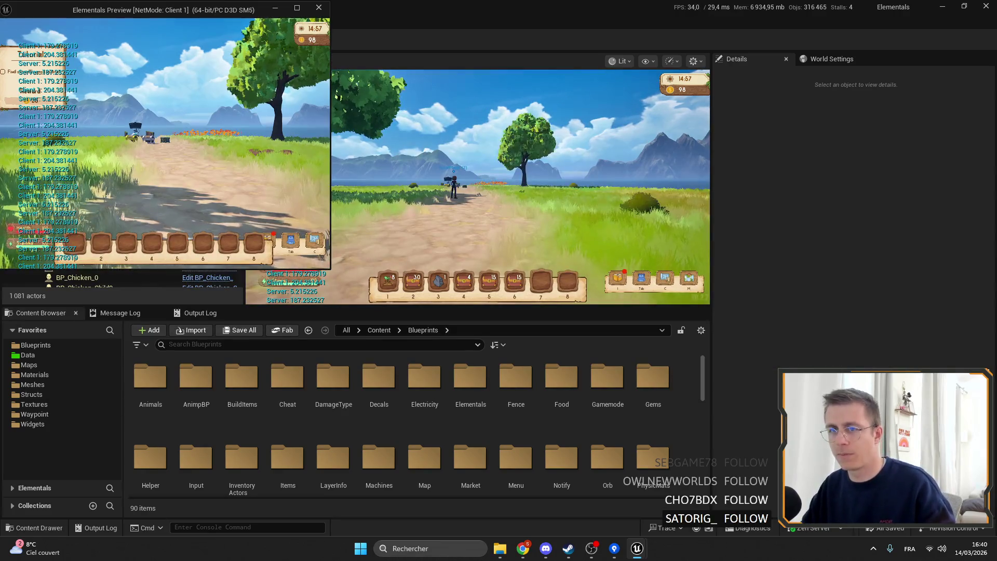
key("w")
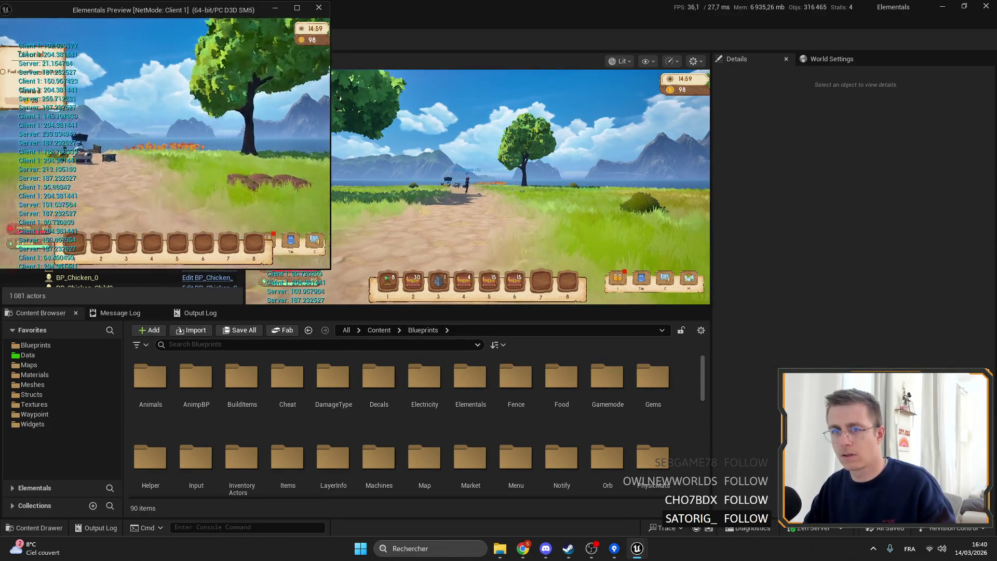
key("w")
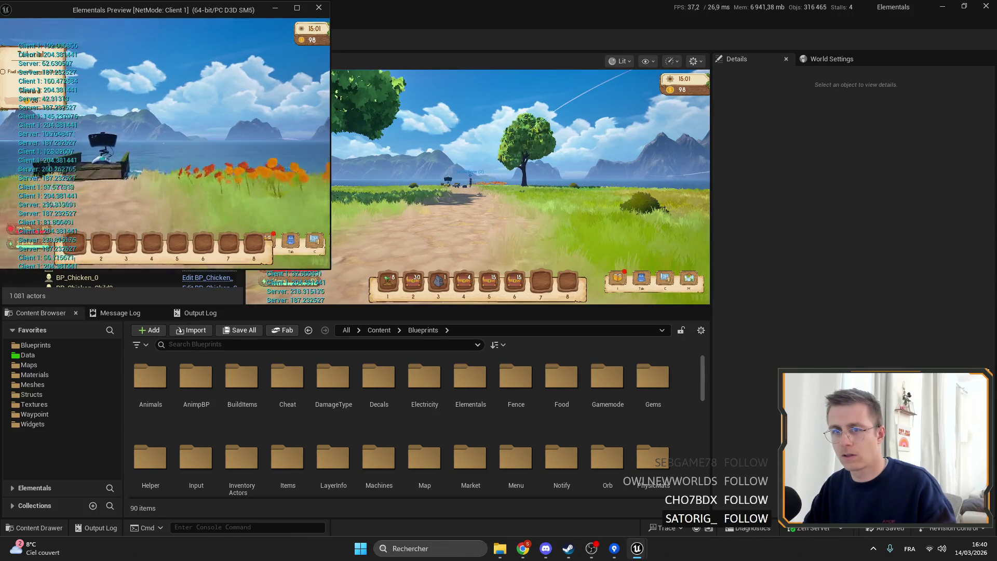
key("w")
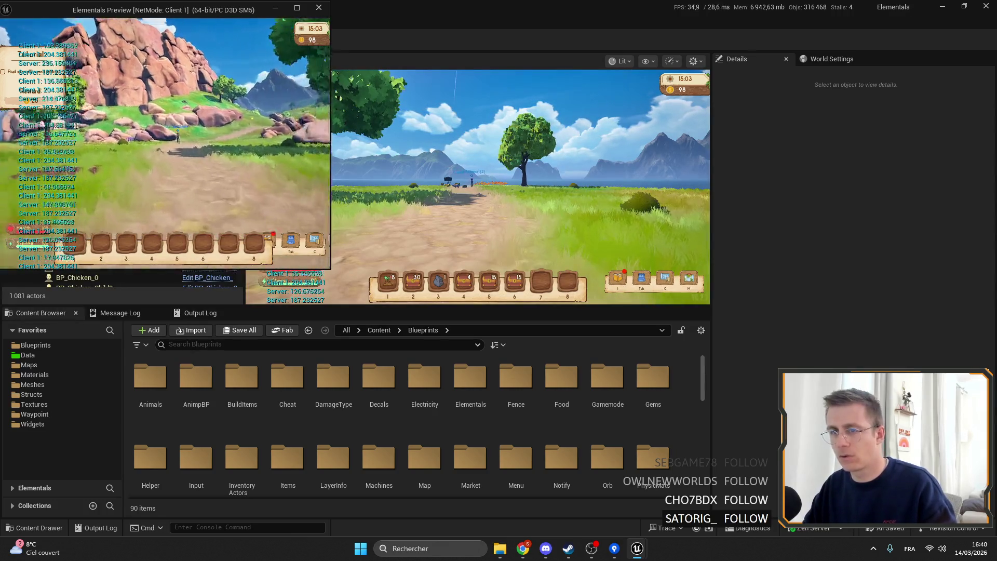
key("w")
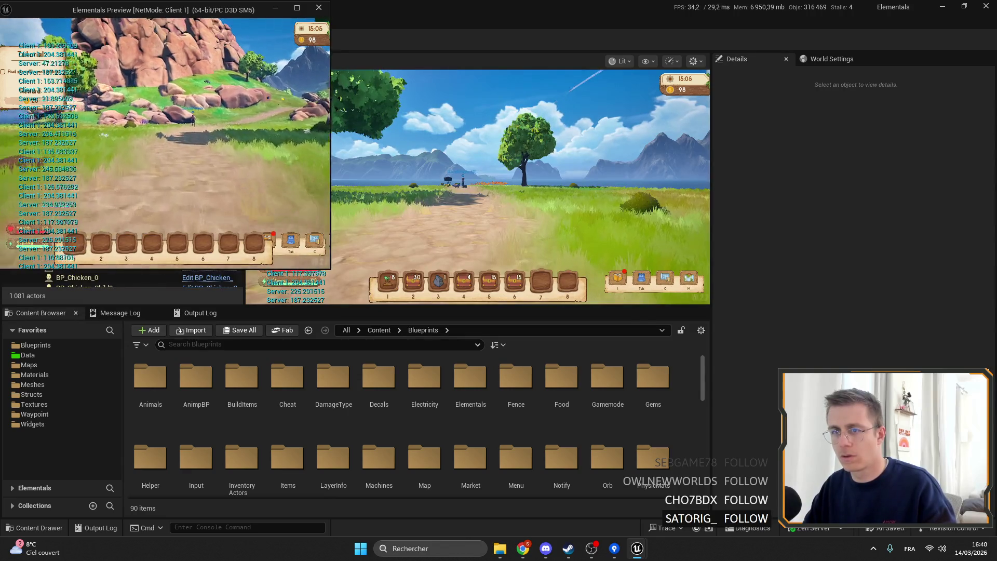
key("alt+Tab")
- Pan across the DoFootstep graph from the sound nodes to Line Trace By Channel
left_click(207, 20)
scroll(578, 138, "down", 3)
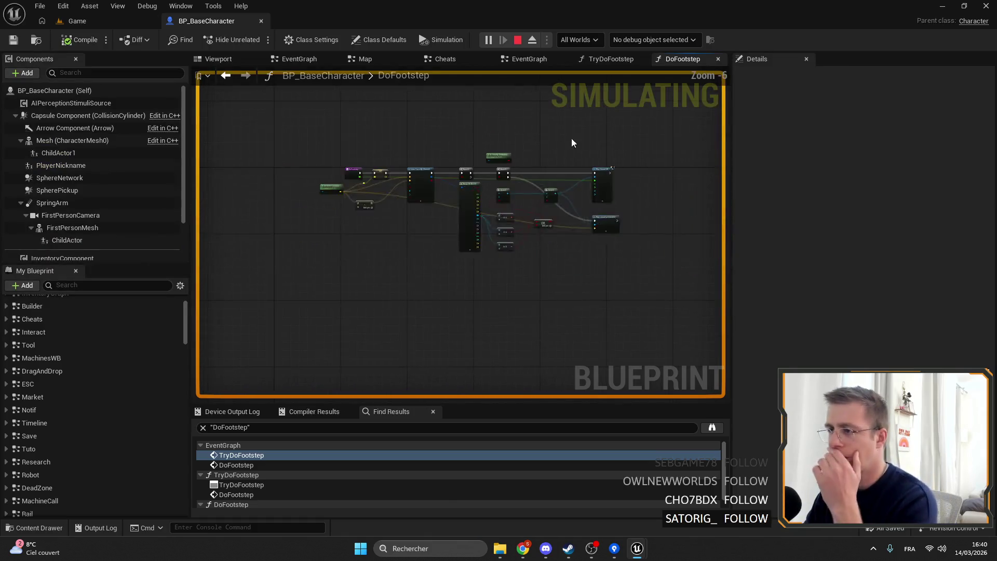
scroll(429, 126, "up", 5)
mouse_move(428, 127)
left_mouse_down()
mouse_move(519, 109)
mouse_move(376, 165)
mouse_move(374, 140)
mouse_move(657, 185)
left_mouse_up()
mouse_move(603, 161)
left_mouse_down()
mouse_move(296, 160)
mouse_move(441, 155)
mouse_move(408, 162)
left_mouse_up()
left_click_drag(434, 128, 564, 188)
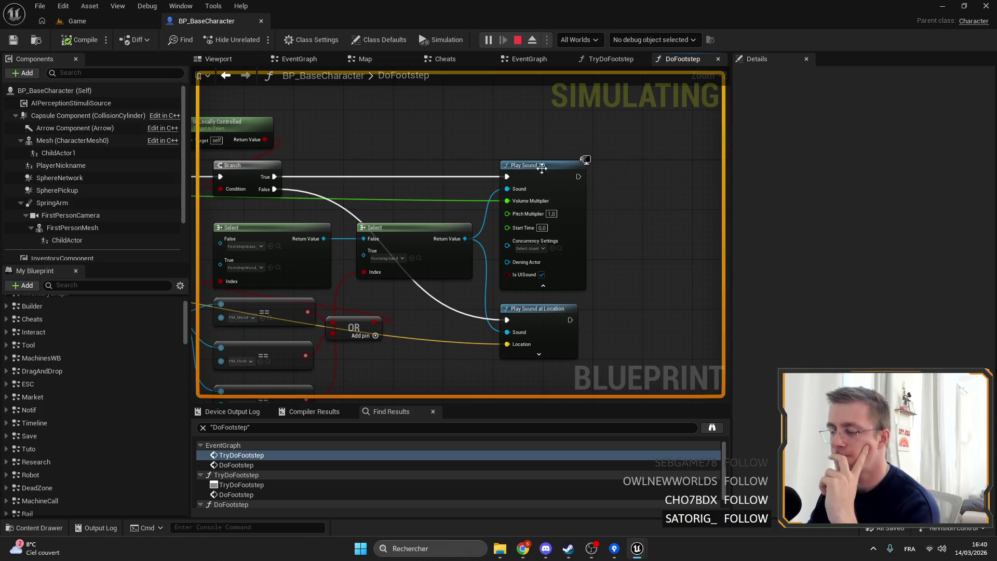
left_click_drag(376, 144, 504, 137)
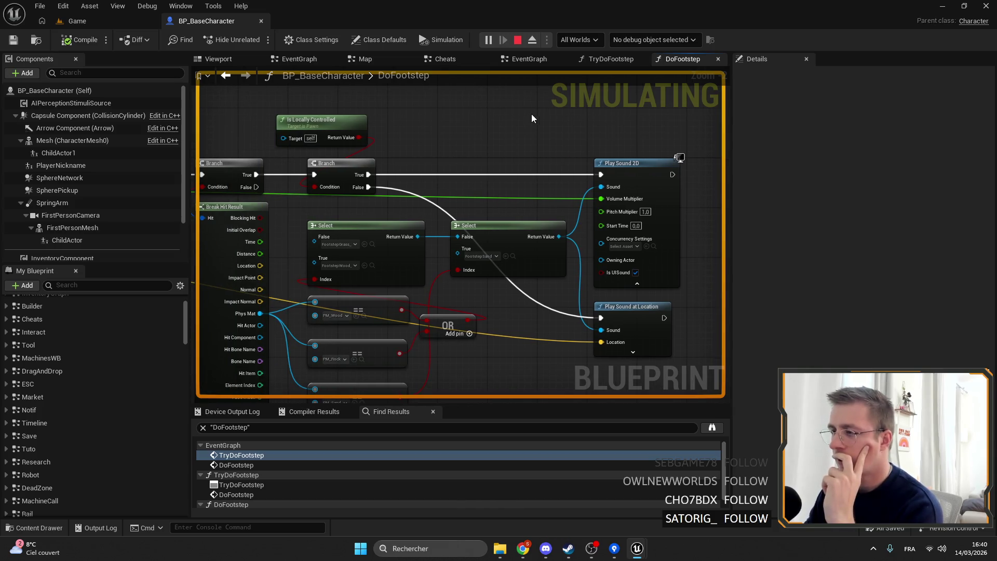
mouse_move(504, 195)
left_mouse_down()
mouse_move(489, 162)
mouse_move(645, 164)
mouse_move(754, 179)
left_mouse_up()
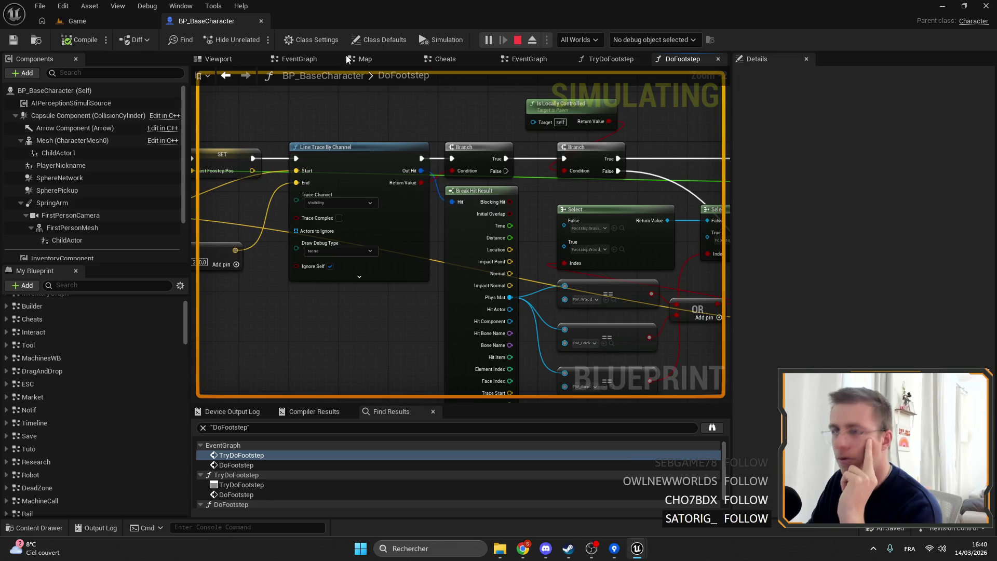
- Return to the Game level editor with the server's play view running
mouse_move(636, 549)
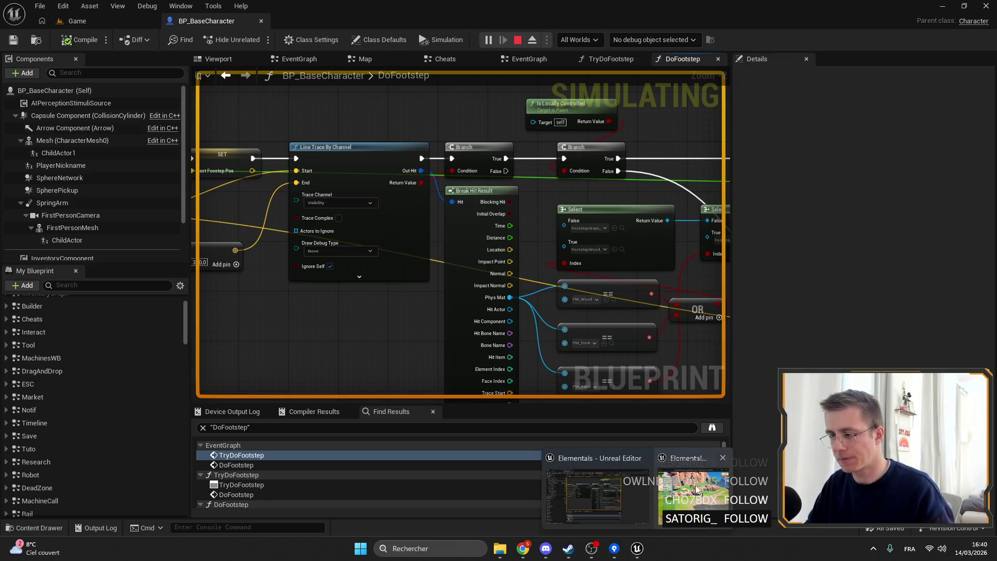
left_click(688, 490)
left_click(387, 20)
left_click(77, 22)
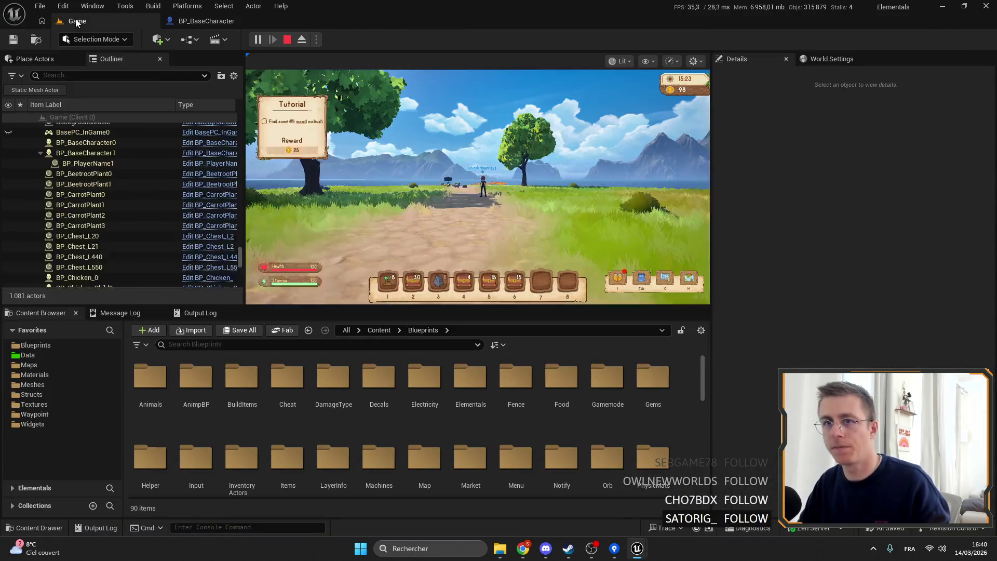
- Try the server play view, check the Client 1 window, and return to BP_BaseCharacter's DoFootstep graph
left_click(324, 102)
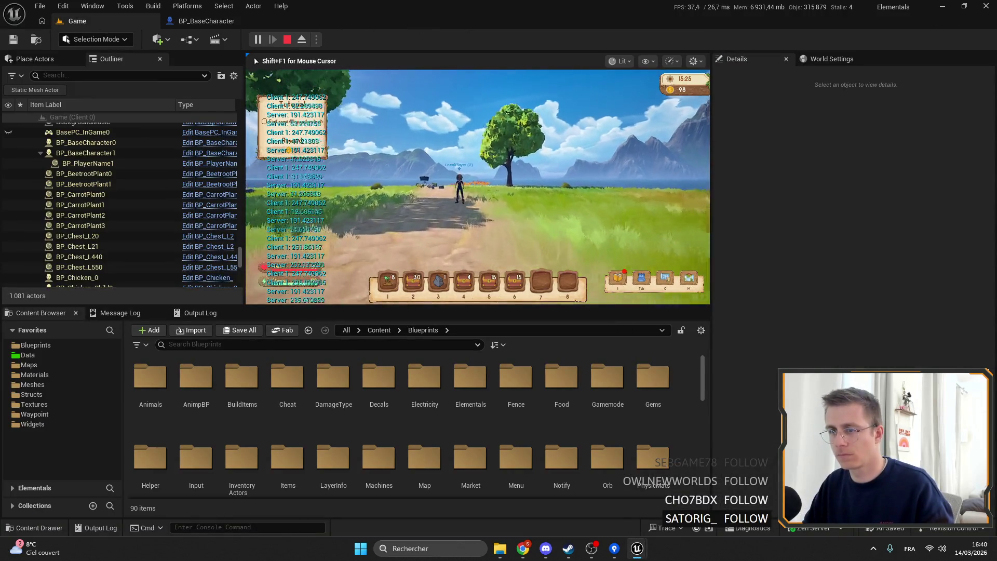
scroll(478, 187, "up", 5)
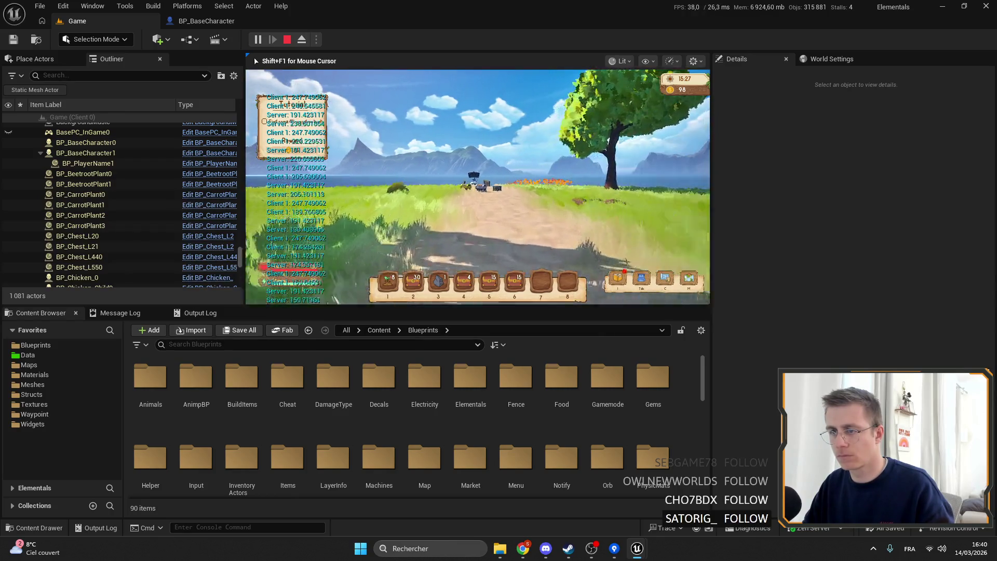
scroll(478, 187, "down", 5)
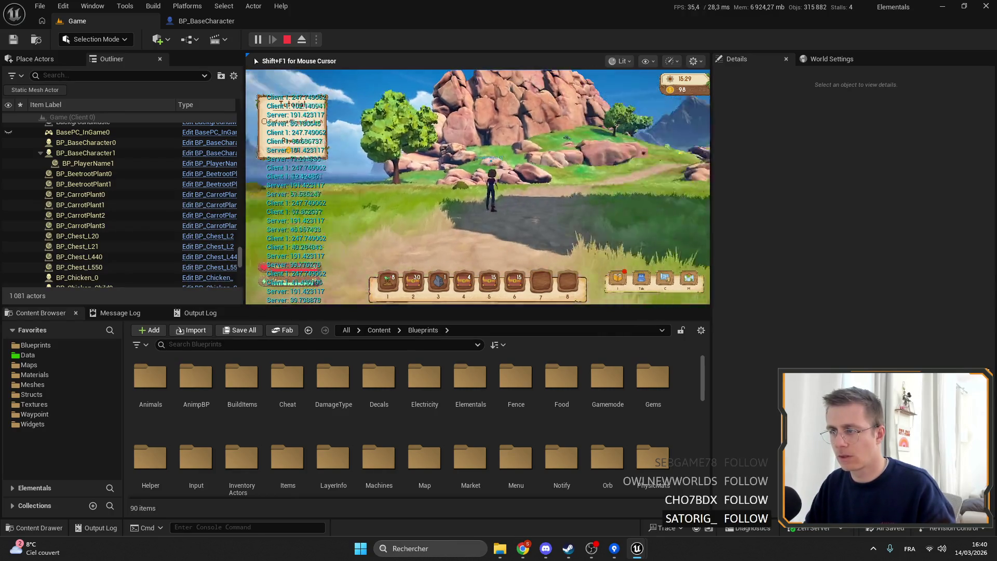
key("alt+Tab")
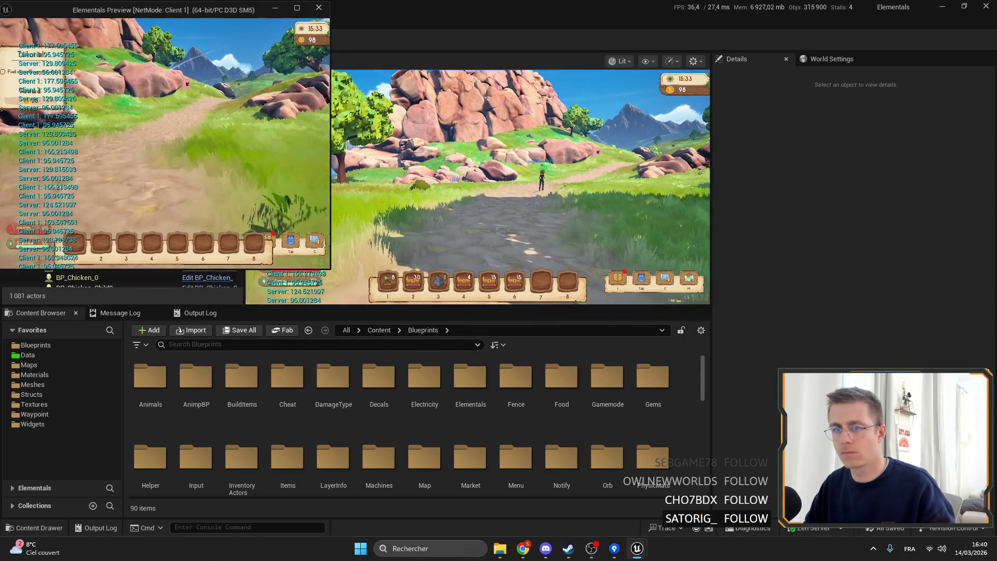
left_click(336, 23)
left_click(232, 25)
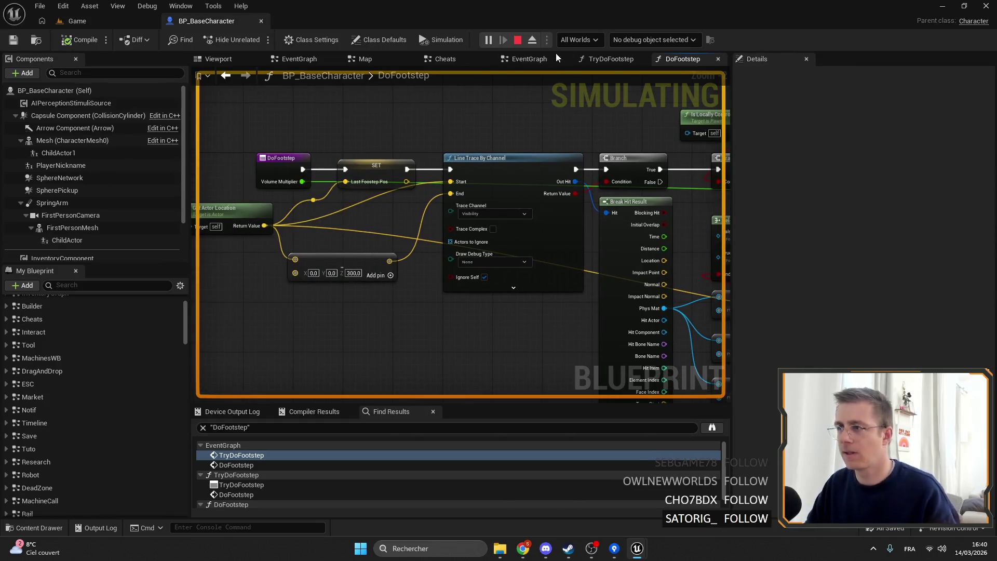
- In TryDoFootstep, nudge the Last Footstep Pos, Get Actor Location and Distance nodes slightly lower
double_click(244, 455)
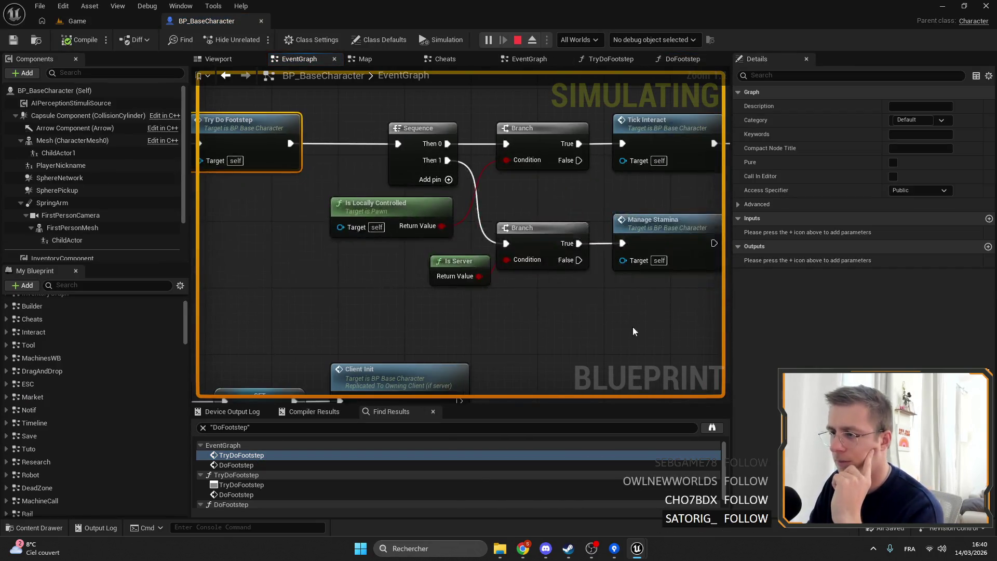
double_click(453, 167)
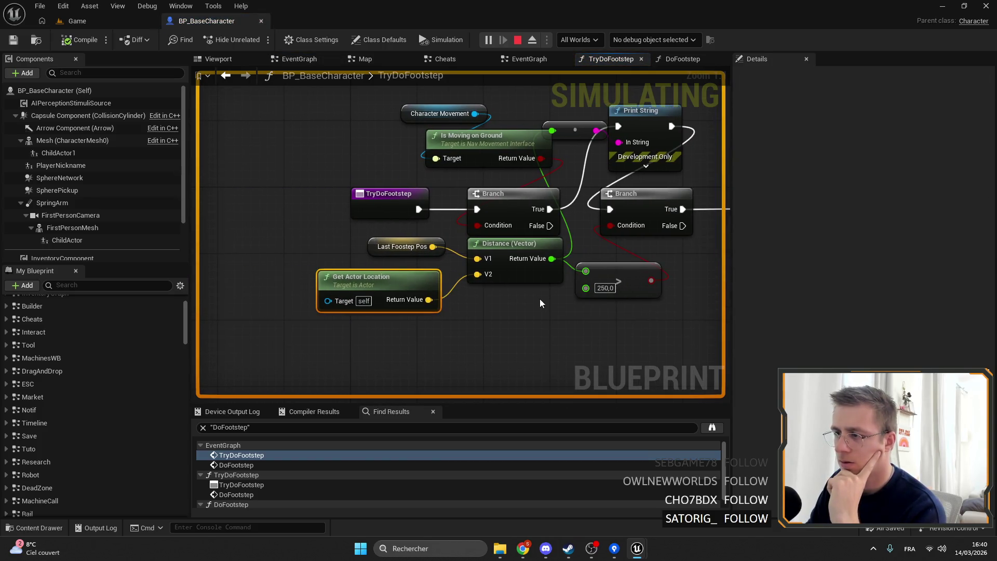
left_click(503, 255)
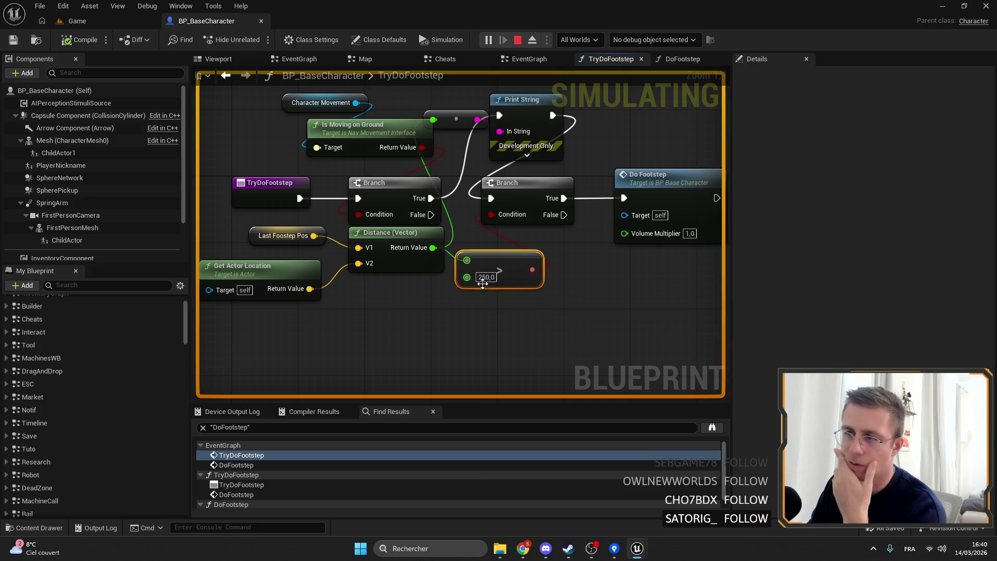
mouse_move(241, 222)
left_mouse_down()
mouse_move(359, 279)
mouse_move(382, 268)
left_mouse_up()
left_click(424, 303)
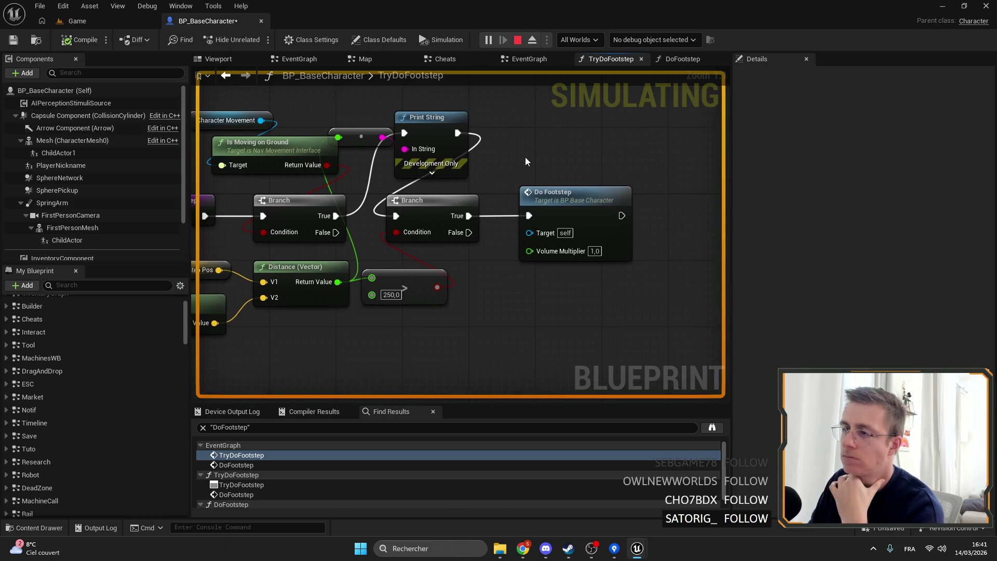
key("ctrl+Tab")
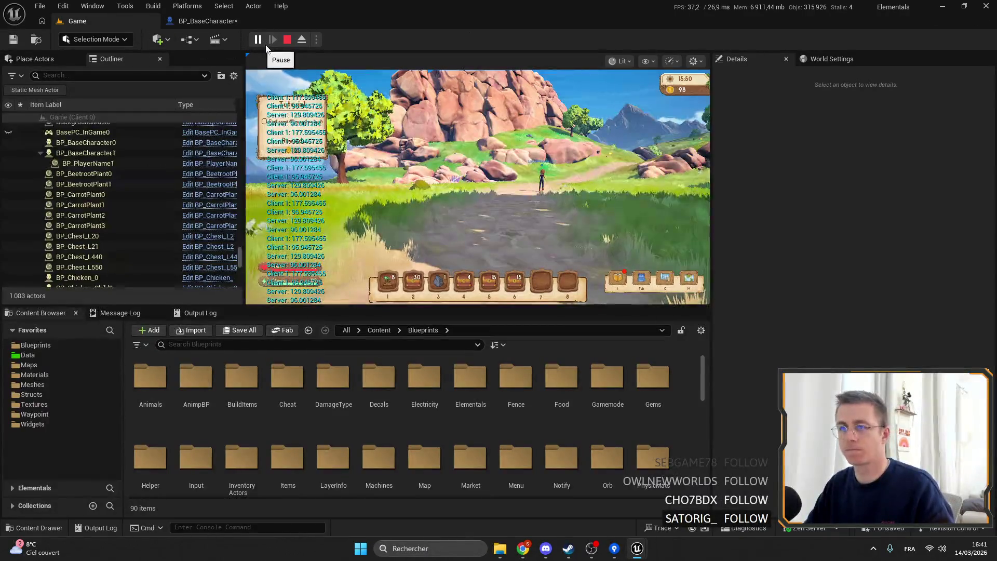
- Walk the server character toward the rocks so it prints footstep distances
left_click(328, 114)
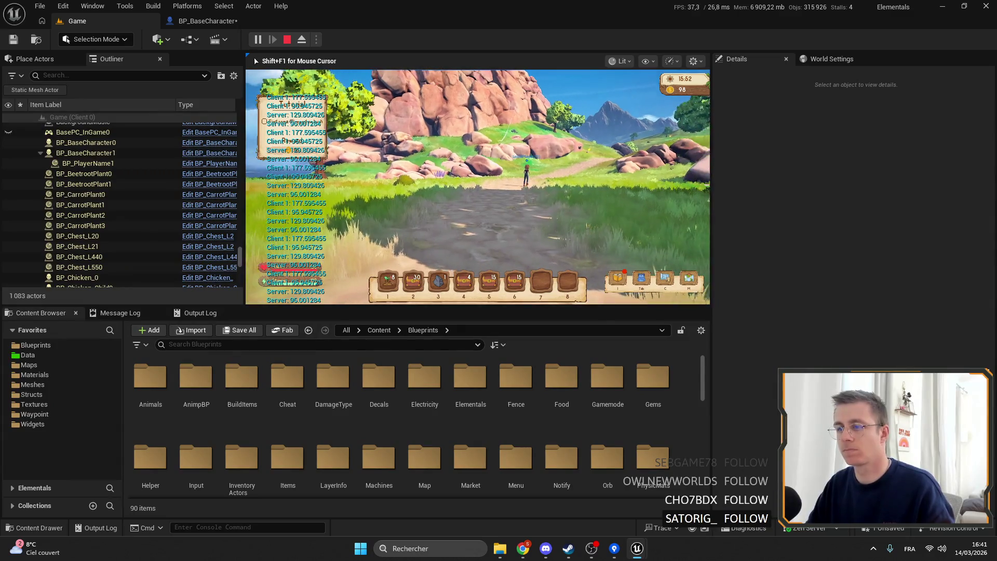
key("s")
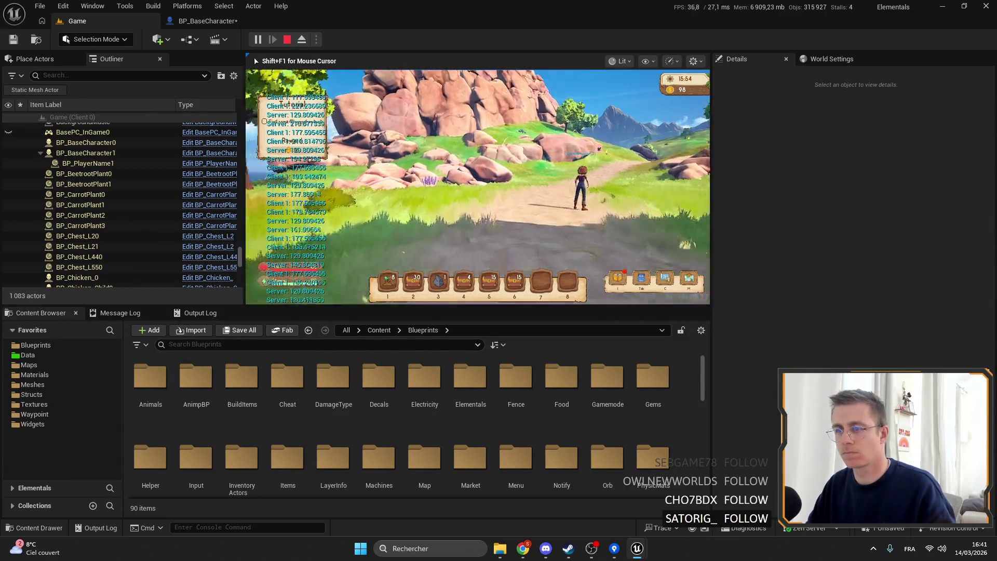
key("w")
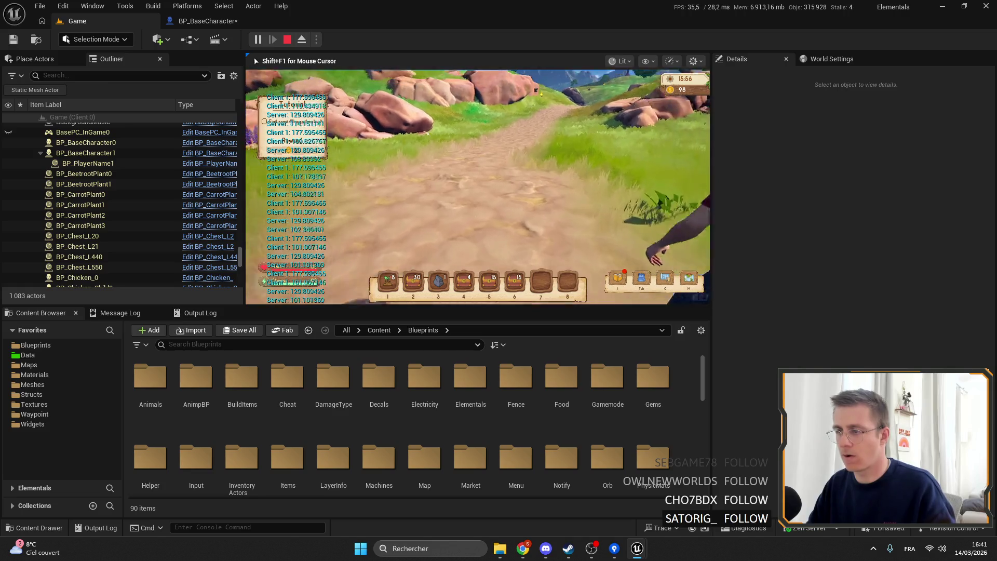
key("w")
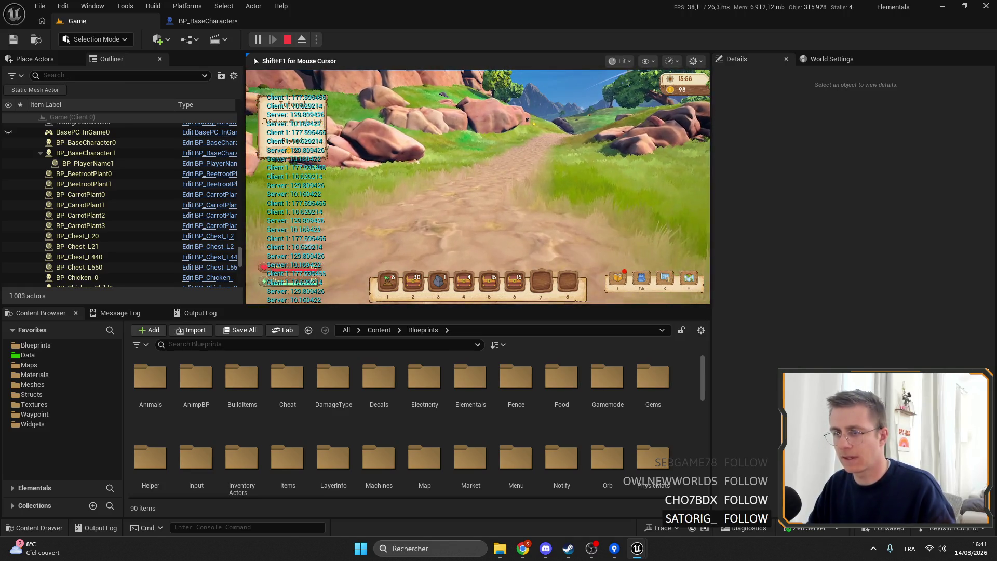
key("w")
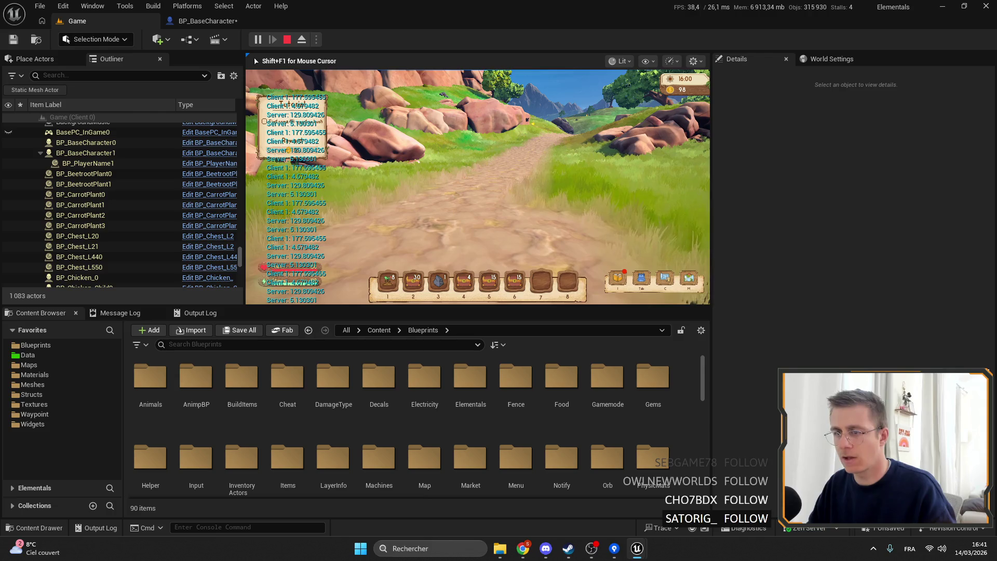
key("s")
- Walk the Client 1 and server characters forward, then place the Client 1 window beside the server view
key("alt+Tab")
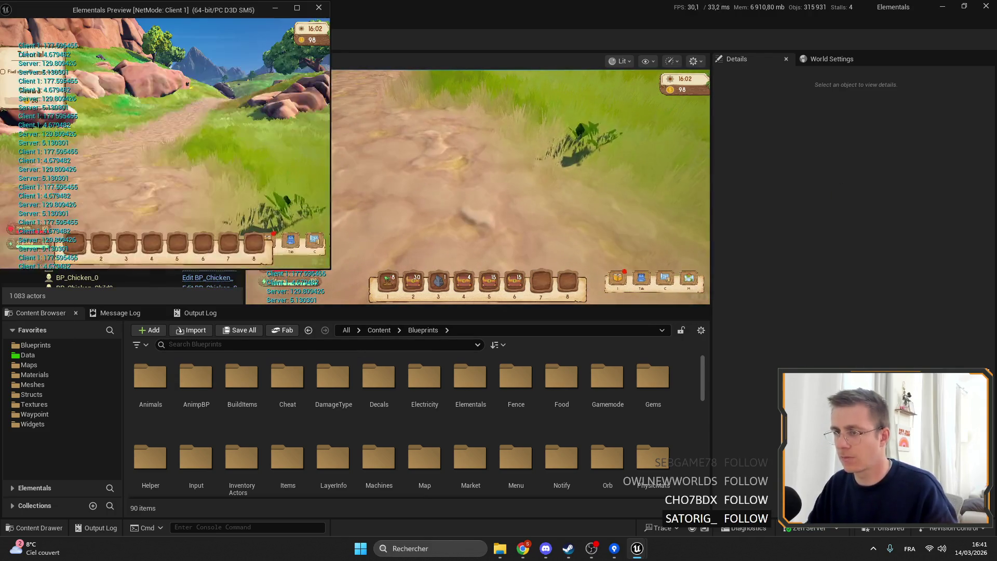
key("a")
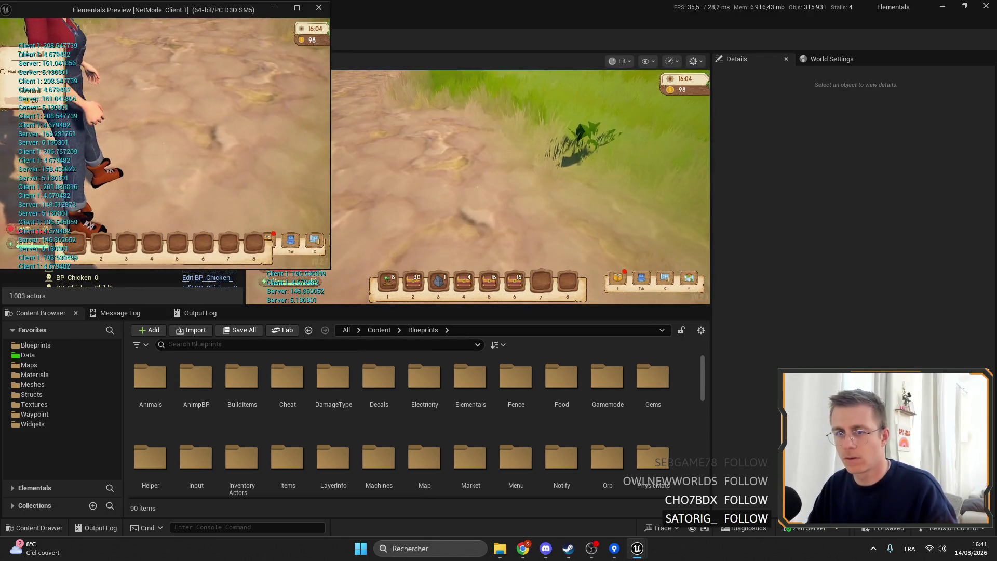
key("w")
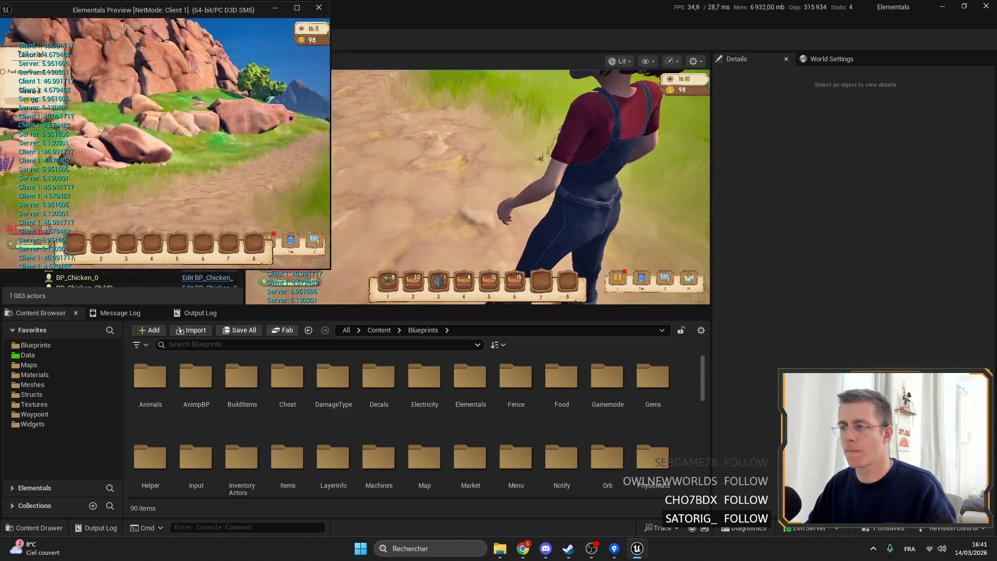
key("alt+F4")
key("w")
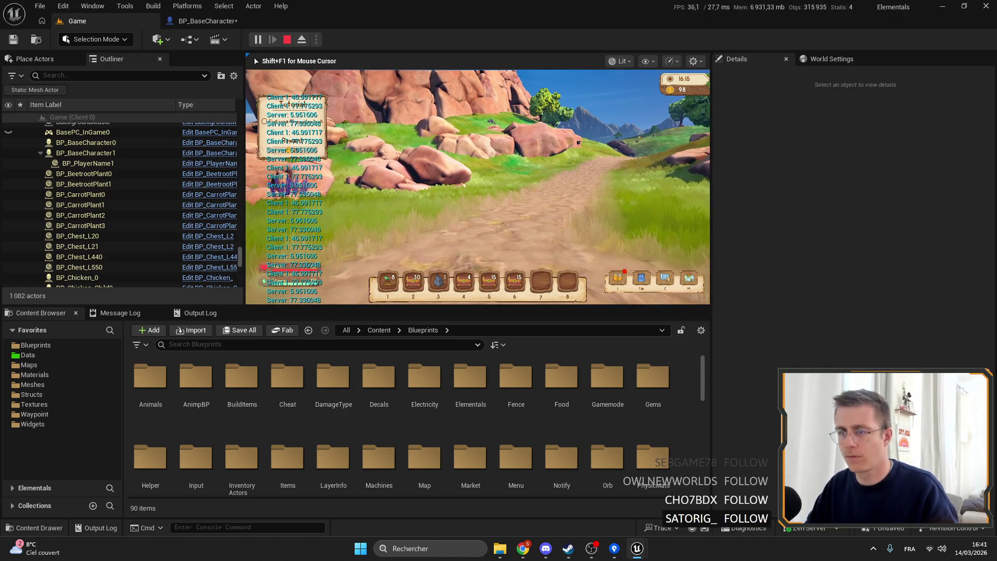
key("w")
key("w")
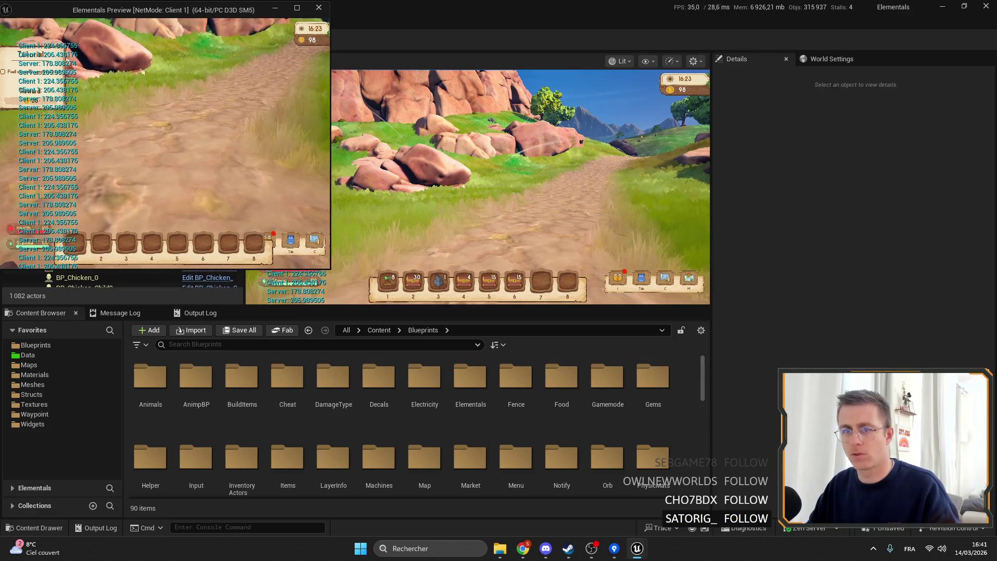
key("w")
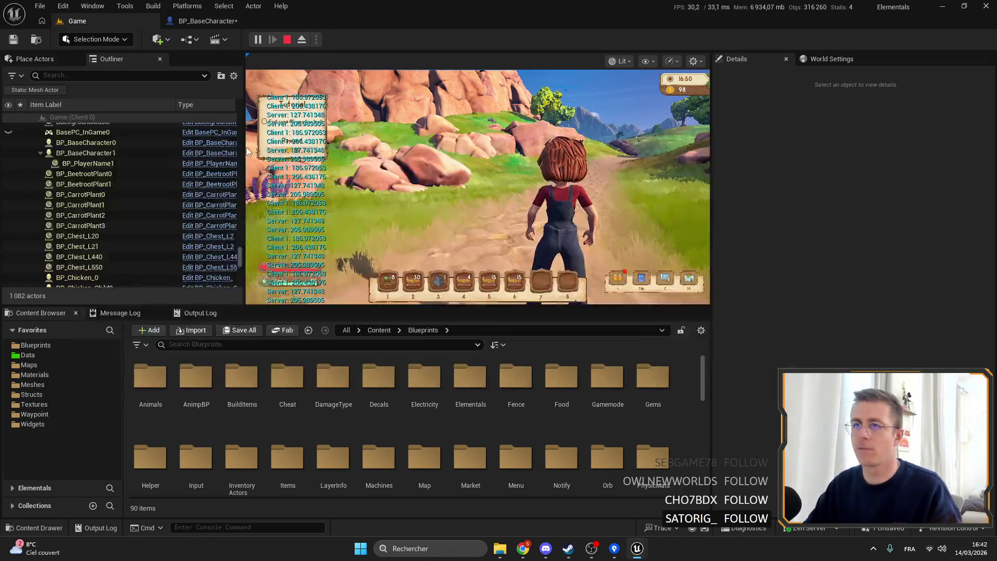
mouse_move(163, 10)
left_mouse_down()
mouse_move(680, 129)
mouse_move(662, 99)
left_mouse_up()
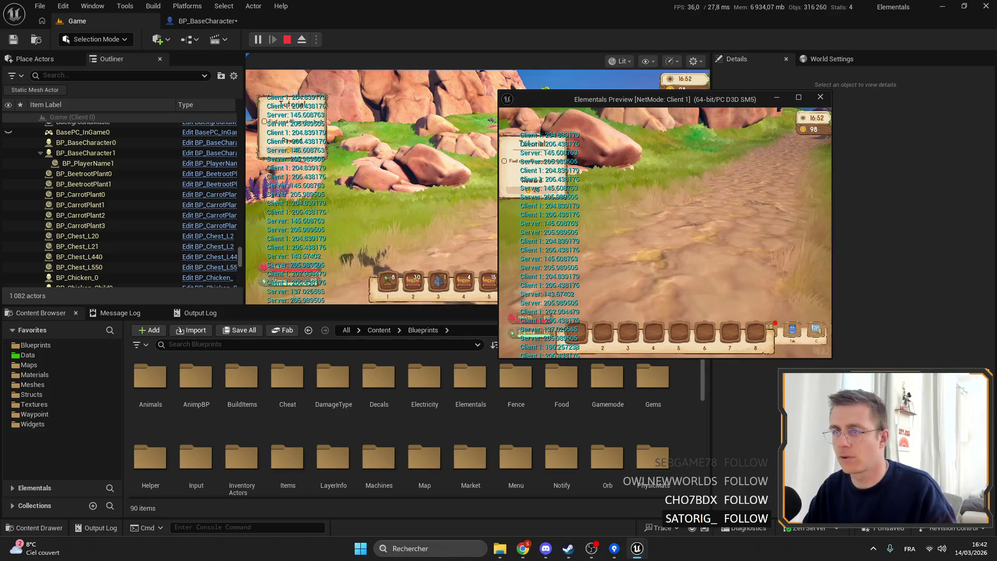